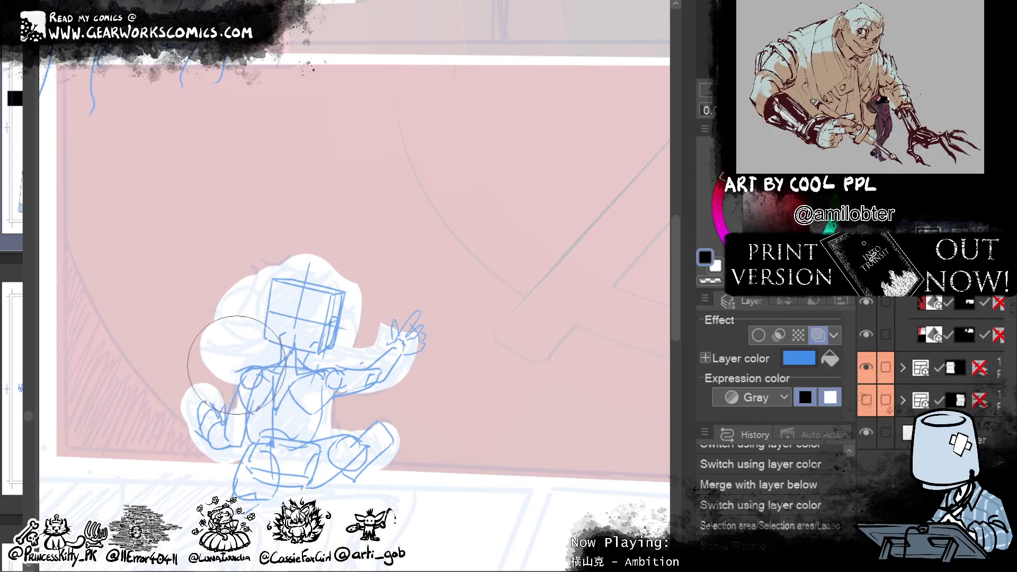
Step: Clear the selection and use Liquify to push the figure's head and shoulder leftward
key("ctrl+d")
mouse_move(235, 367)
left_mouse_down()
mouse_move(431, 397)
mouse_move(339, 371)
left_mouse_up()
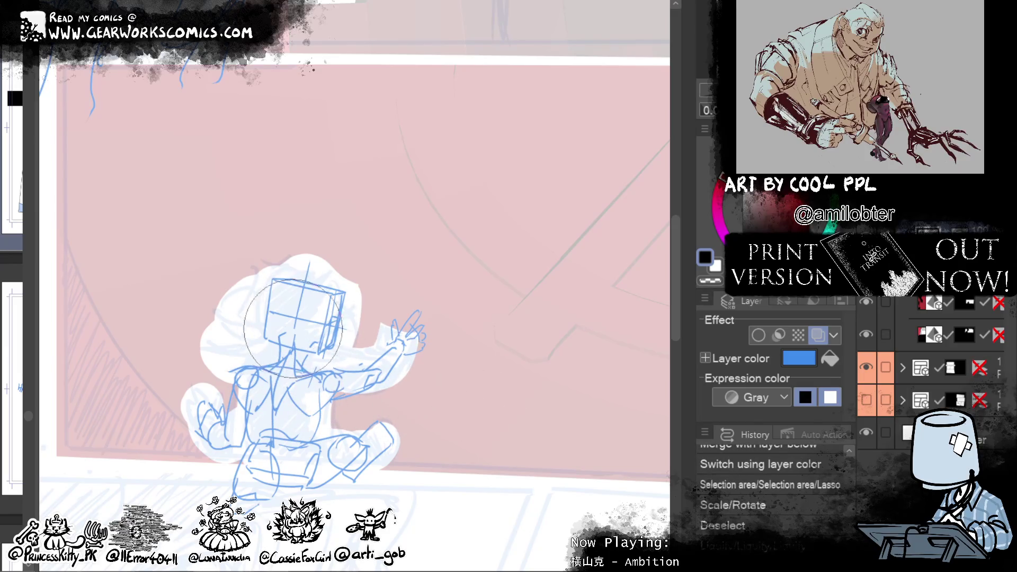
mouse_move(339, 371)
left_mouse_down()
mouse_move(270, 354)
mouse_move(260, 371)
left_mouse_up()
Step: Reshape the sketch further, lift the lower legs, then lasso-select the whole seated figure
mouse_move(581, 454)
left_mouse_down()
mouse_move(549, 406)
mouse_move(540, 424)
left_mouse_up()
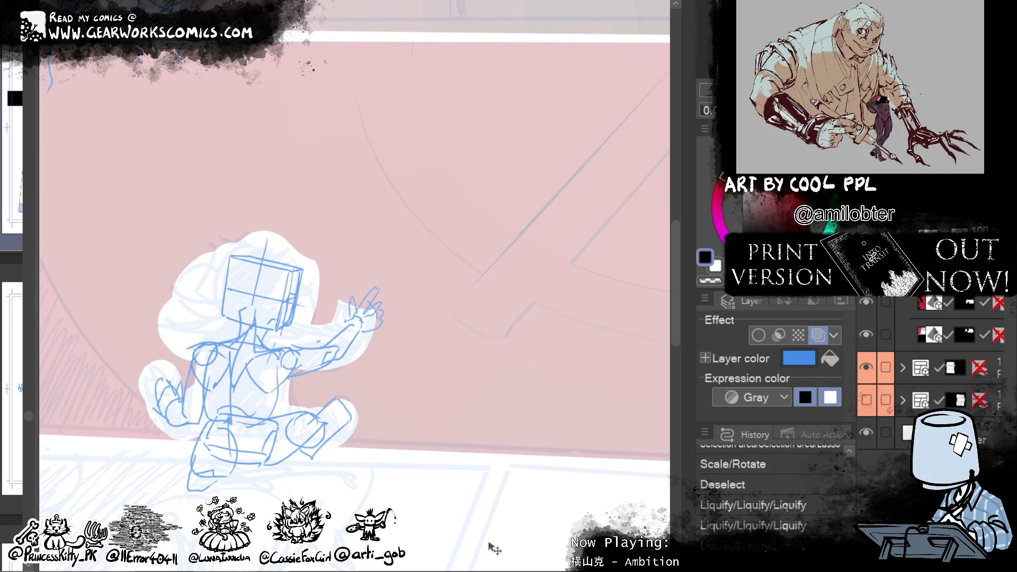
left_click_drag(516, 553, 514, 545)
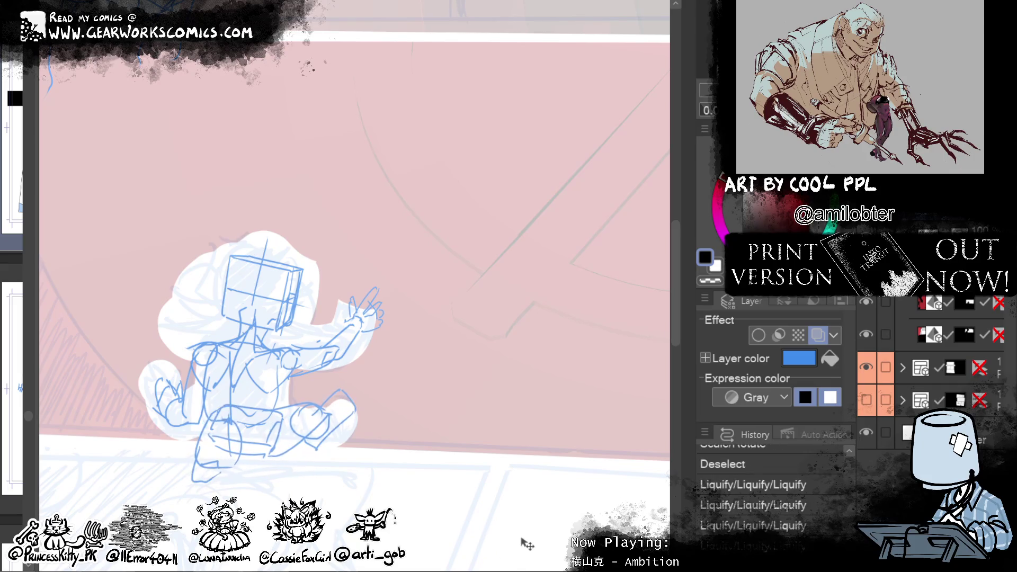
left_click_drag(541, 457, 563, 510)
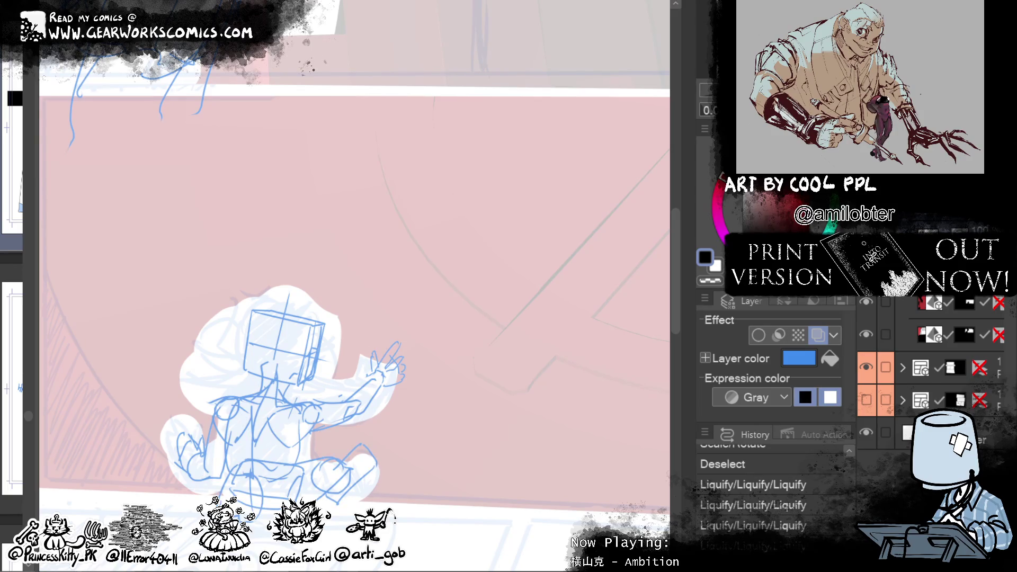
left_click_drag(468, 336, 100, 517)
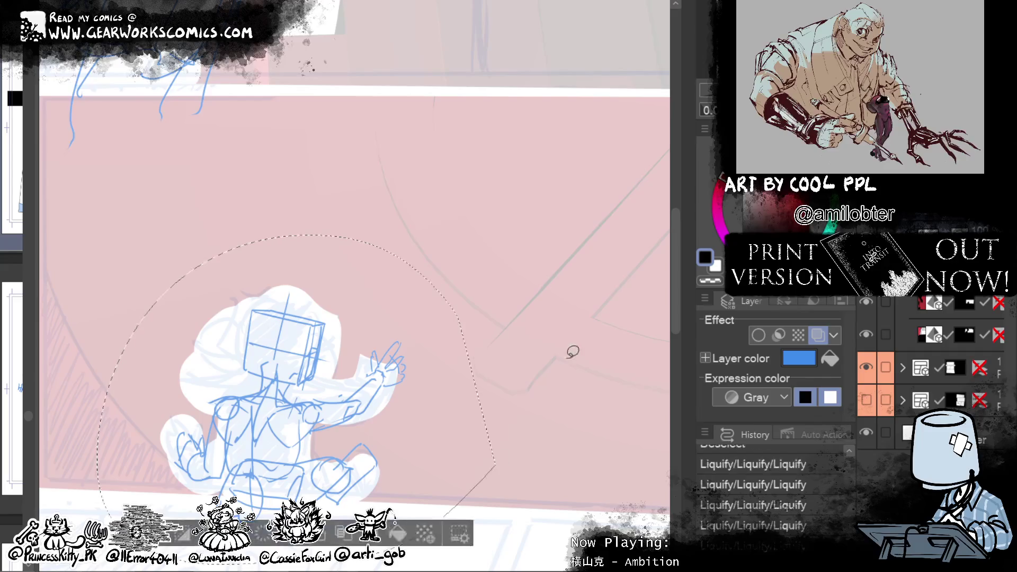
Step: Rotate the figure slightly clockwise, shift it down-left, apply, then zoom out and hide the sketch
left_click(380, 531)
left_click_drag(416, 481, 411, 482)
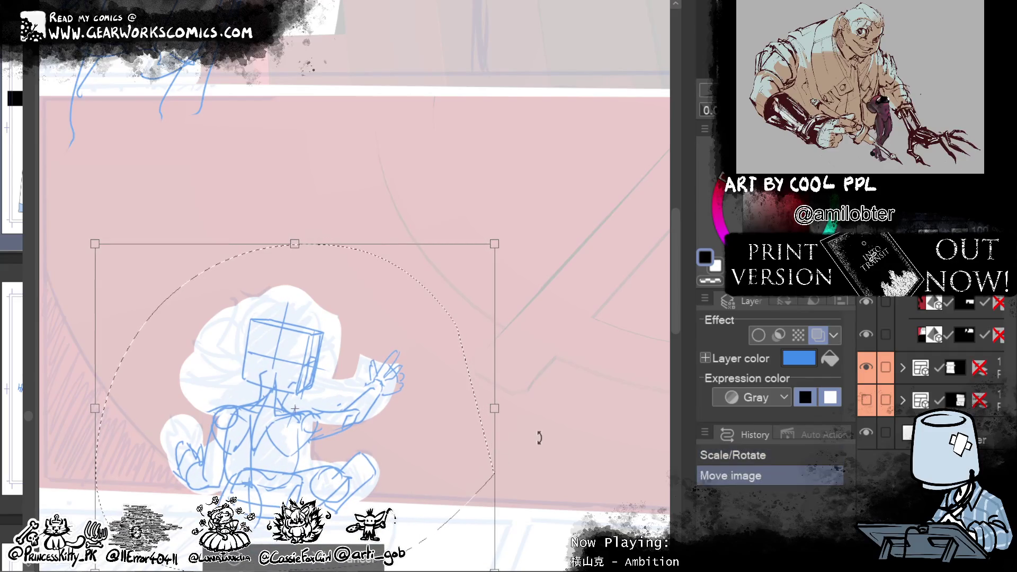
left_click_drag(539, 437, 535, 460)
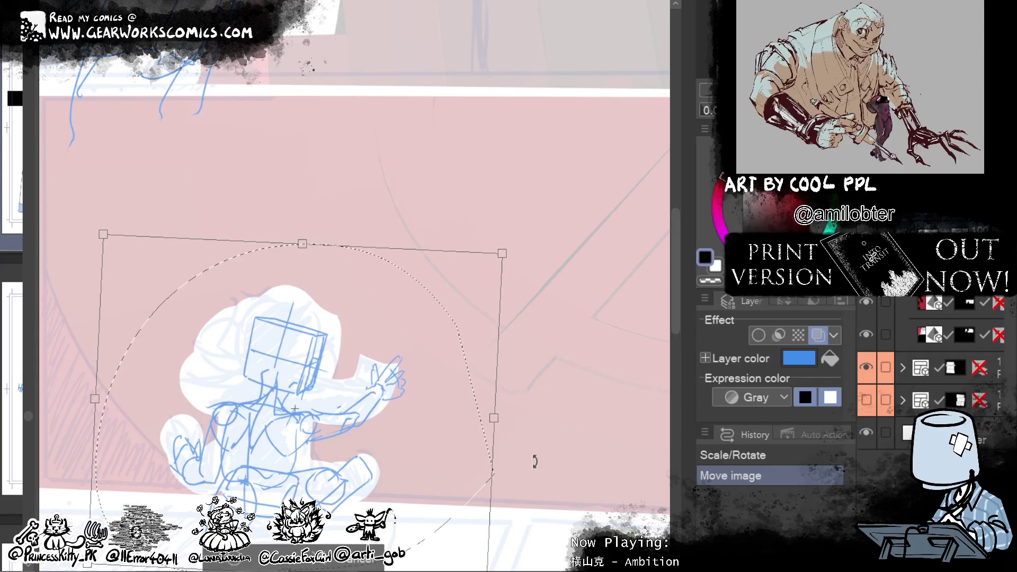
left_click_drag(534, 462, 532, 466)
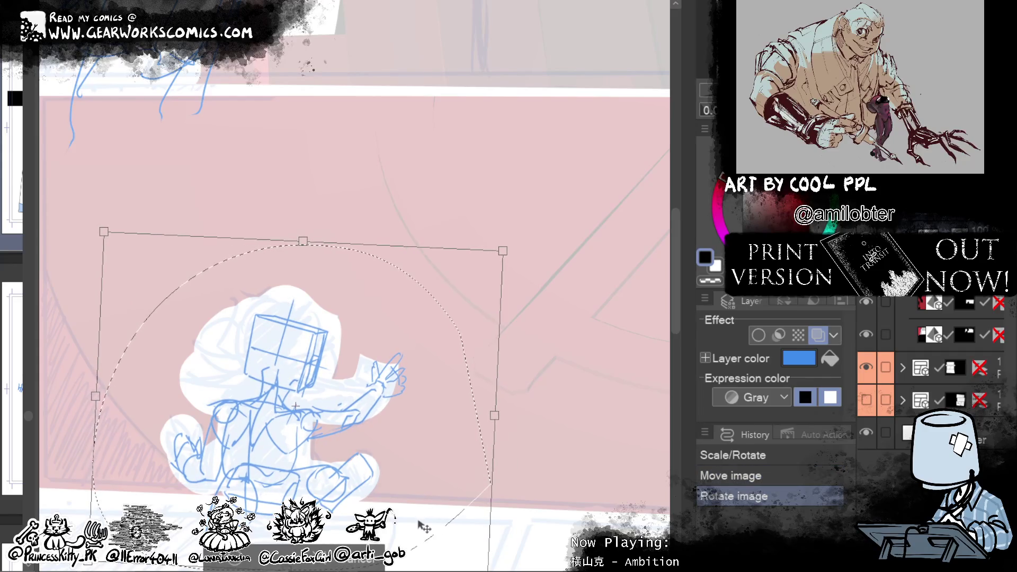
left_click_drag(424, 527, 423, 528)
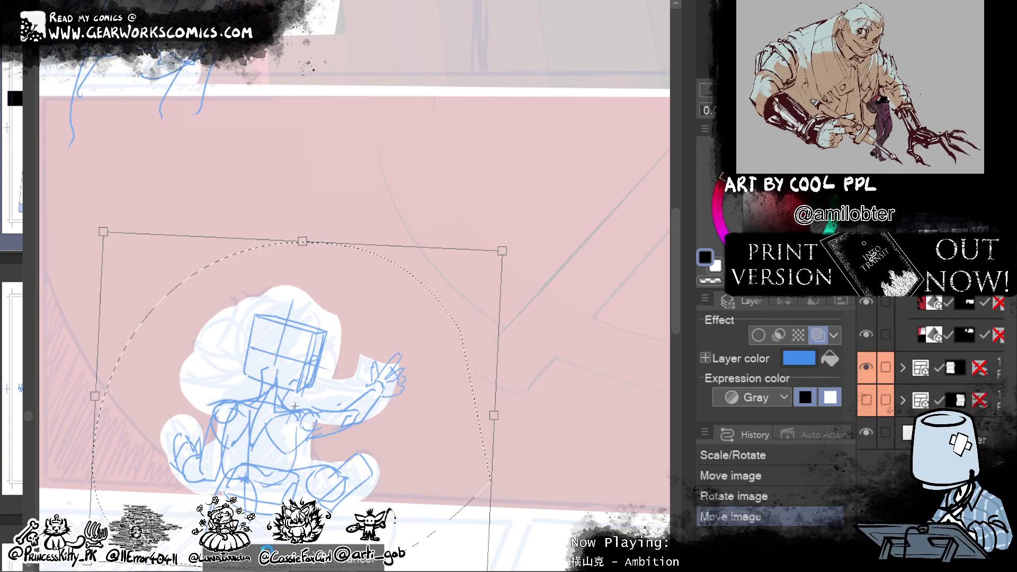
key("Return")
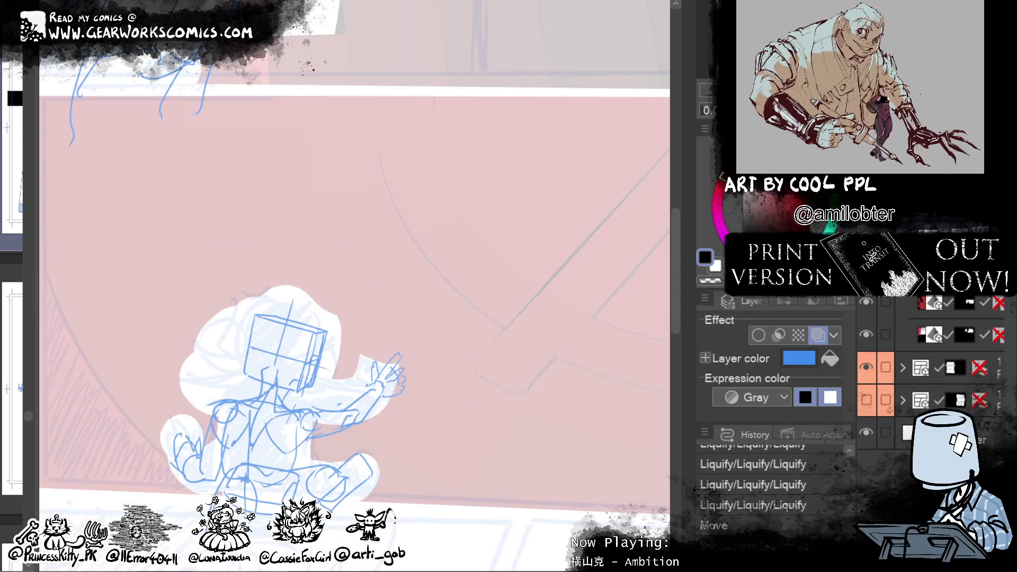
key("ctrl+minus")
key("ctrl+h")
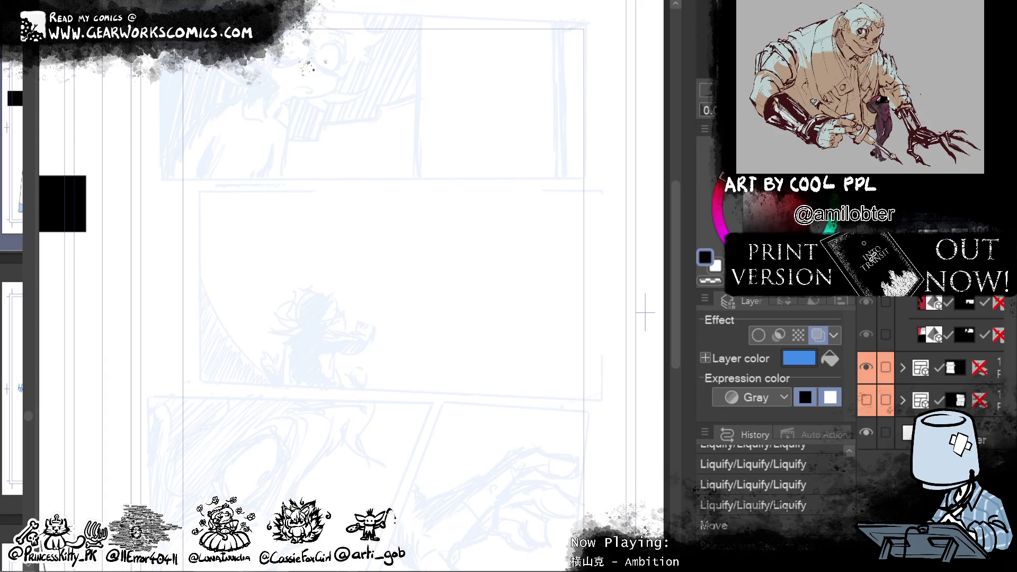
key("ctrl+h")
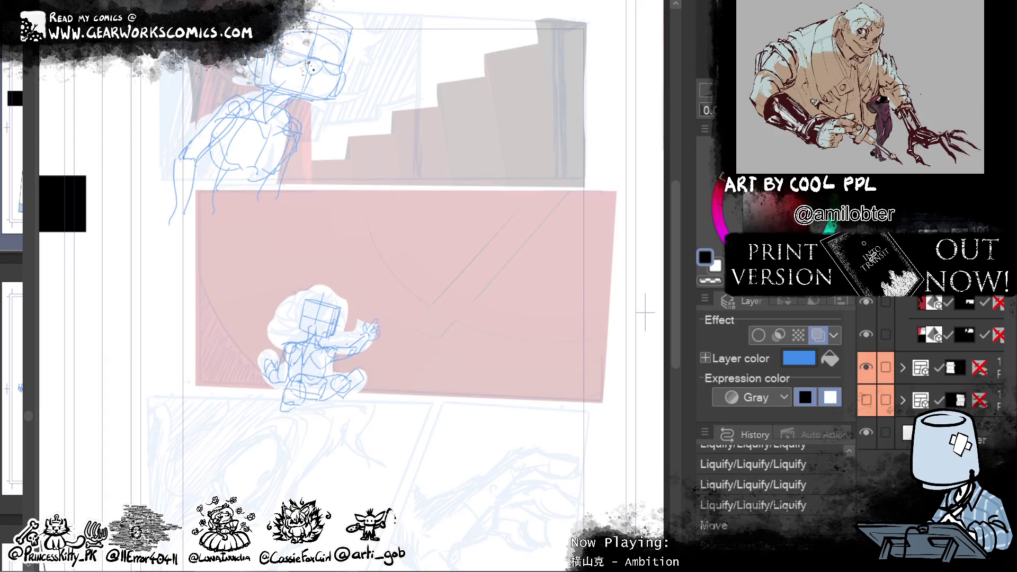
key("ctrl+h")
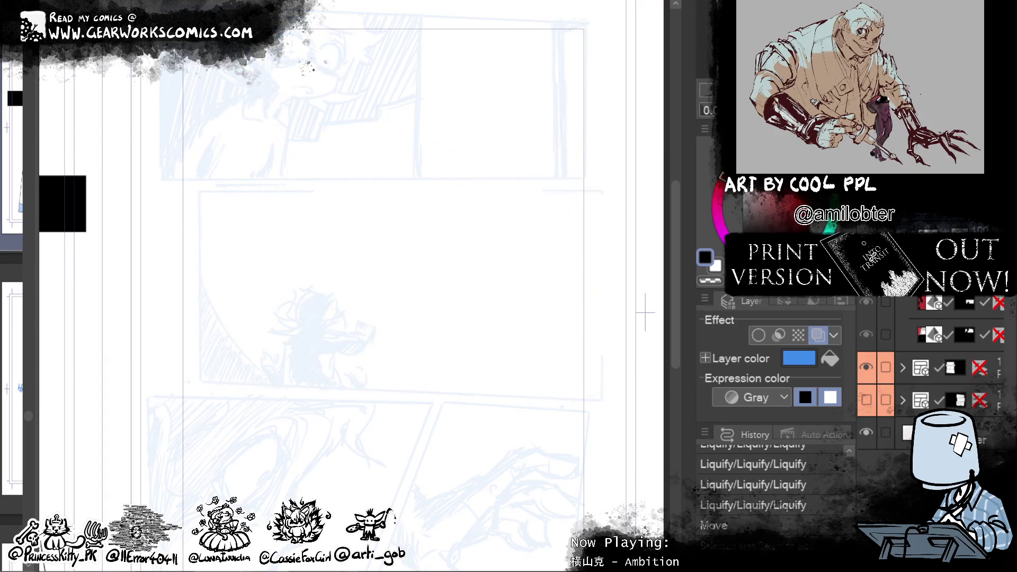
key("ctrl+h")
key("ctrl+h")
key("ctrl+h")
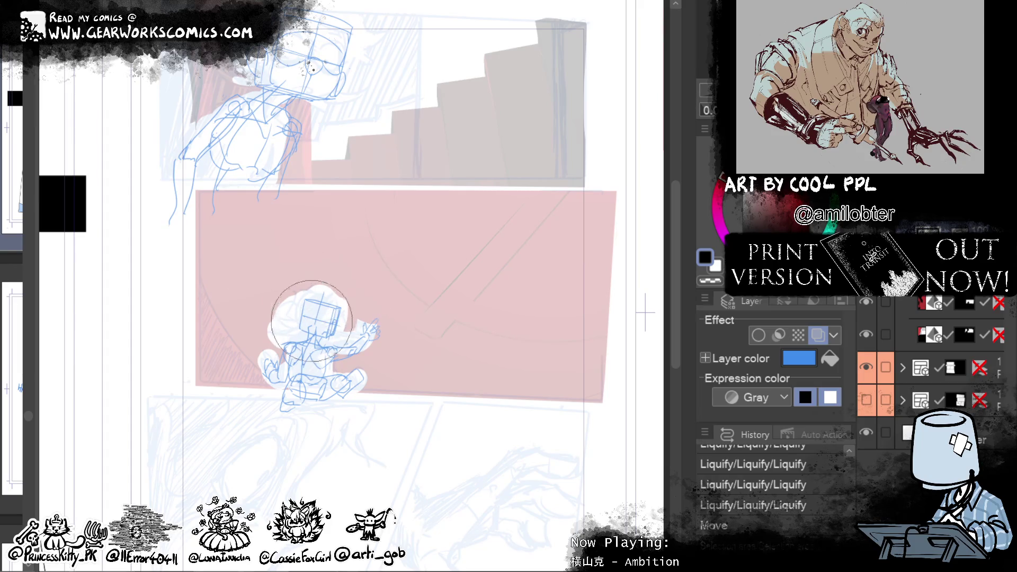
key("ctrl+y")
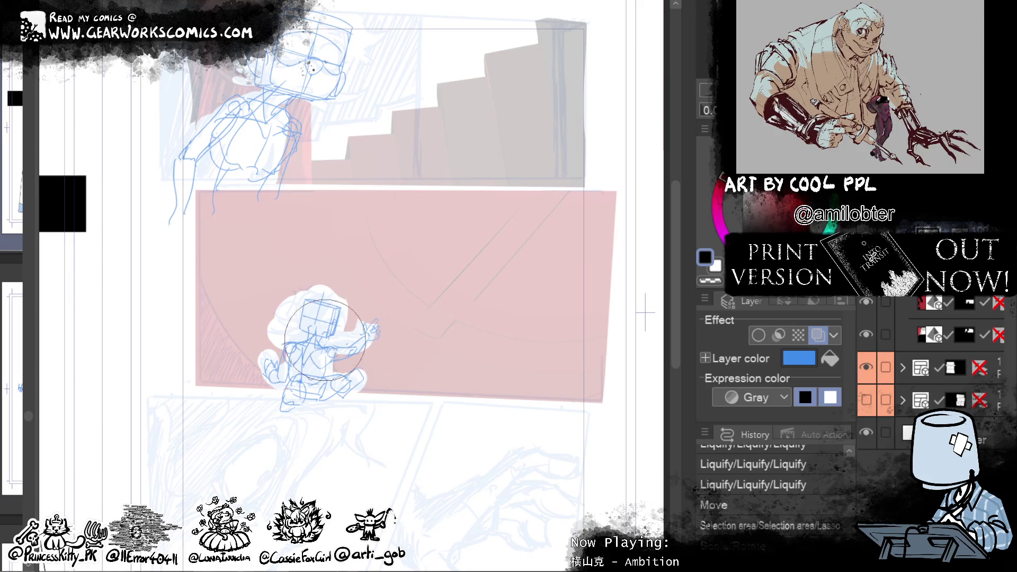
key("ctrl+y")
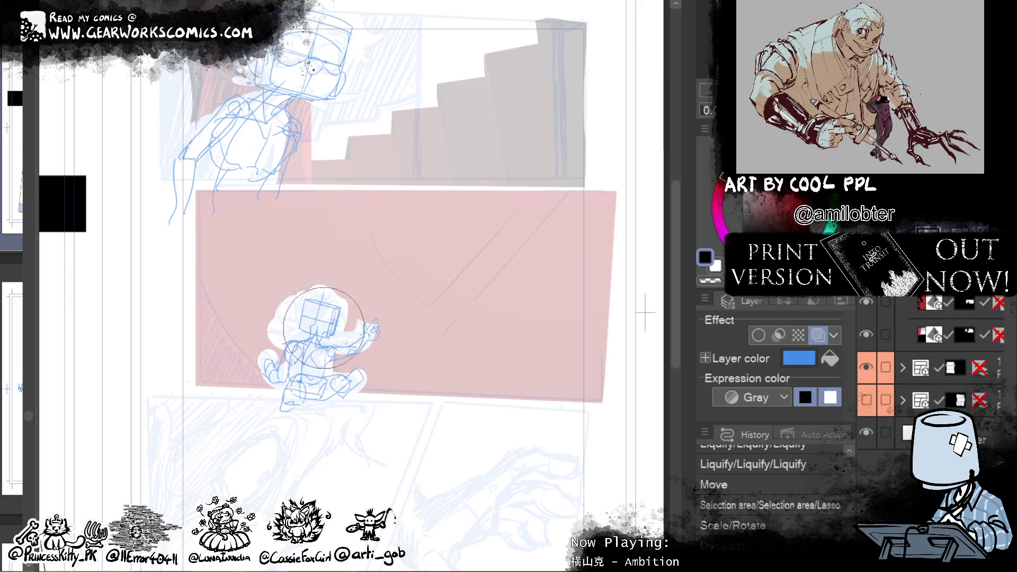
key("ctrl+y")
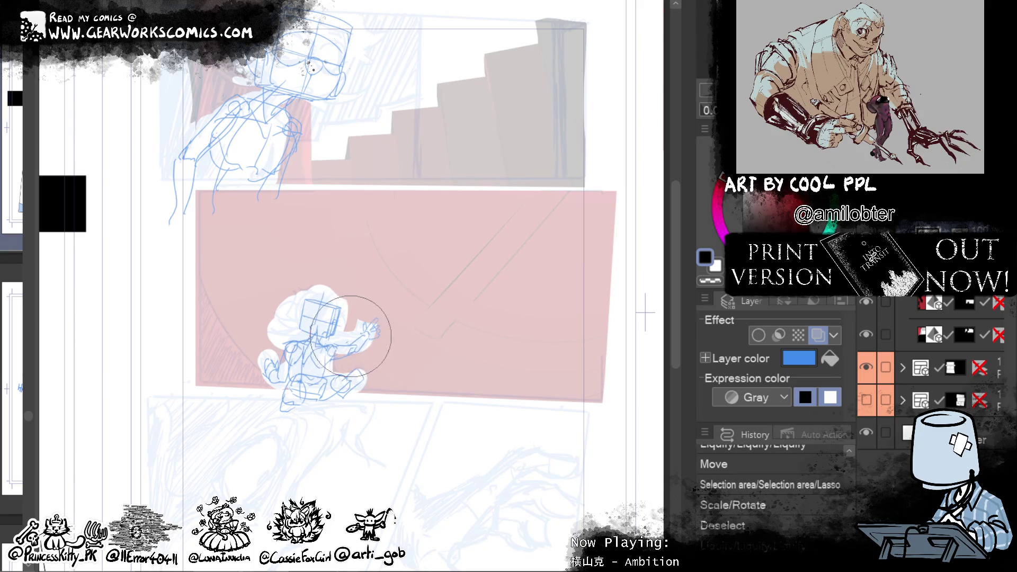
key("ctrl+y")
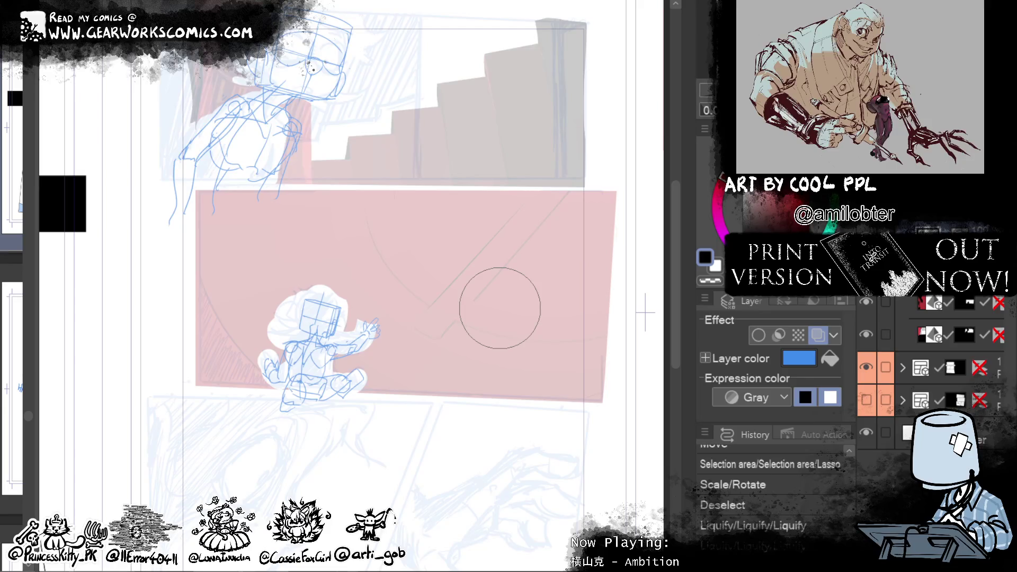
key("ctrl+z")
key("ctrl+y")
scroll(599, 336, "down", 1)
scroll(530, 264, "down", 5)
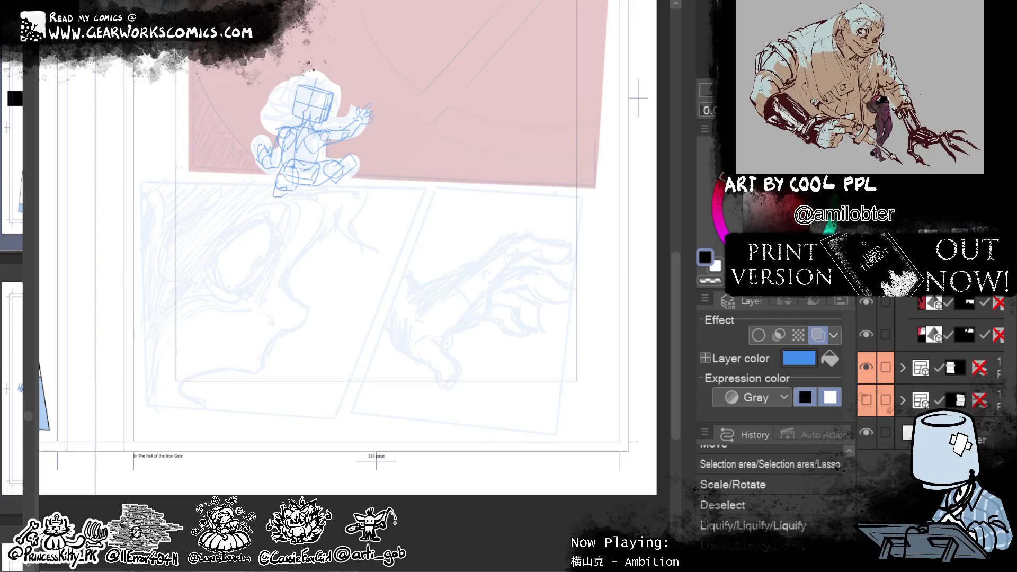
Step: In the lower-right panel, draw the curved and diagonal forearm lines over the hand, redoing bad strokes
left_click_drag(485, 416, 396, 444)
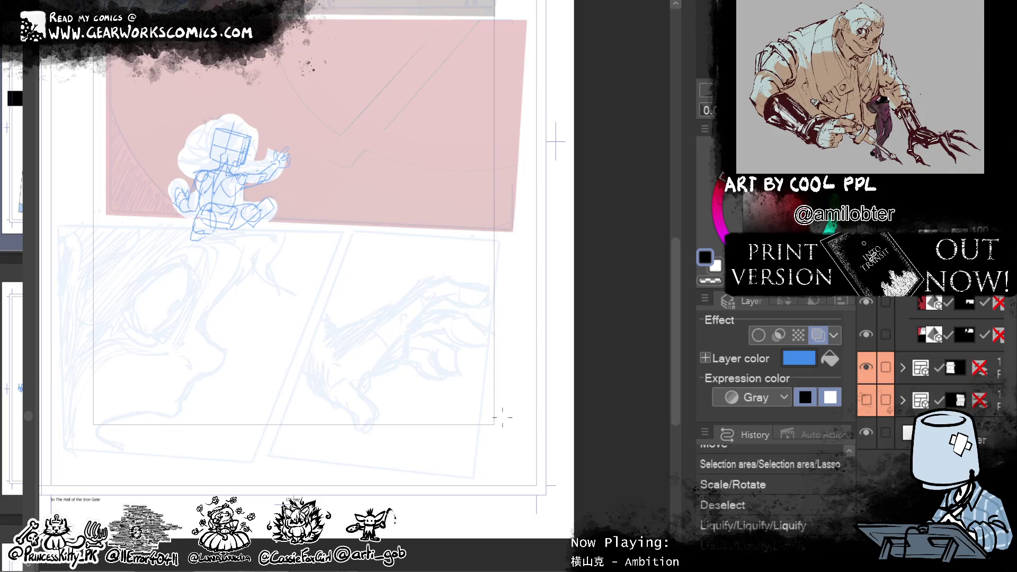
mouse_move(402, 321)
left_mouse_down()
mouse_move(390, 361)
mouse_move(340, 395)
left_mouse_up()
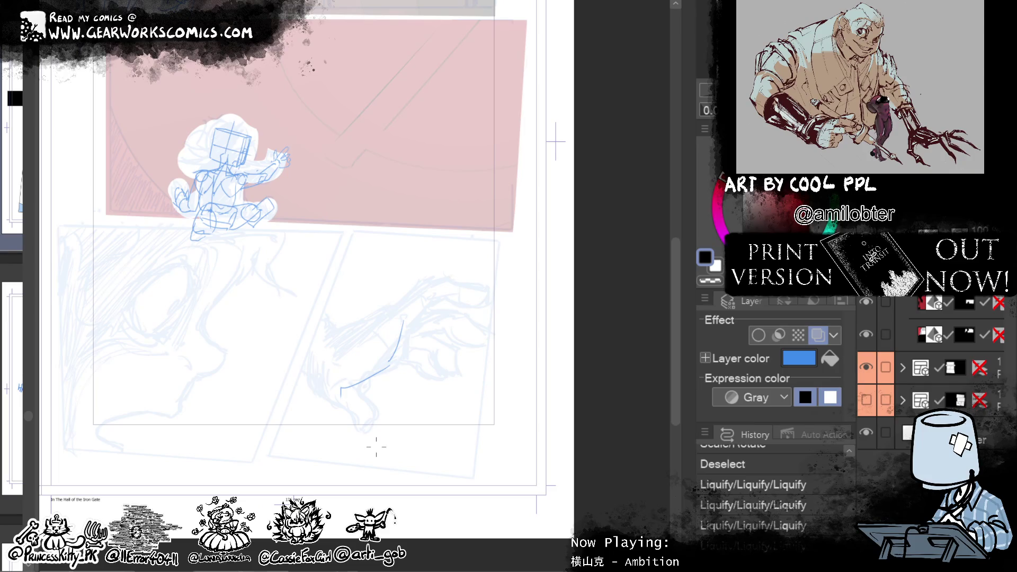
key("ctrl+z")
left_click_drag(389, 360, 339, 393)
left_click_drag(335, 356, 399, 285)
key("ctrl+z")
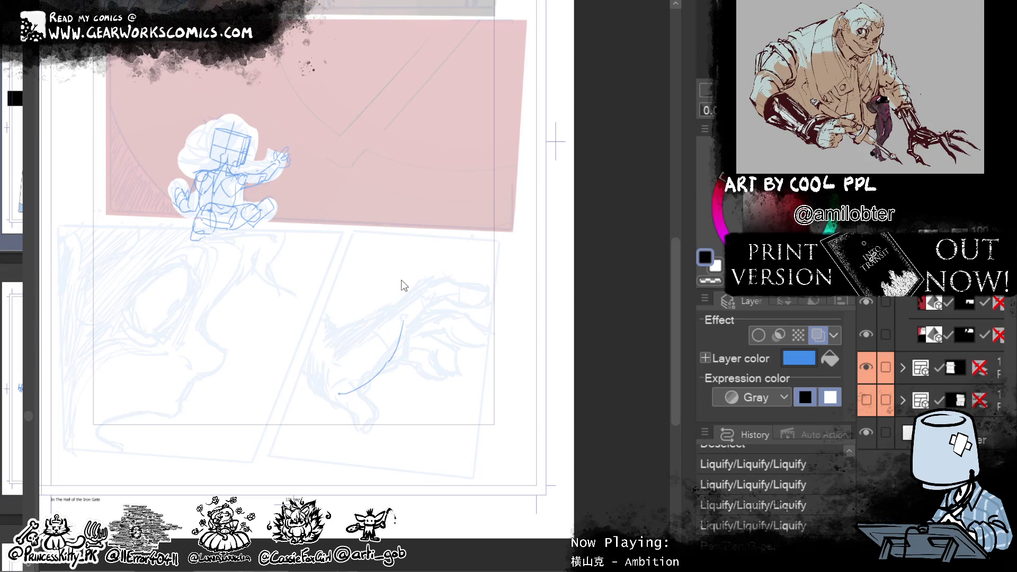
key("ctrl+z")
key("ctrl+z")
left_click_drag(325, 355, 405, 303)
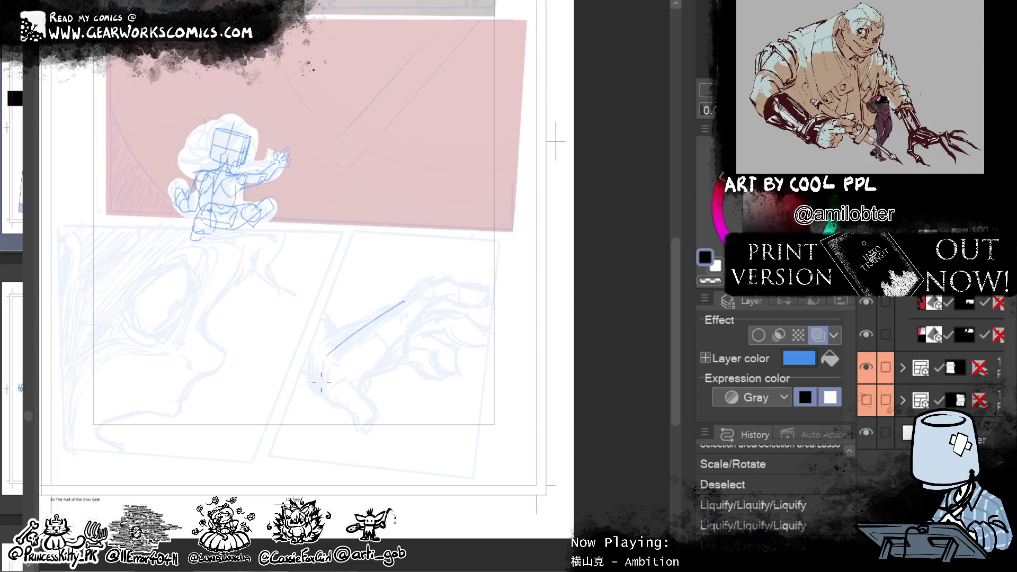
Step: Draw the arm's lower edge, the line to the wrist and the hand's side and lower curve
left_click_drag(326, 364, 368, 407)
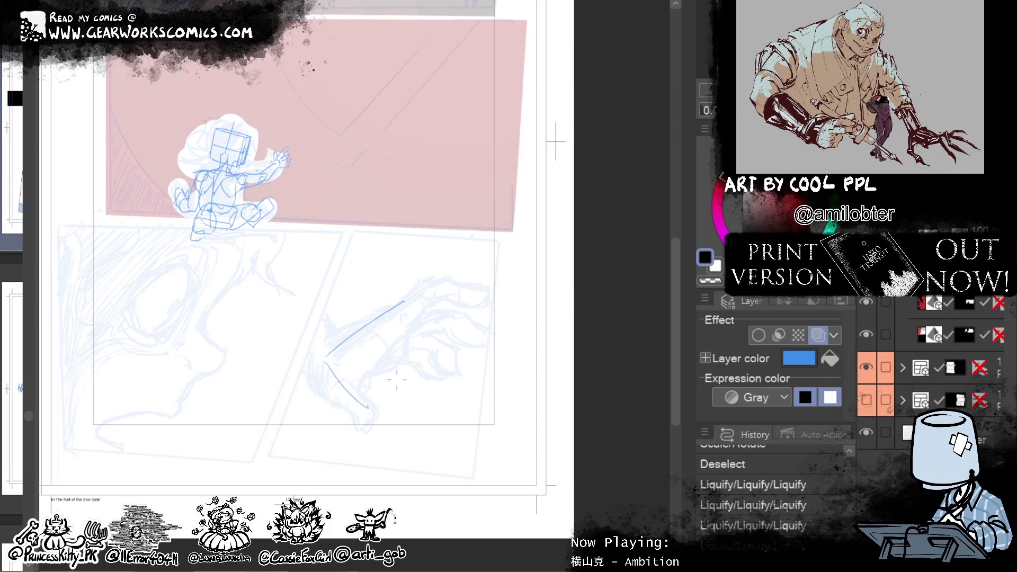
left_click_drag(417, 304, 369, 409)
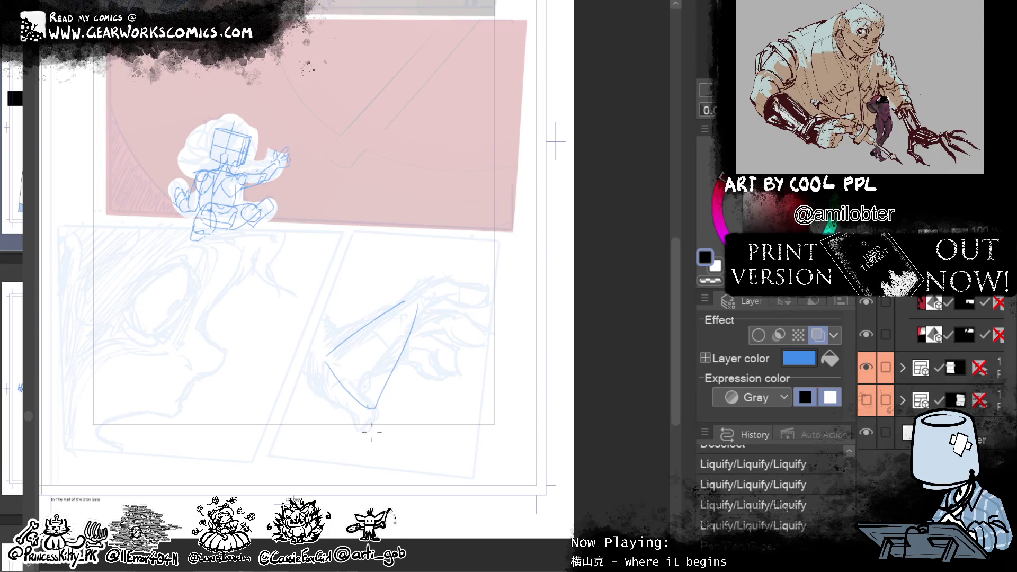
mouse_move(420, 300)
left_mouse_down()
mouse_move(423, 333)
mouse_move(377, 369)
mouse_move(322, 350)
left_mouse_up()
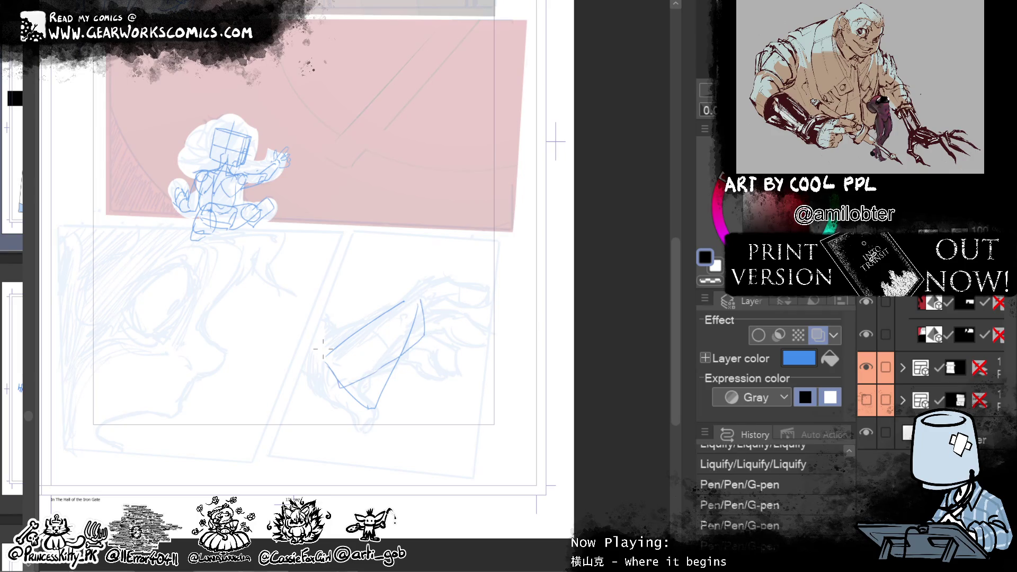
key("ctrl+z")
left_click_drag(378, 365, 324, 367)
left_click_drag(366, 407, 396, 404)
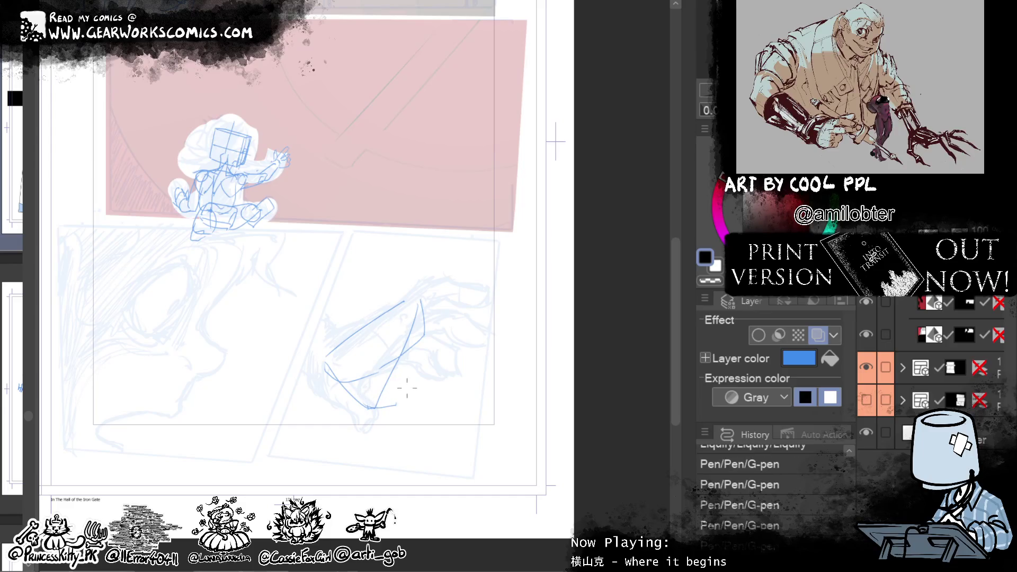
key("ctrl+z")
Step: Draw the extended up-right finger lines, then add a line under the finger, knuckles and thumb
left_click_drag(394, 306, 438, 275)
key("ctrl+z")
left_click_drag(417, 336, 475, 299)
key("ctrl+z")
key("ctrl+z")
key("ctrl+z")
key("ctrl+z")
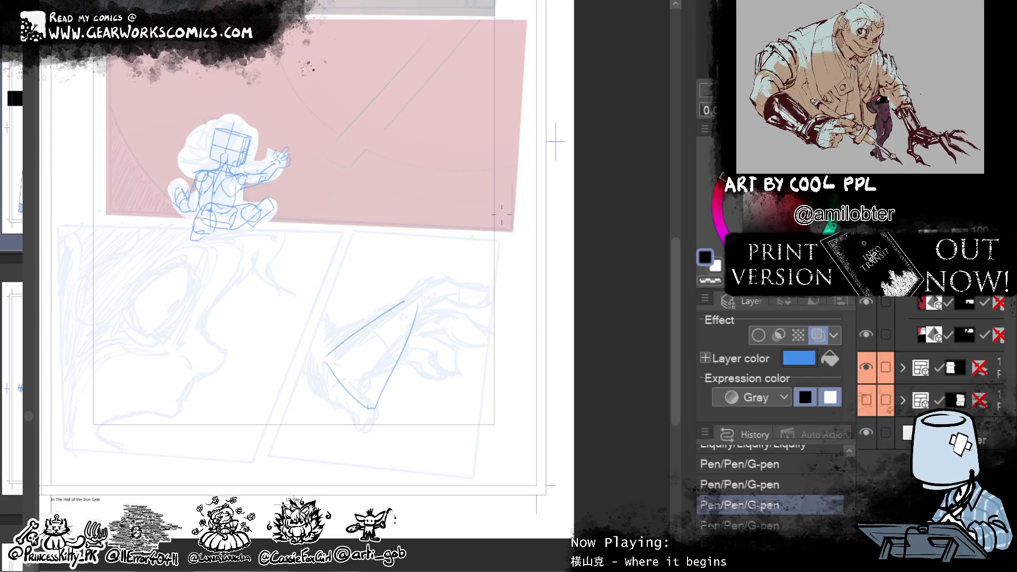
left_click_drag(416, 291, 484, 260)
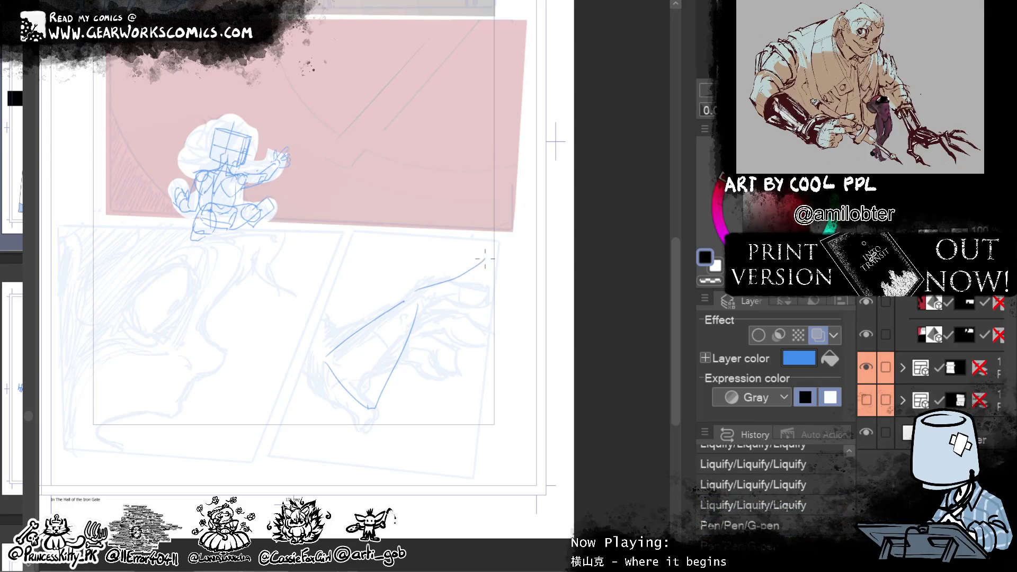
key("ctrl+z")
mouse_move(405, 296)
left_mouse_down()
mouse_move(452, 271)
mouse_move(497, 264)
mouse_move(451, 280)
mouse_move(500, 273)
left_mouse_up()
key("ctrl+z")
key("ctrl+z")
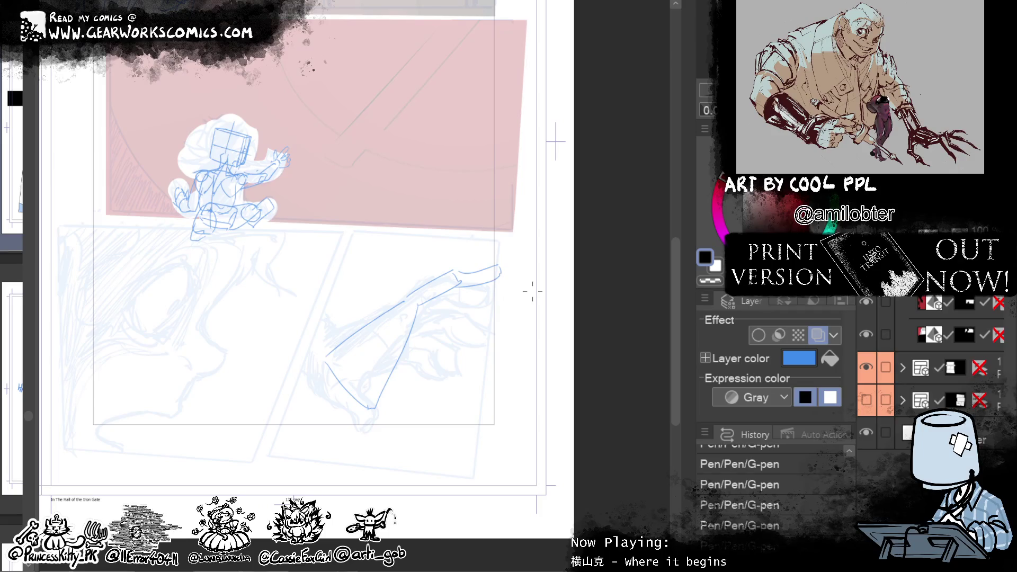
mouse_move(408, 307)
left_mouse_down()
mouse_move(453, 303)
mouse_move(494, 321)
left_mouse_up()
mouse_move(418, 321)
left_mouse_down()
mouse_move(453, 341)
mouse_move(445, 339)
mouse_move(444, 366)
mouse_move(431, 357)
mouse_move(439, 349)
mouse_move(431, 377)
mouse_move(405, 384)
left_mouse_up()
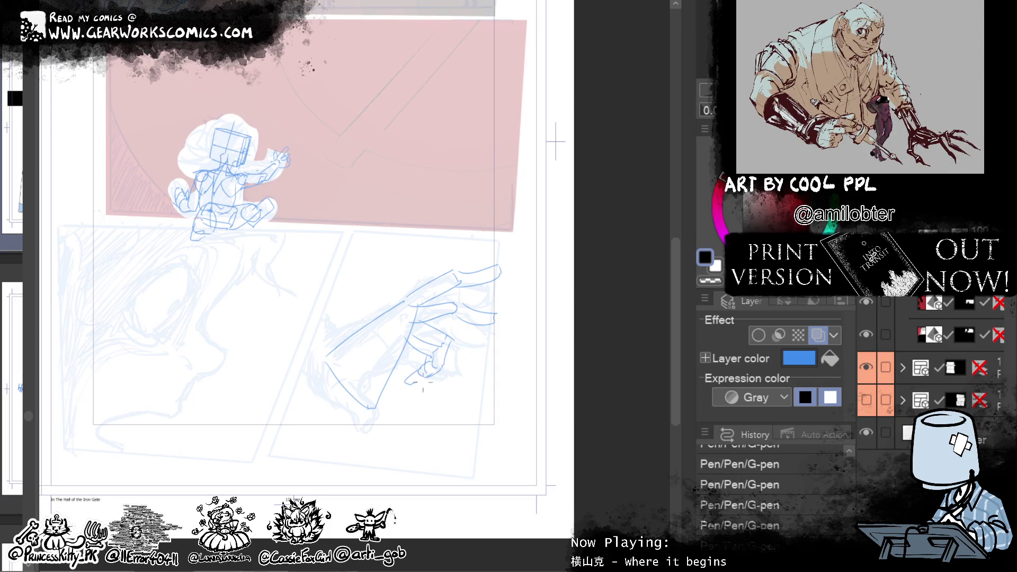
Step: Redraw the curled fingertip and add curved lines below the index finger
key("ctrl+z")
key("ctrl+z")
key("ctrl+z")
key("ctrl+z")
key("ctrl+z")
key("ctrl+z")
mouse_move(444, 341)
left_mouse_down()
mouse_move(461, 354)
mouse_move(450, 371)
mouse_move(464, 367)
left_mouse_up()
key("ctrl+z")
key("ctrl+z")
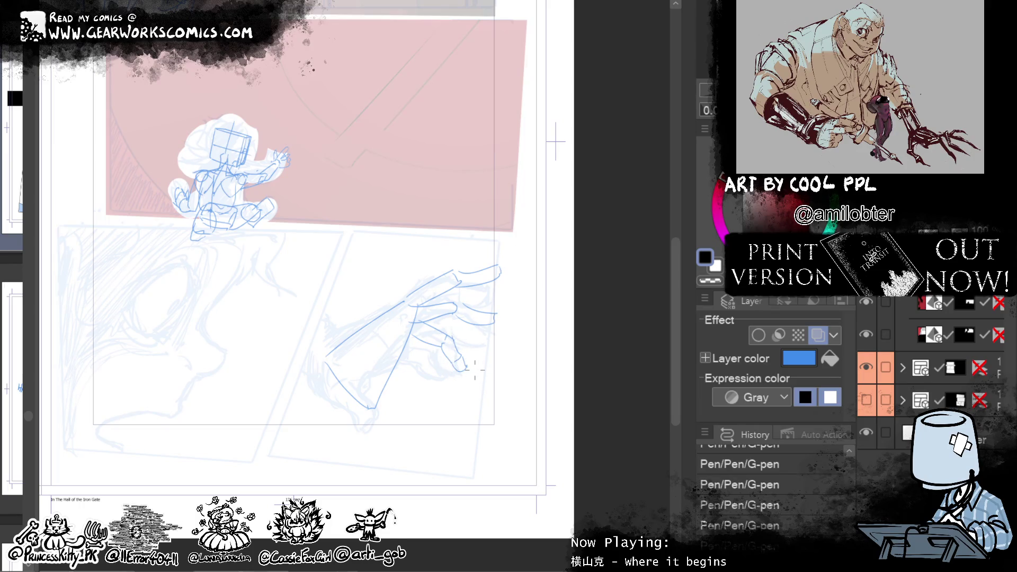
key("ctrl+z")
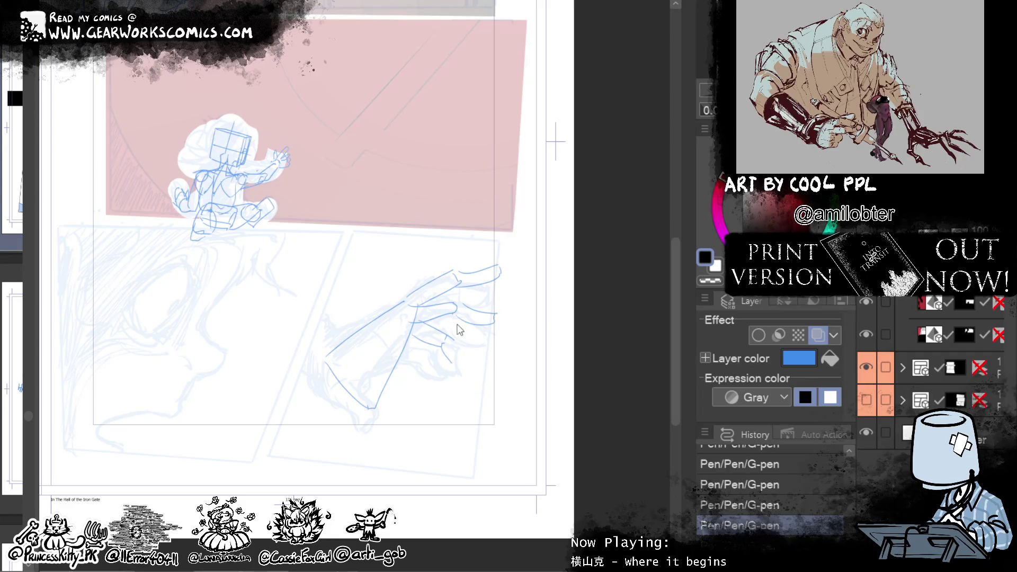
left_click_drag(455, 341, 453, 369)
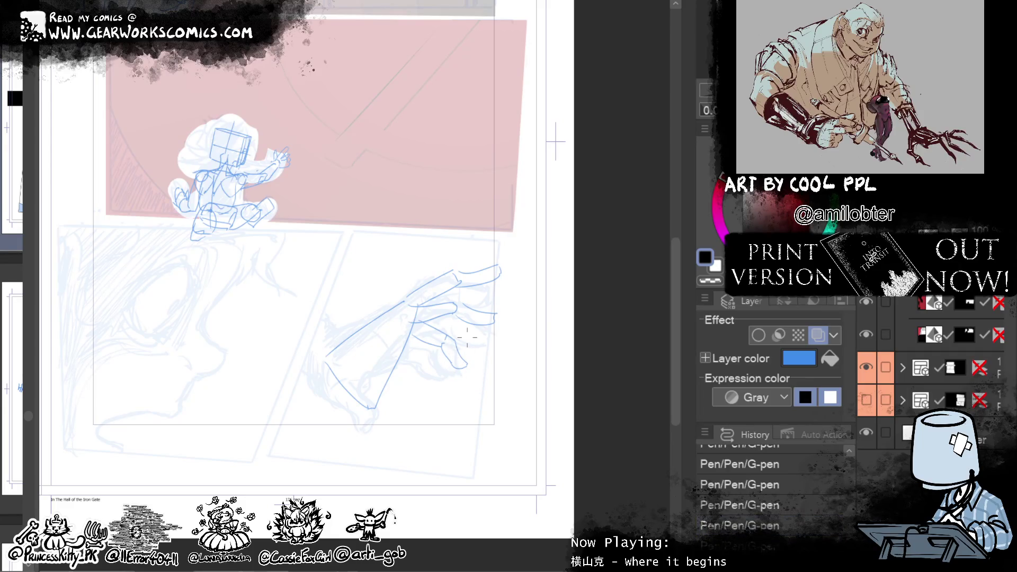
mouse_move(417, 325)
left_mouse_down()
mouse_move(430, 375)
mouse_move(408, 371)
mouse_move(427, 363)
left_mouse_up()
key("ctrl+z")
Step: Redraw the finger lines and add knuckle strokes along the hand's upper edge
mouse_move(418, 349)
left_mouse_down()
mouse_move(402, 338)
mouse_move(366, 393)
mouse_move(345, 364)
left_mouse_up()
mouse_move(416, 311)
left_mouse_down()
mouse_move(382, 323)
mouse_move(418, 300)
left_mouse_up()
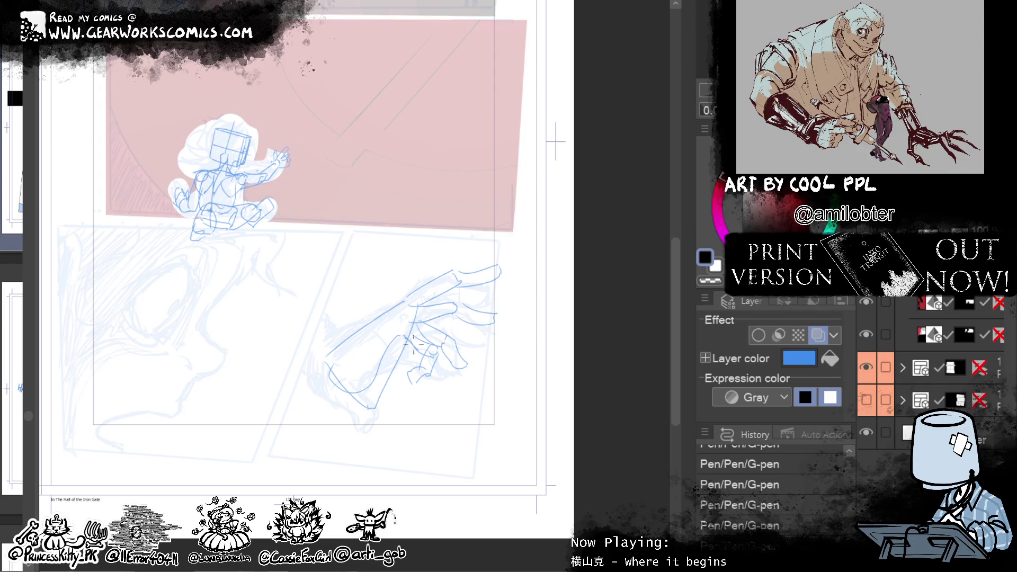
mouse_move(401, 331)
left_mouse_down()
mouse_move(400, 312)
mouse_move(433, 339)
left_mouse_up()
left_click_drag(408, 308, 433, 341)
left_click_drag(418, 344, 431, 347)
Step: Add and rework short strokes and marks on the lower finger
mouse_move(420, 339)
left_mouse_down()
mouse_move(423, 356)
mouse_move(435, 344)
mouse_move(424, 356)
left_mouse_up()
left_click(425, 380)
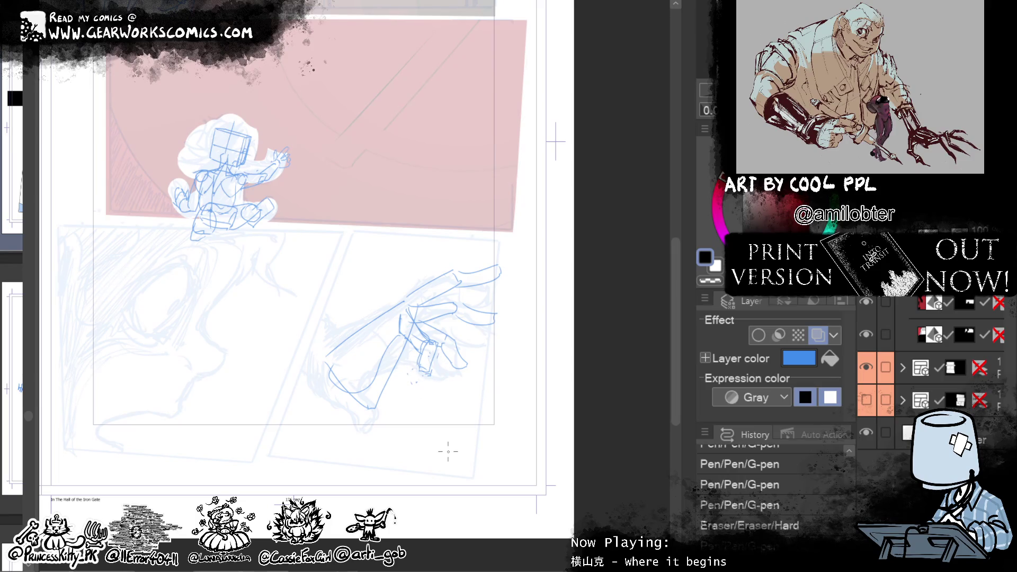
mouse_move(414, 359)
left_mouse_down()
mouse_move(430, 360)
mouse_move(419, 389)
left_mouse_up()
key("ctrl+z")
left_click_drag(413, 361, 427, 378)
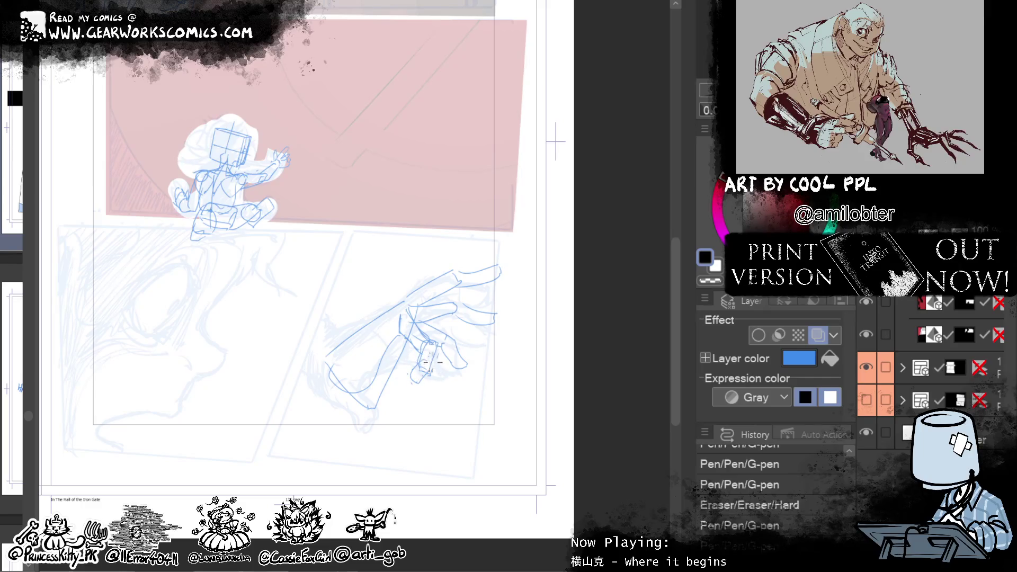
key("ctrl+z")
mouse_move(414, 375)
left_mouse_down()
mouse_move(425, 385)
mouse_move(423, 372)
left_mouse_up()
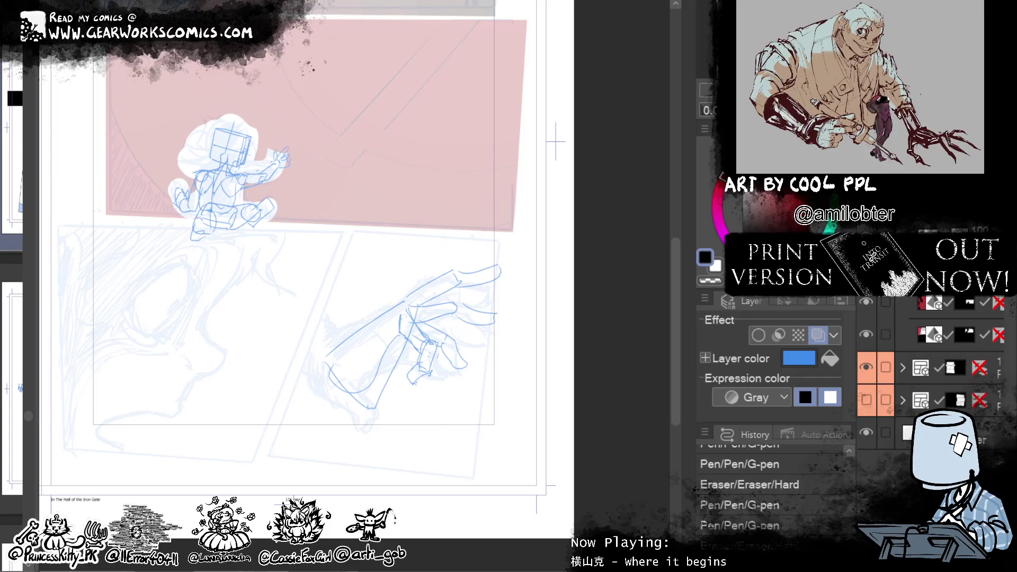
left_click_drag(432, 339, 422, 402)
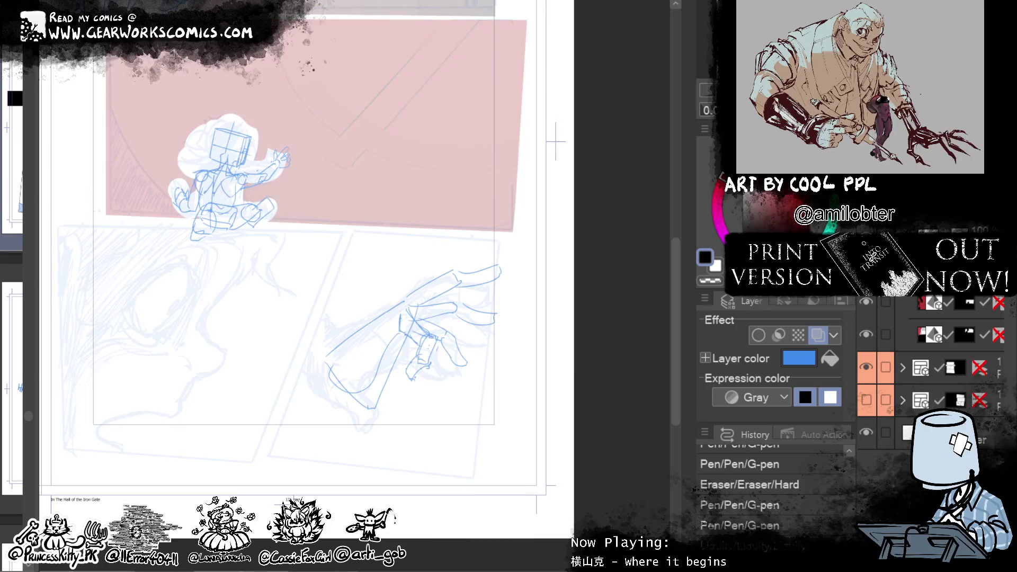
Step: Nudge the hand's upper-edge lines, erase stray bits and redraw the hand's lower-left outline
mouse_move(392, 316)
left_mouse_down()
mouse_move(394, 302)
mouse_move(386, 311)
left_mouse_up()
left_click_drag(388, 319, 385, 316)
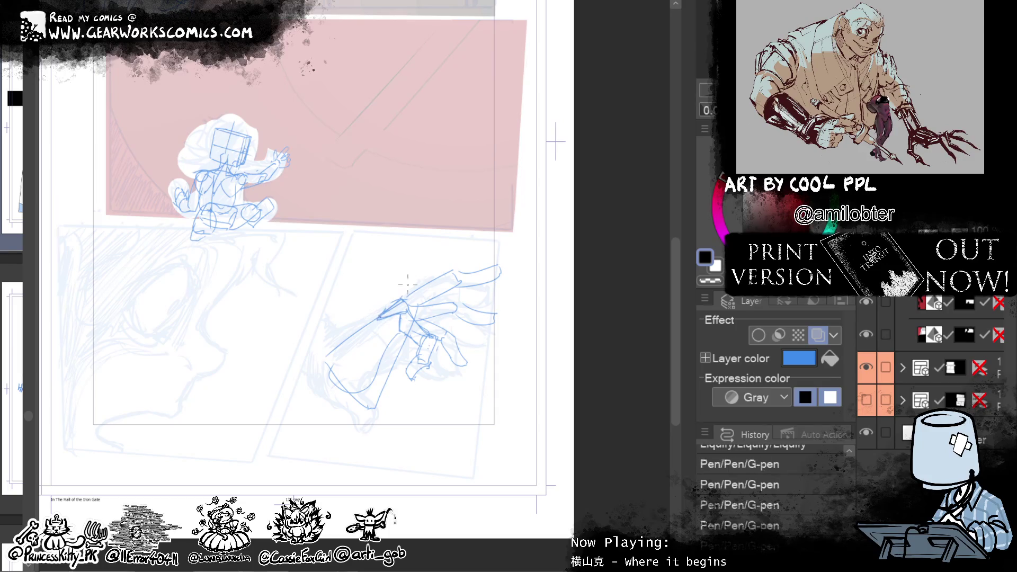
left_click_drag(378, 316, 323, 372)
left_click_drag(398, 335, 393, 353)
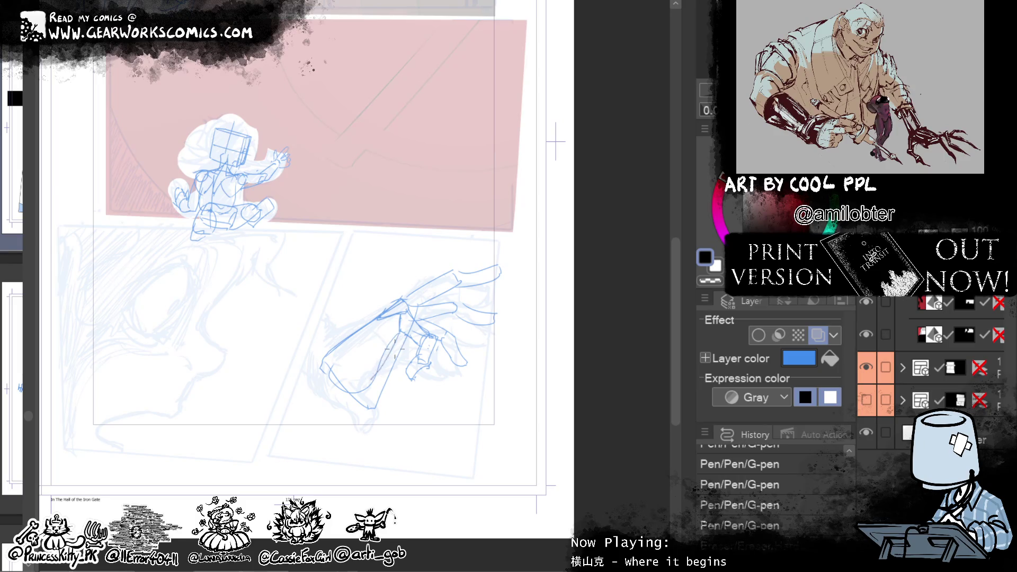
mouse_move(393, 352)
left_mouse_down()
mouse_move(377, 375)
mouse_move(325, 389)
left_mouse_up()
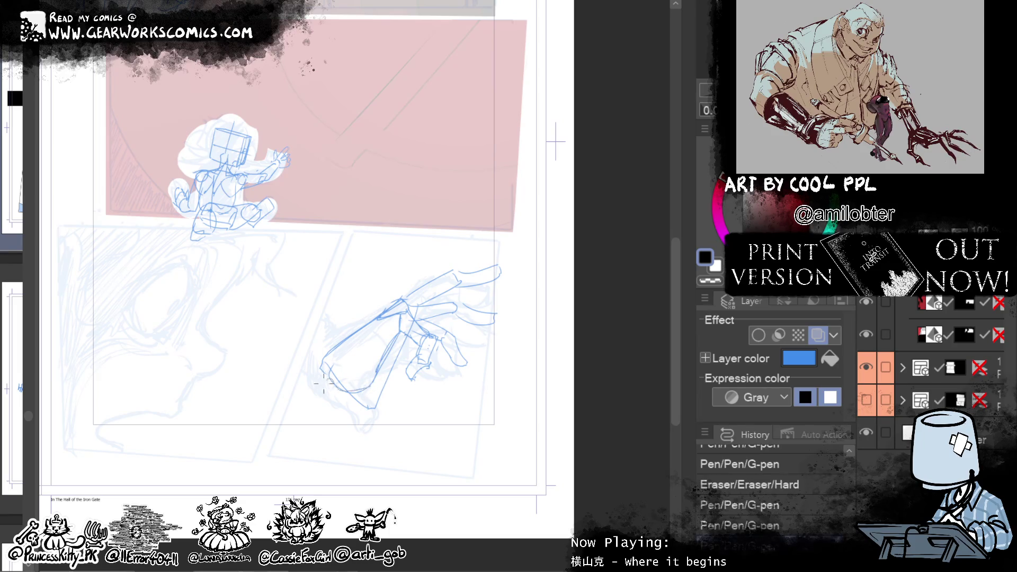
key("ctrl+z")
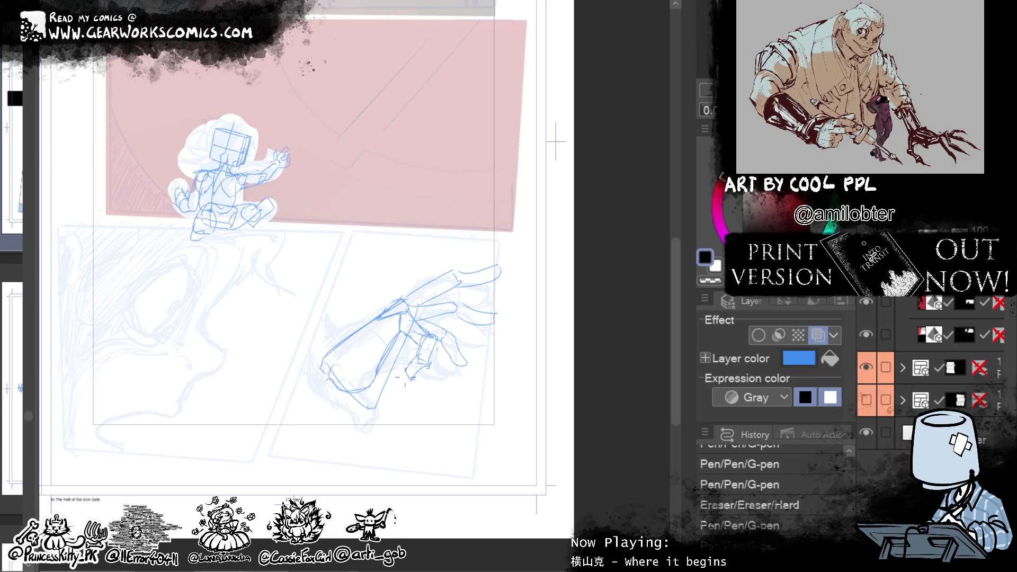
left_click_drag(339, 380, 389, 392)
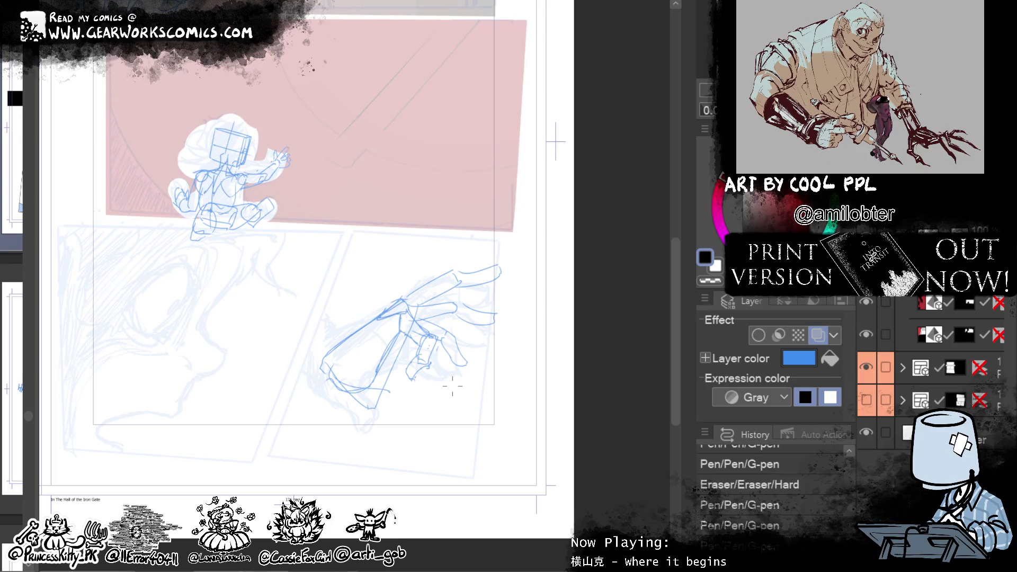
left_click(371, 495)
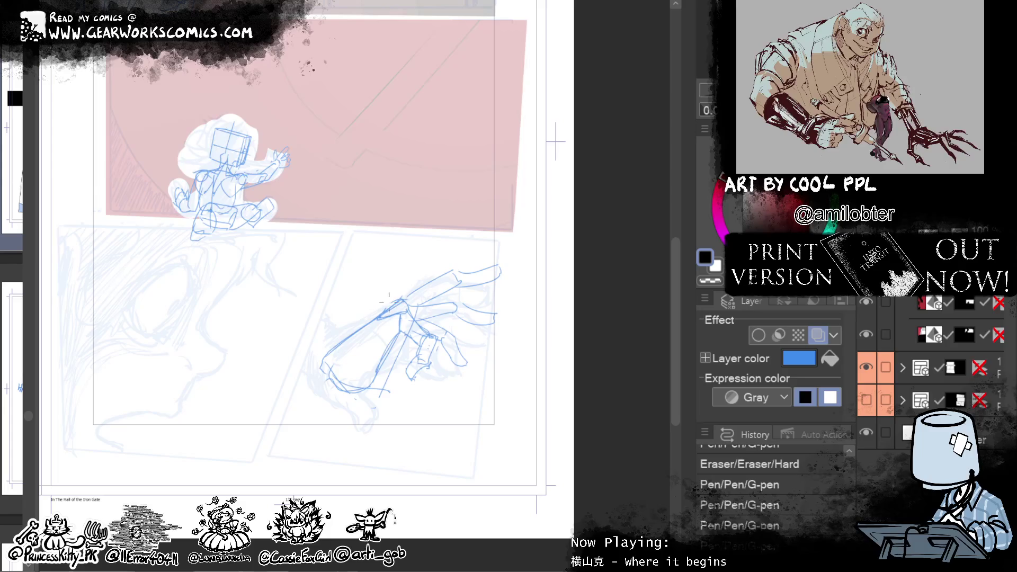
left_click_drag(396, 307, 414, 309)
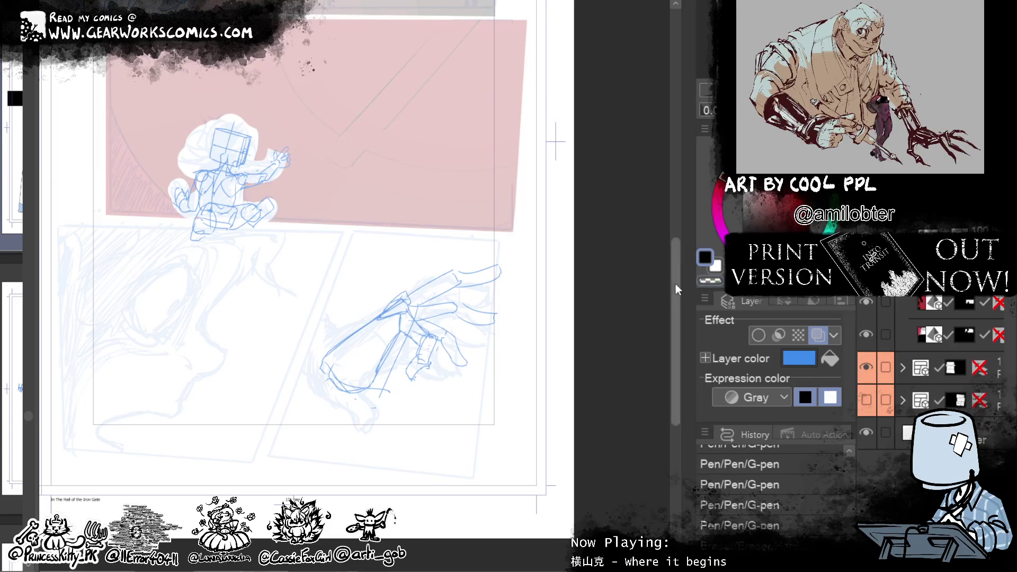
Step: Erase parts of the finger lines with transparent colour, then draw the hand's right edge in black
left_click(710, 280)
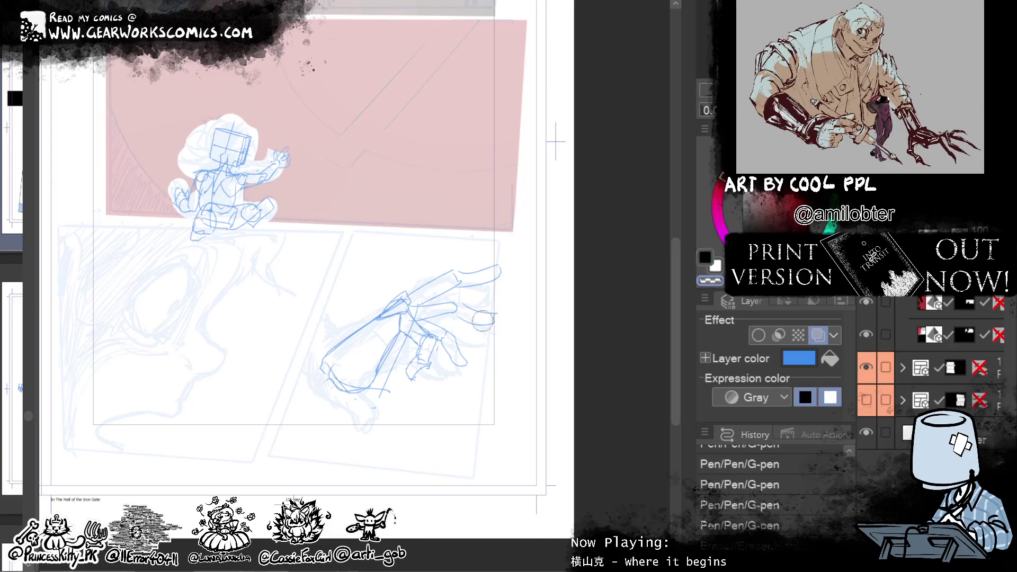
mouse_move(464, 370)
left_mouse_down()
mouse_move(452, 310)
mouse_move(479, 299)
mouse_move(498, 268)
left_mouse_up()
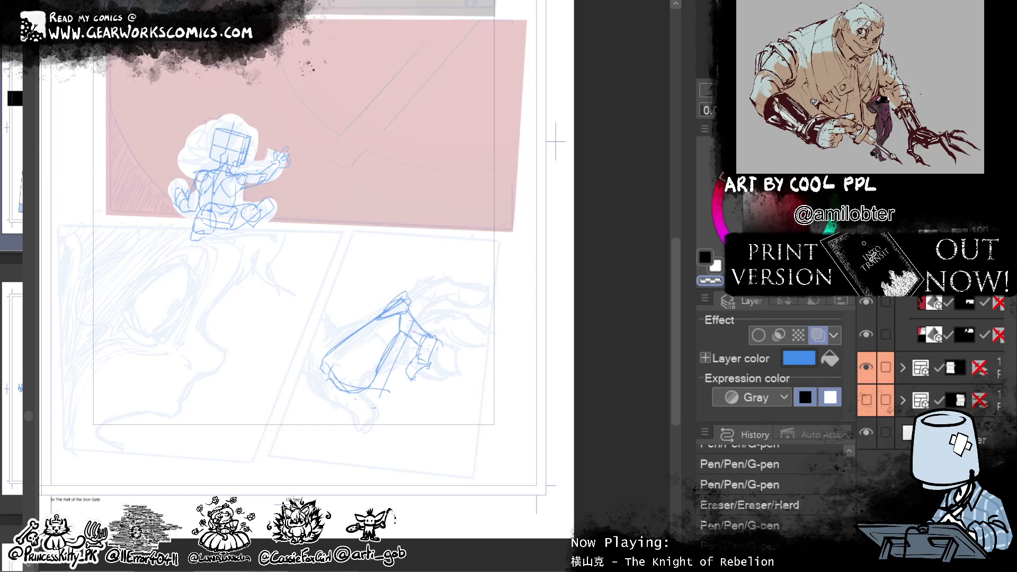
key("c")
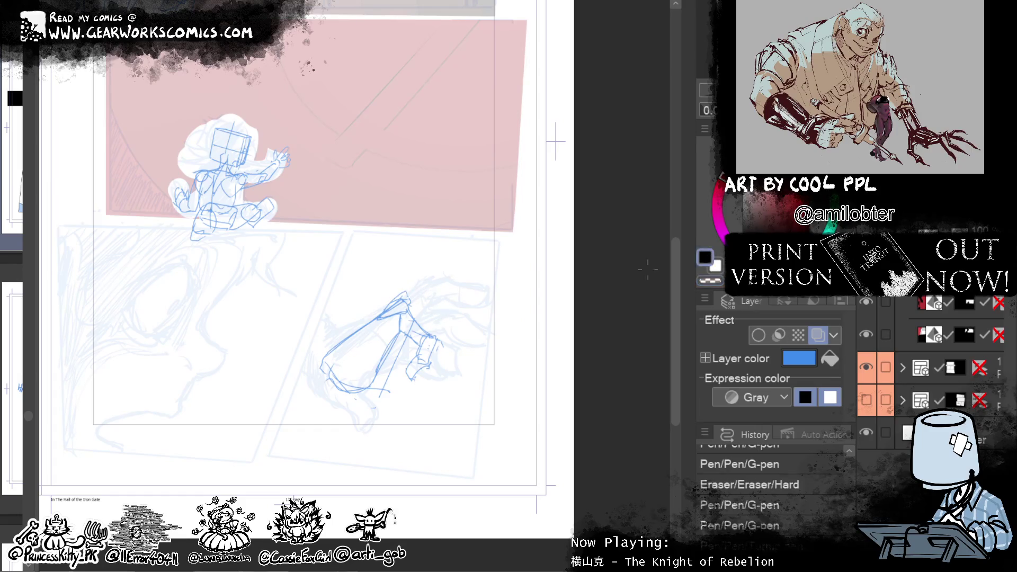
mouse_move(407, 301)
left_mouse_down()
mouse_move(447, 301)
mouse_move(443, 321)
mouse_move(441, 309)
left_mouse_up()
key("ctrl+z")
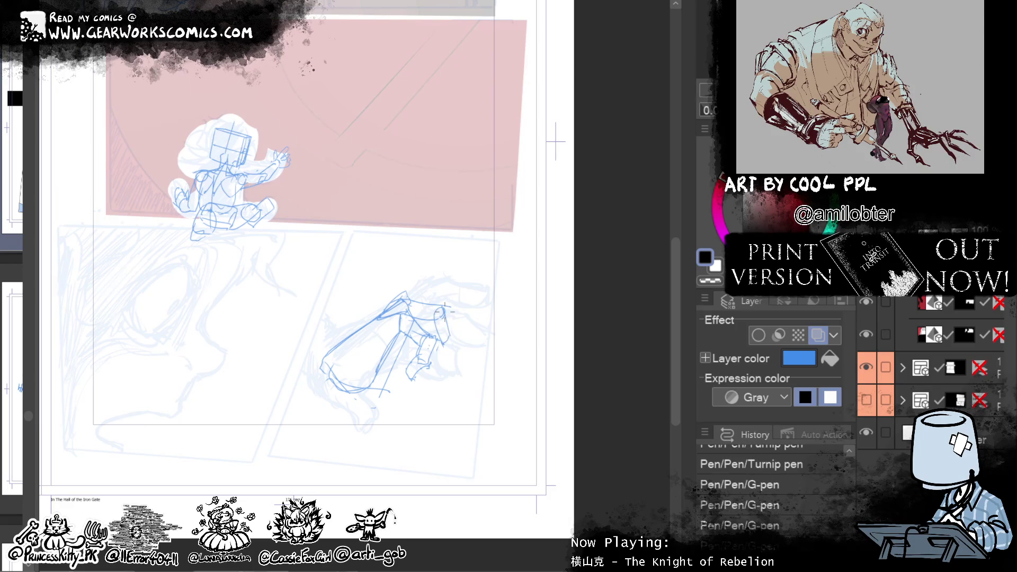
left_click_drag(435, 309, 445, 341)
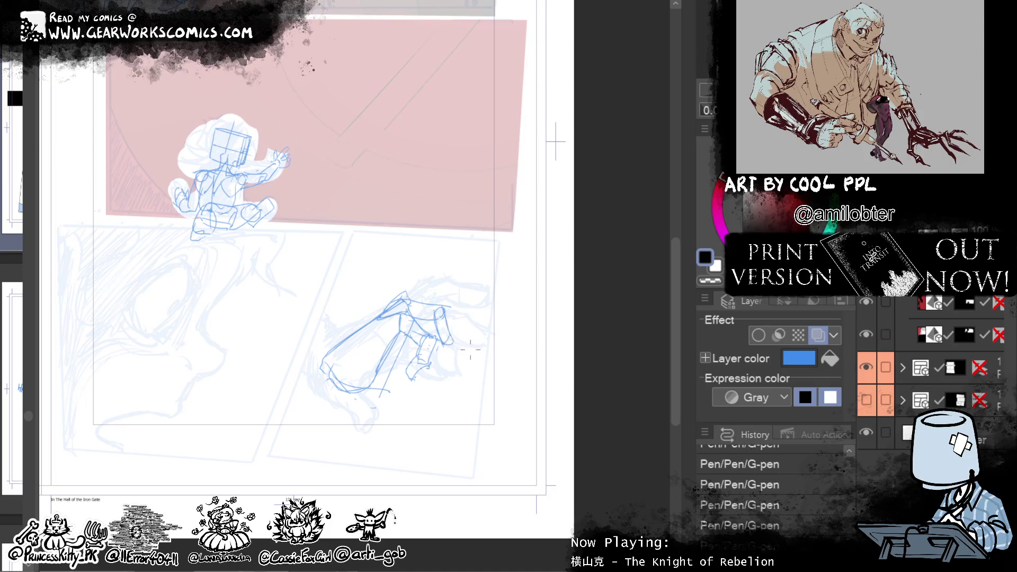
left_click_drag(435, 349, 445, 342)
Step: Add short strokes across the top and right side of the hand
left_click_drag(409, 294, 447, 283)
left_click_drag(413, 313, 456, 279)
left_click_drag(454, 310, 473, 315)
mouse_move(470, 308)
left_mouse_down()
mouse_move(472, 330)
mouse_move(470, 307)
mouse_move(461, 312)
mouse_move(471, 332)
left_mouse_up()
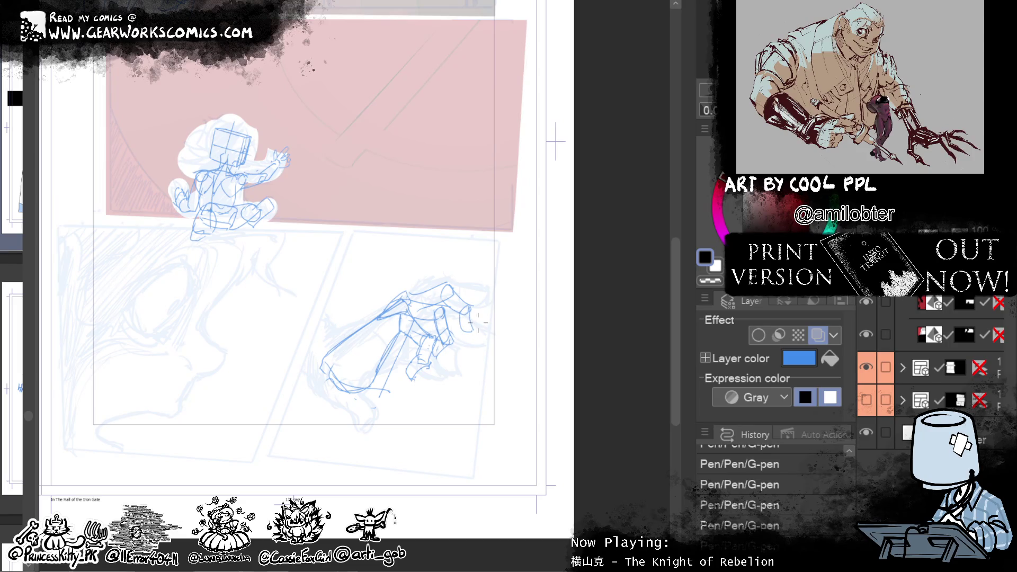
Step: Recentre the hand, draw a diagonal wrist line and an elongated oval at the top
left_click_drag(477, 322, 465, 369)
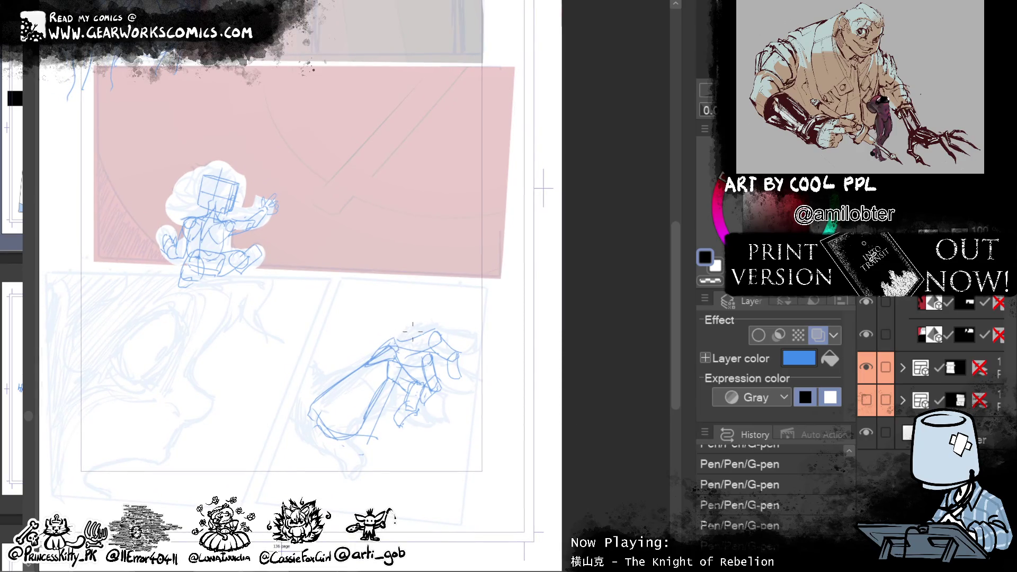
left_click_drag(386, 343, 309, 407)
mouse_move(396, 339)
left_mouse_down()
mouse_move(436, 316)
mouse_move(437, 325)
mouse_move(472, 316)
mouse_move(462, 328)
mouse_move(474, 329)
left_mouse_up()
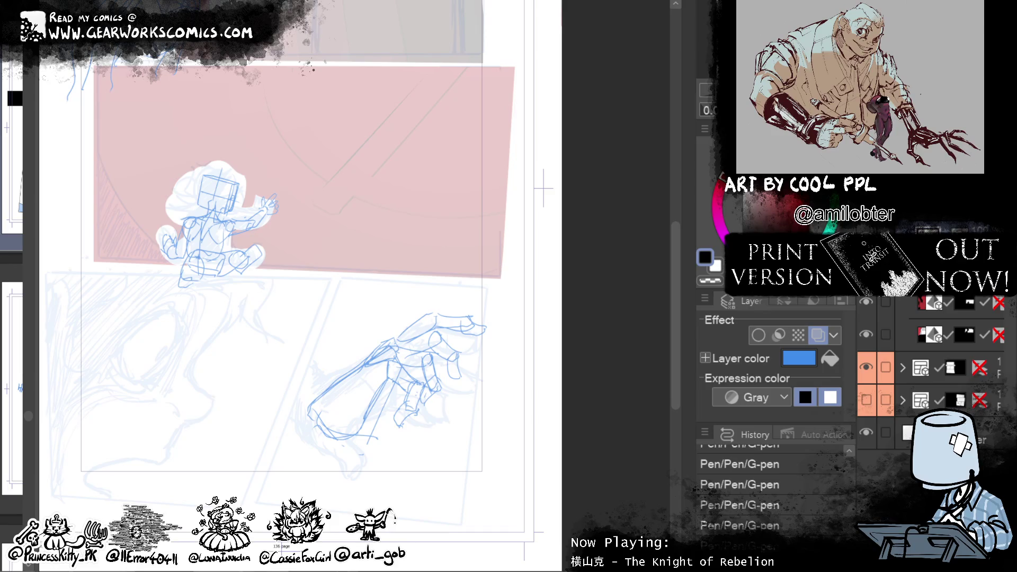
Step: Add lines along the hand's bottom, knuckle strokes and short lower-palm marks
scroll(296, 265, "down", 3)
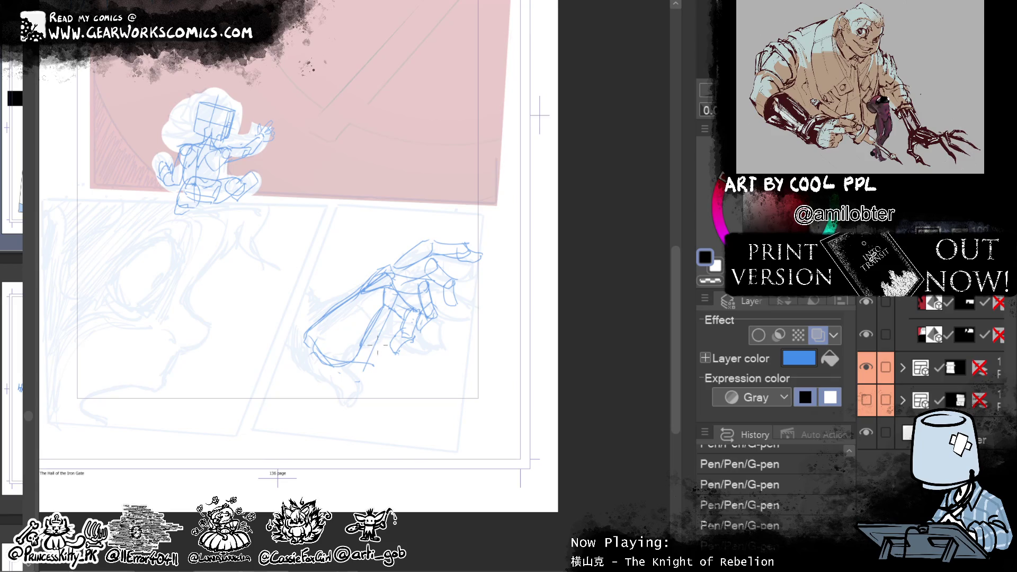
left_click_drag(360, 366, 379, 353)
mouse_move(373, 309)
left_mouse_down()
mouse_move(378, 355)
mouse_move(394, 283)
left_mouse_up()
mouse_move(373, 317)
left_mouse_down()
mouse_move(398, 273)
mouse_move(383, 346)
mouse_move(362, 367)
left_mouse_up()
left_click_drag(493, 375, 462, 384)
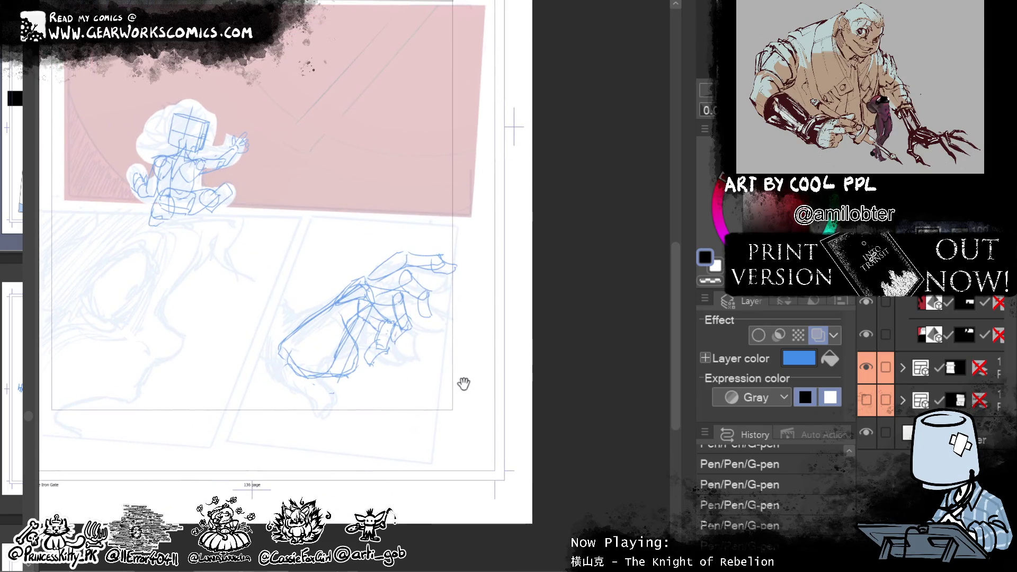
left_click_drag(392, 361, 356, 371)
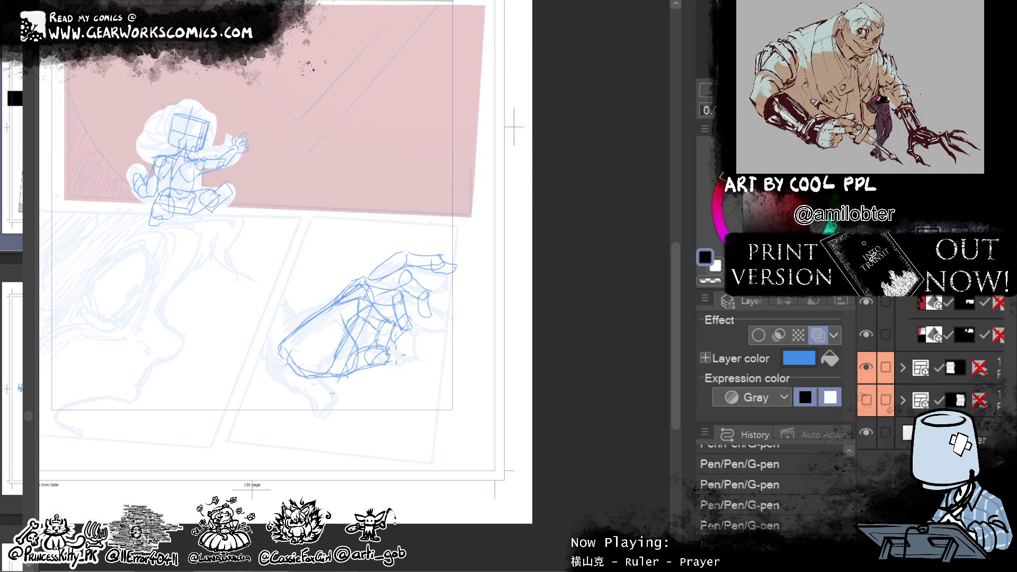
left_click_drag(401, 354, 412, 339)
Step: Reposition the view and lasso-select the entire hand sketch
mouse_move(541, 350)
left_mouse_down()
mouse_move(590, 397)
mouse_move(533, 393)
left_mouse_up()
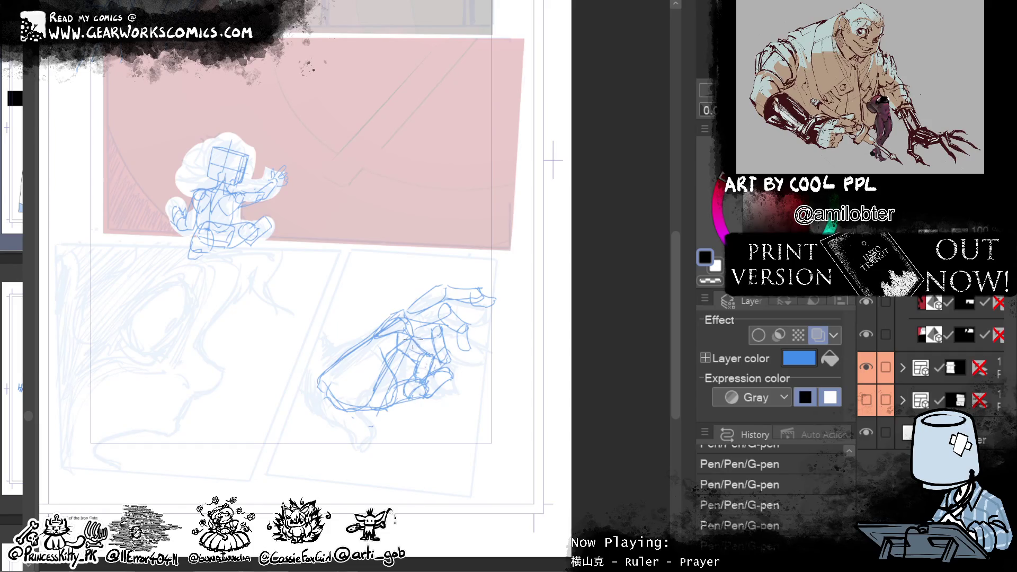
left_click_drag(627, 435, 572, 392)
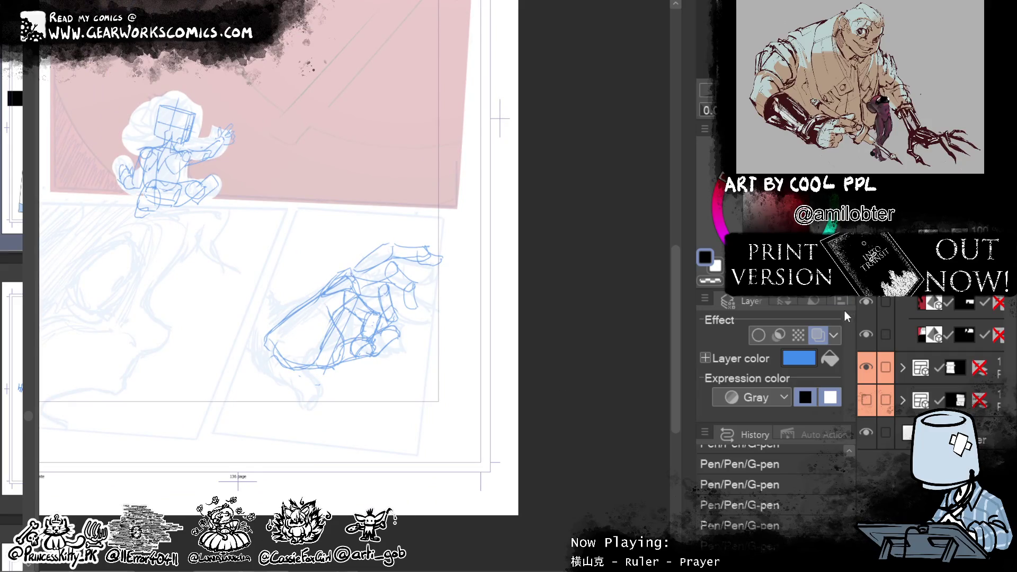
mouse_move(546, 423)
left_mouse_down()
mouse_move(655, 463)
mouse_move(662, 431)
left_mouse_up()
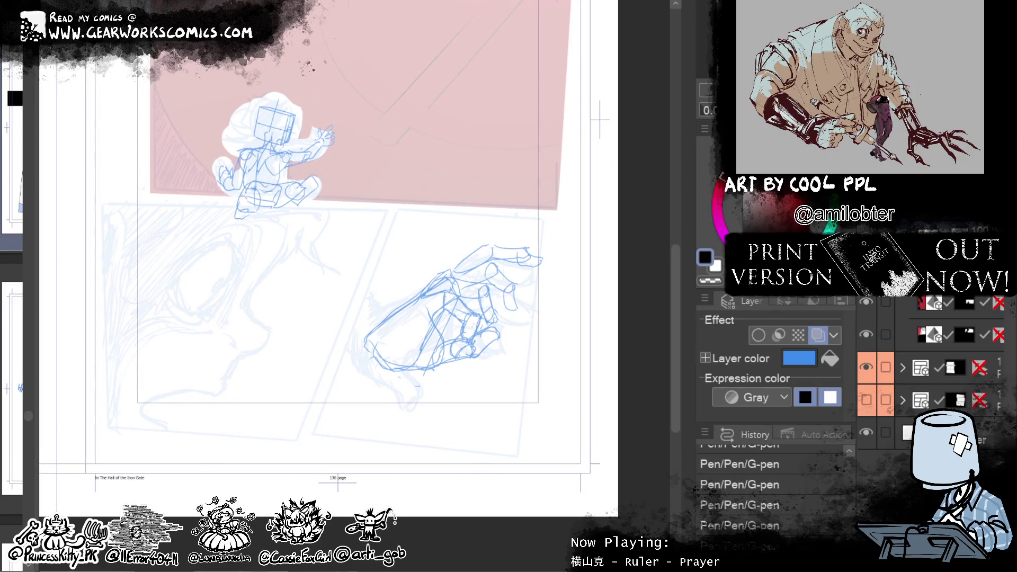
left_click_drag(430, 241, 519, 230)
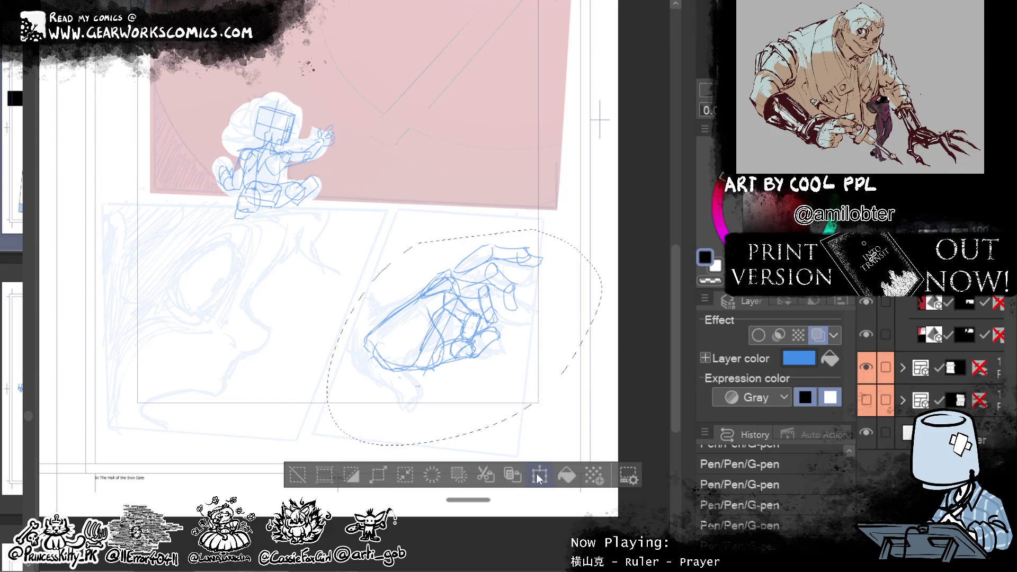
Step: Rotate the selected hand clockwise, confirm, deselect and add a curved stroke over it
left_click(538, 478)
left_click_drag(577, 426, 555, 437)
left_click(426, 513)
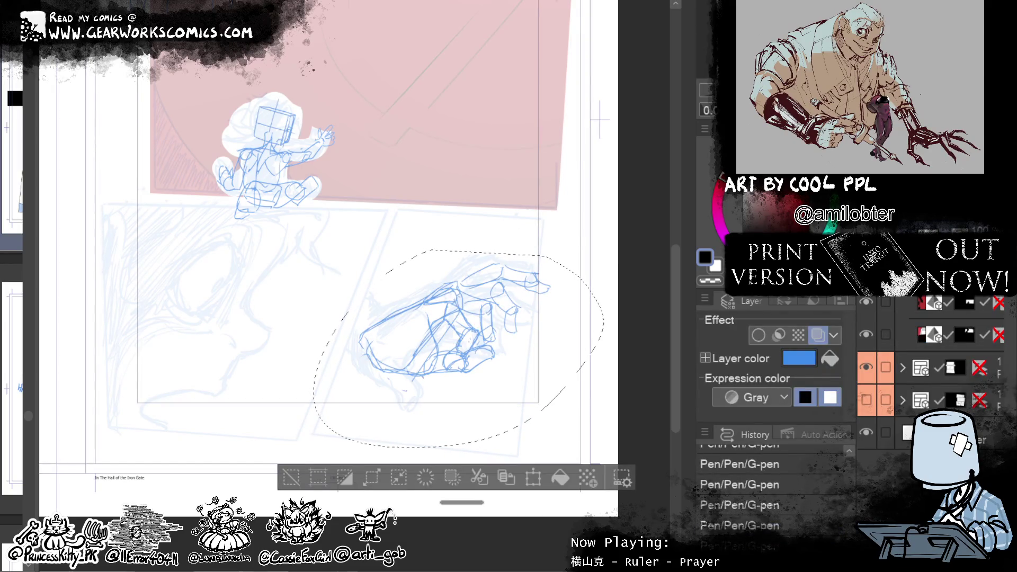
left_click(291, 477)
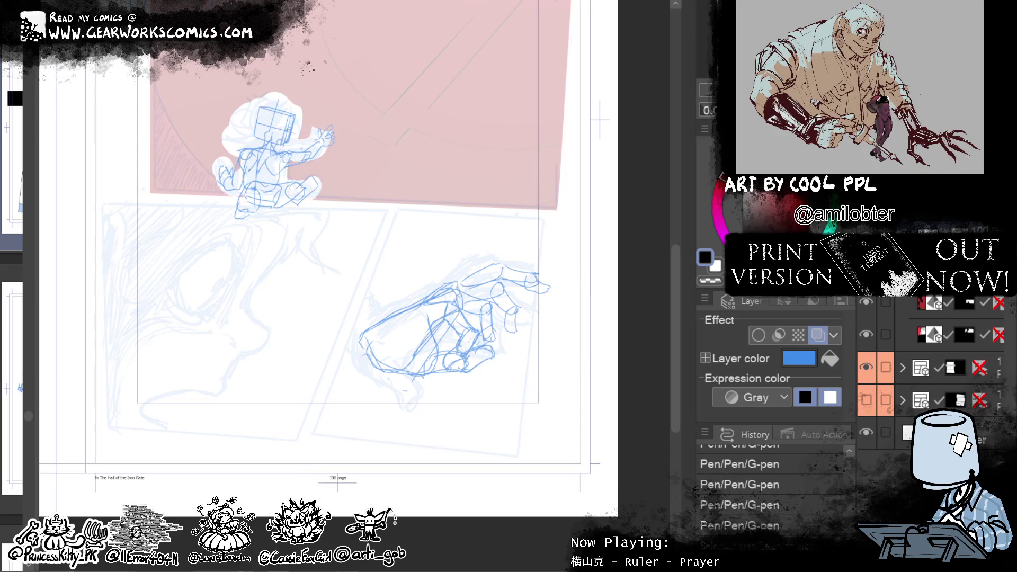
mouse_move(458, 275)
left_mouse_down()
mouse_move(495, 295)
mouse_move(460, 230)
left_mouse_up()
Step: Lasso and erase the finger strokes, compare via undo/redo, then put them under Scale/Rotate
left_click_drag(482, 293, 500, 291)
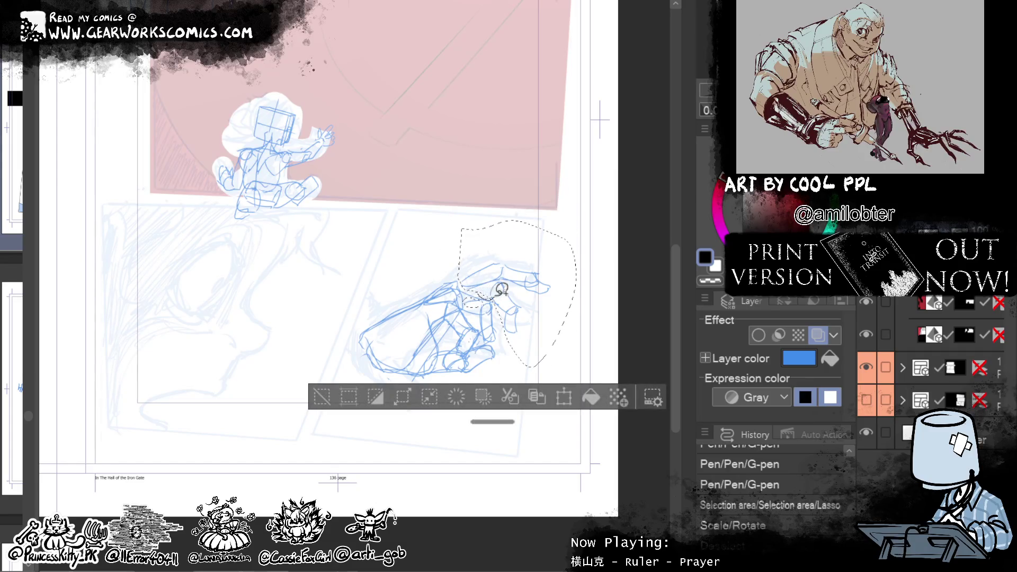
key("Delete")
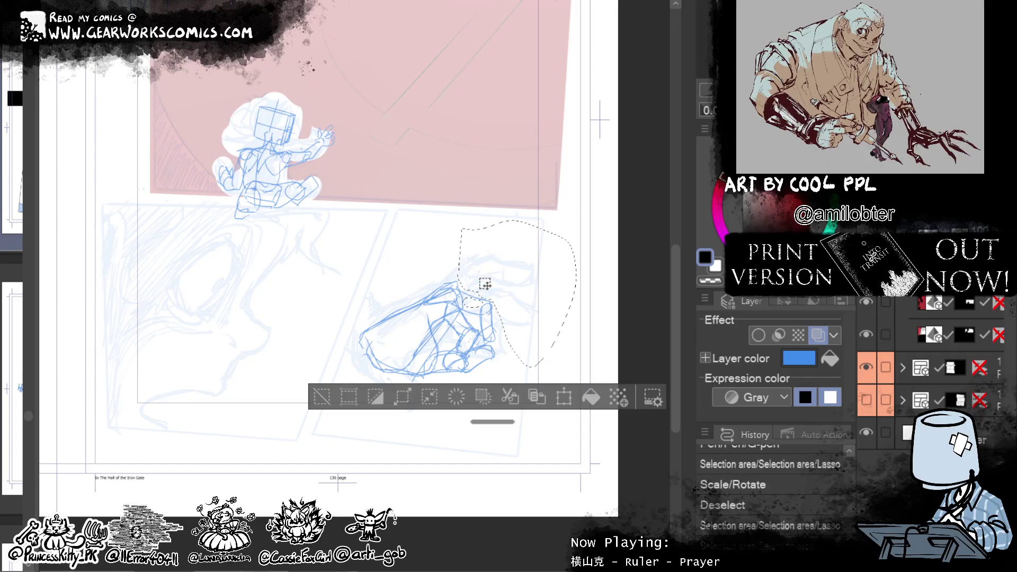
left_click(324, 397)
key("ctrl+z")
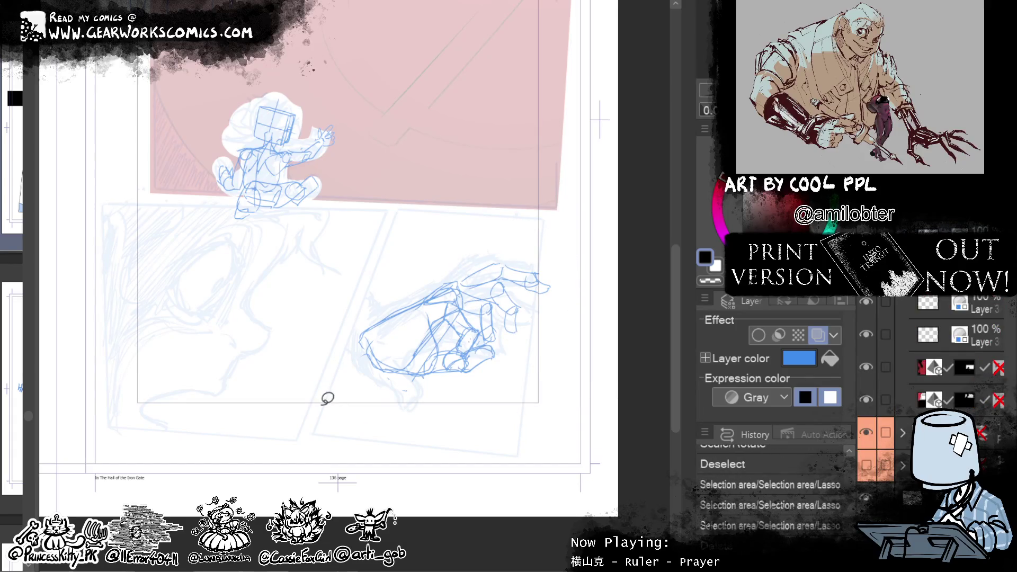
key("ctrl+y")
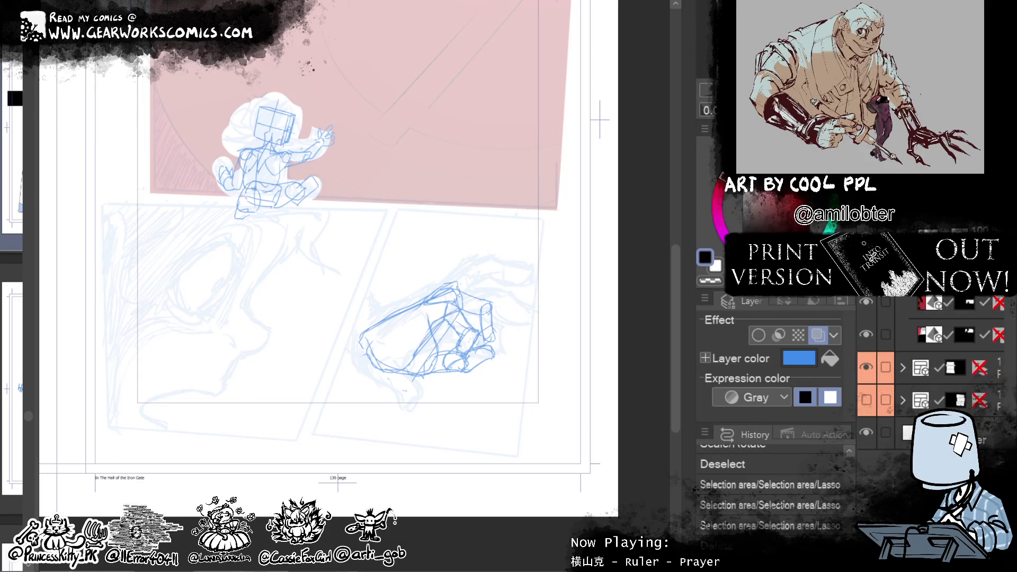
key("ctrl+z")
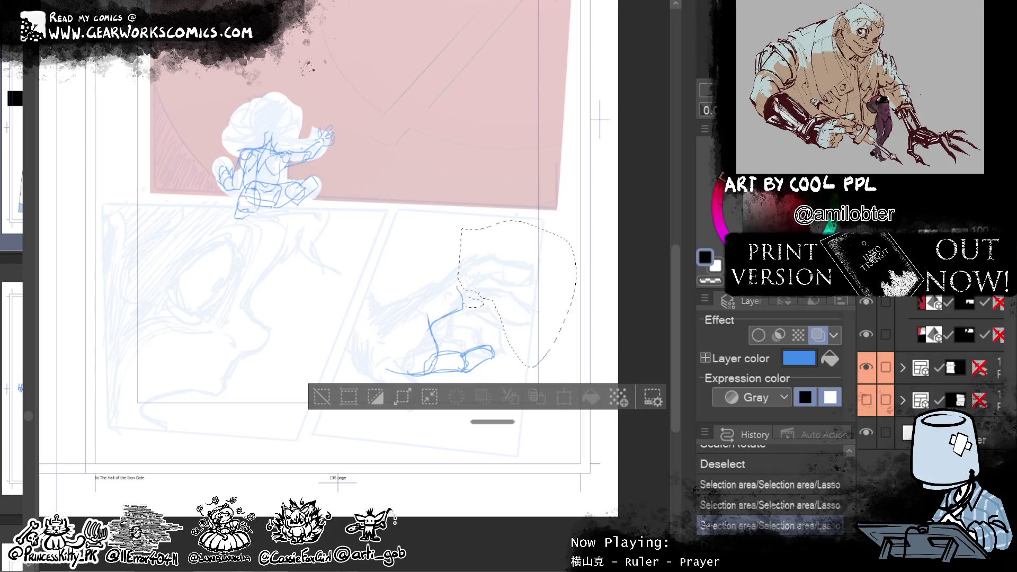
key("ctrl+y")
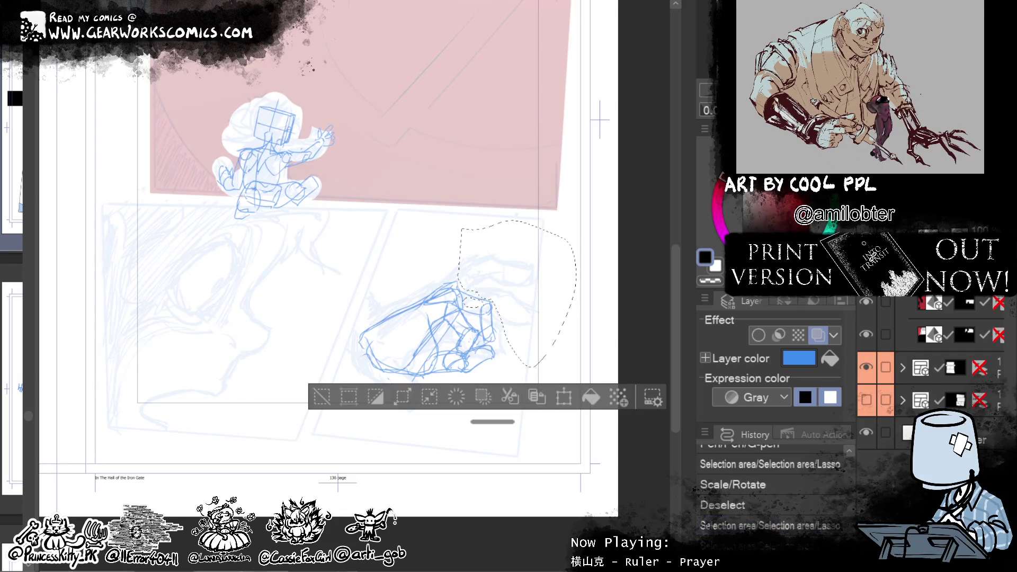
key("ctrl+y")
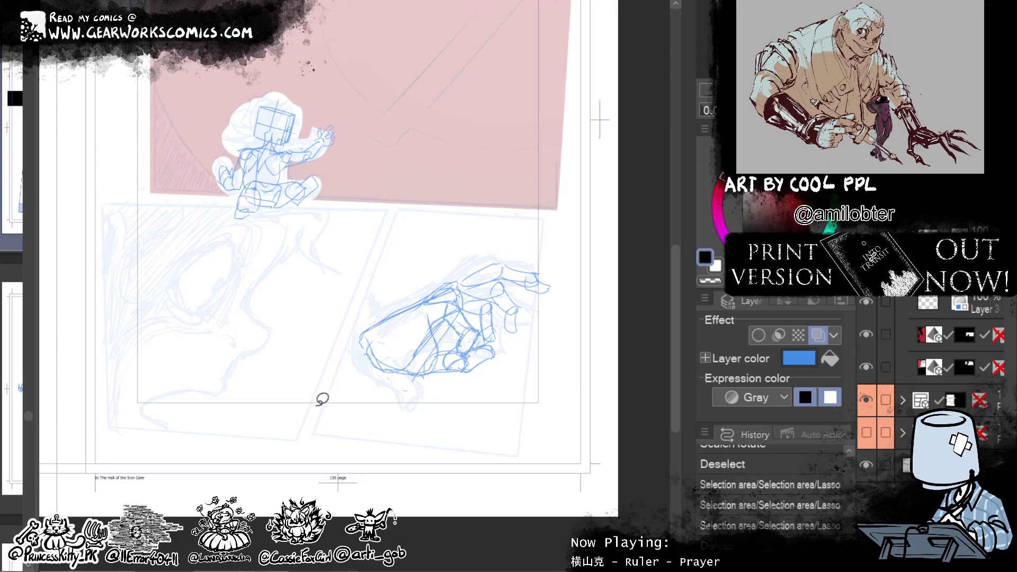
key("ctrl+t")
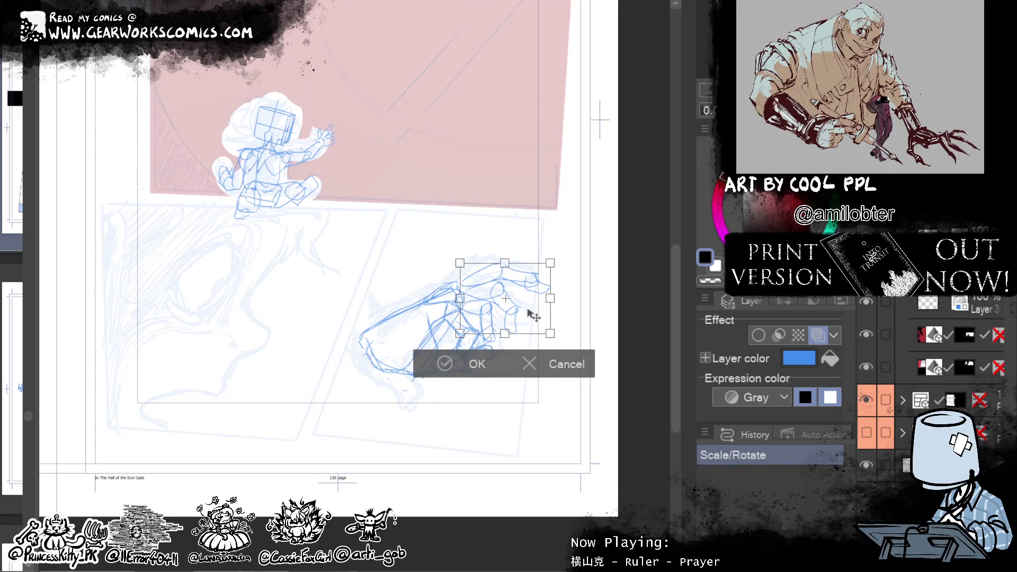
Step: Cancel the transform, sketch pinky fingertip lines, then tilt and shift them into place
left_click_drag(534, 317, 529, 317)
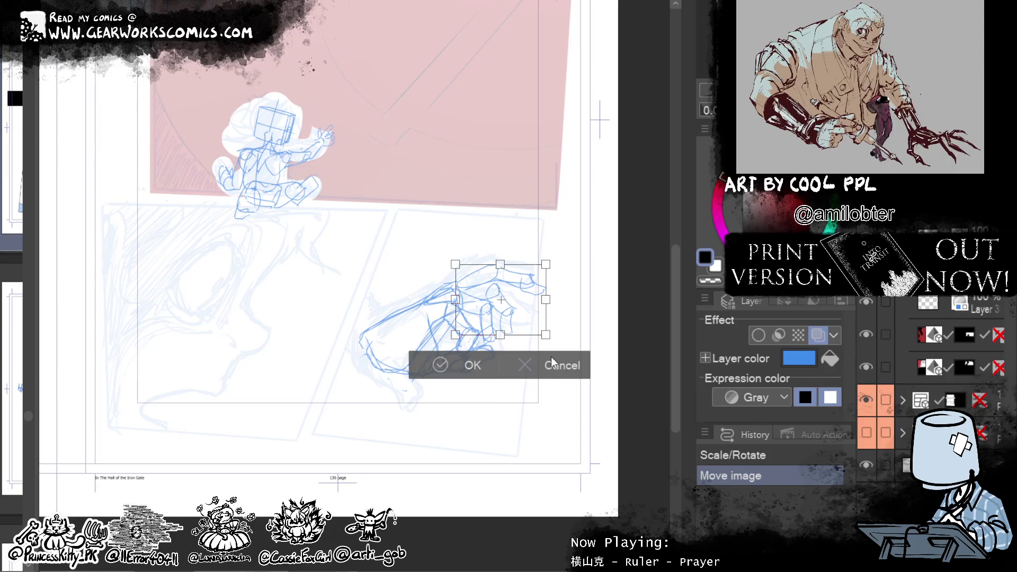
left_click(572, 365)
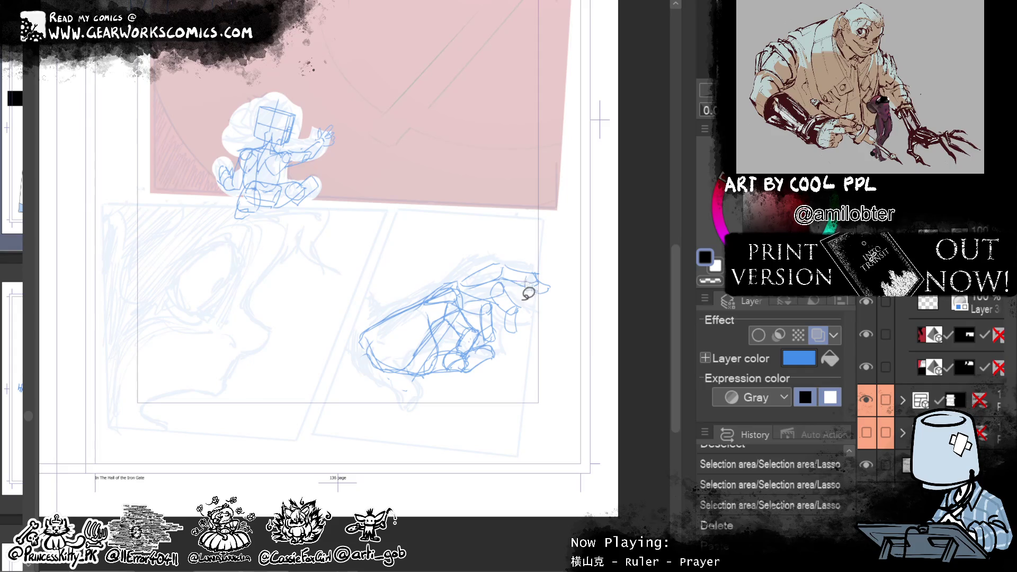
mouse_move(519, 304)
left_mouse_down()
mouse_move(502, 350)
mouse_move(517, 308)
left_mouse_up()
key("ctrl+t")
mouse_move(530, 360)
left_mouse_down()
mouse_move(559, 345)
mouse_move(542, 335)
left_mouse_up()
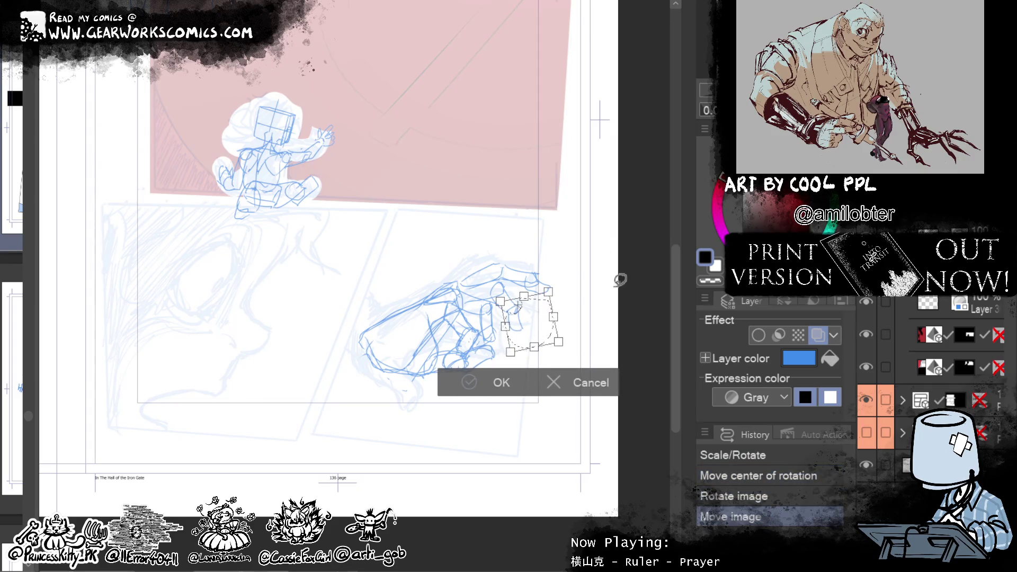
key("Return")
key("ctrl+d")
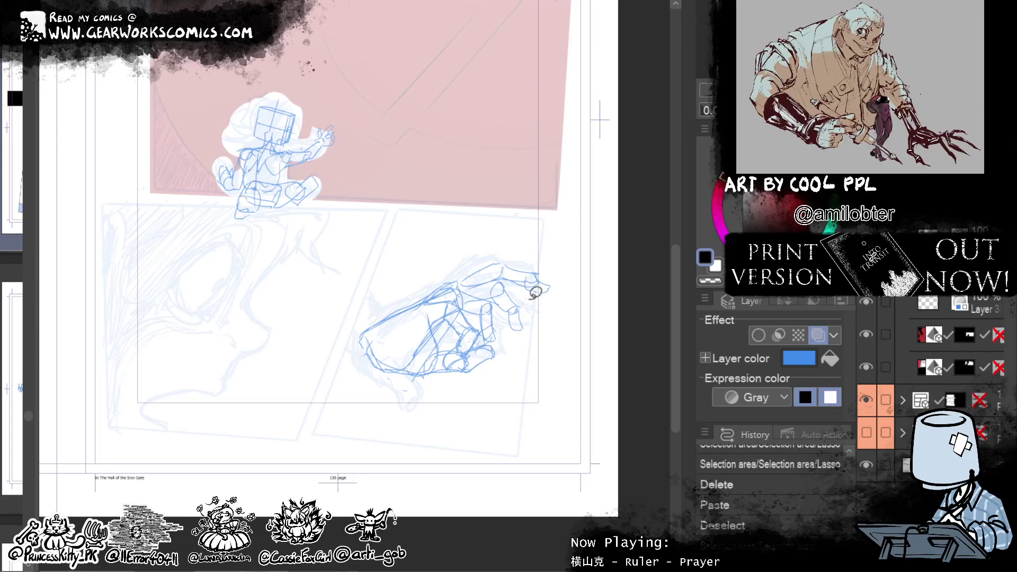
Step: Lasso the fingertip, pivot it around its top-left corner, then undo back to the original
mouse_move(532, 314)
left_mouse_down()
mouse_move(500, 292)
mouse_move(548, 323)
mouse_move(500, 287)
left_mouse_up()
key("ctrl+t")
left_click_drag(593, 256, 569, 268)
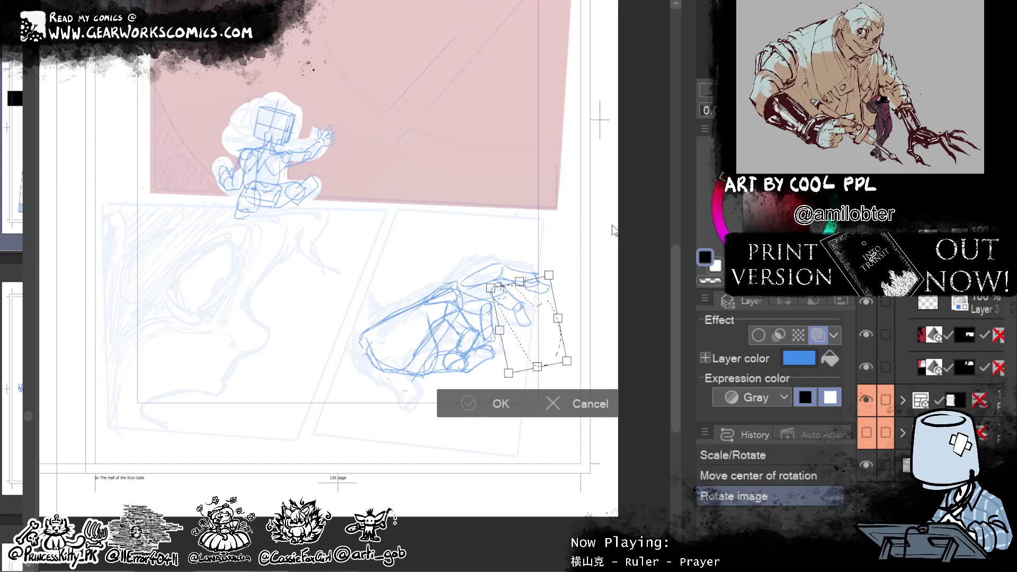
key("Return")
key("ctrl+d")
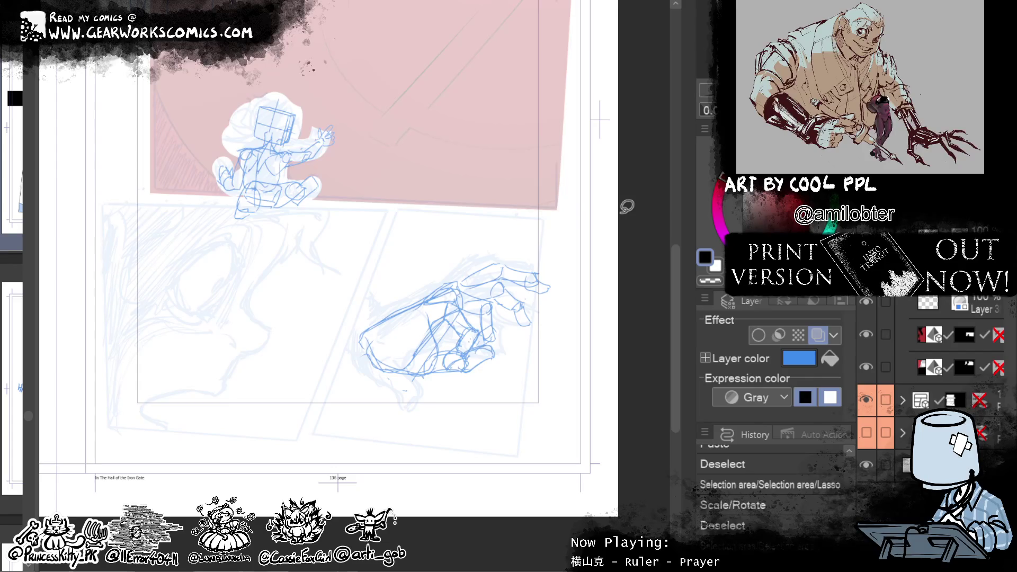
key("ctrl+z")
key("ctrl+z")
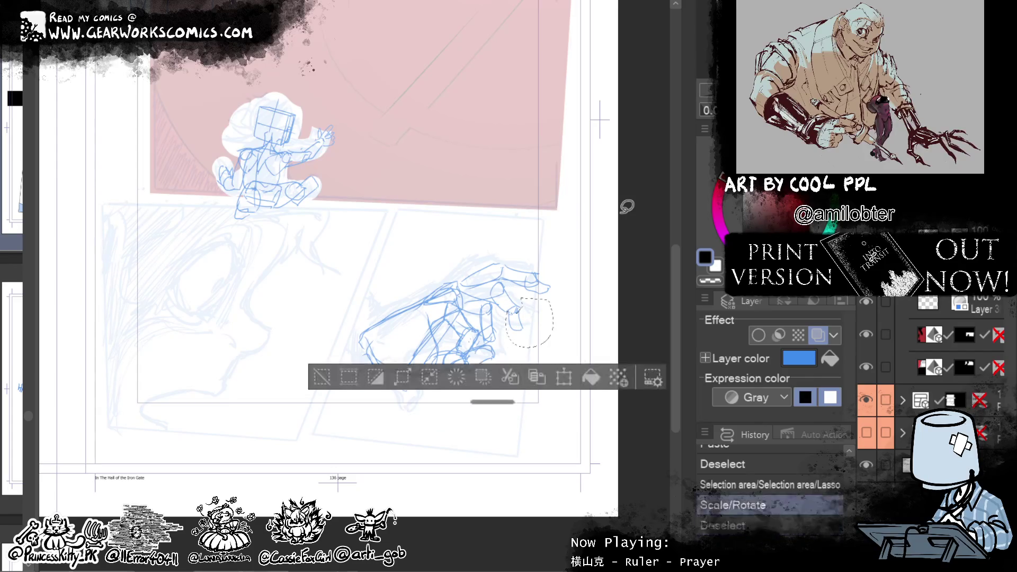
key("ctrl+z")
key("ctrl+z")
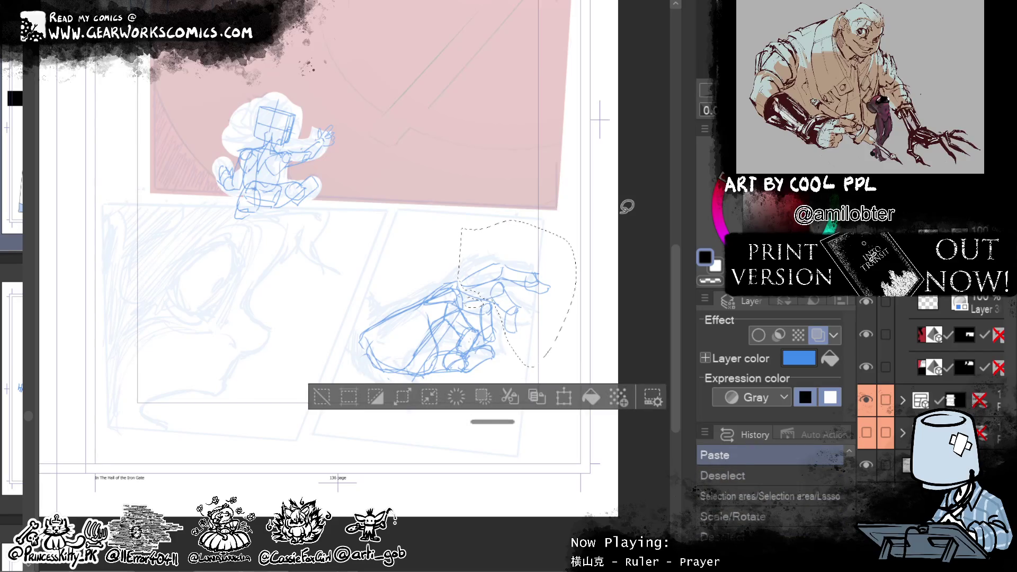
Step: Lasso the fingertip and try a slight clockwise rotation, then cancel it
key("ctrl+y")
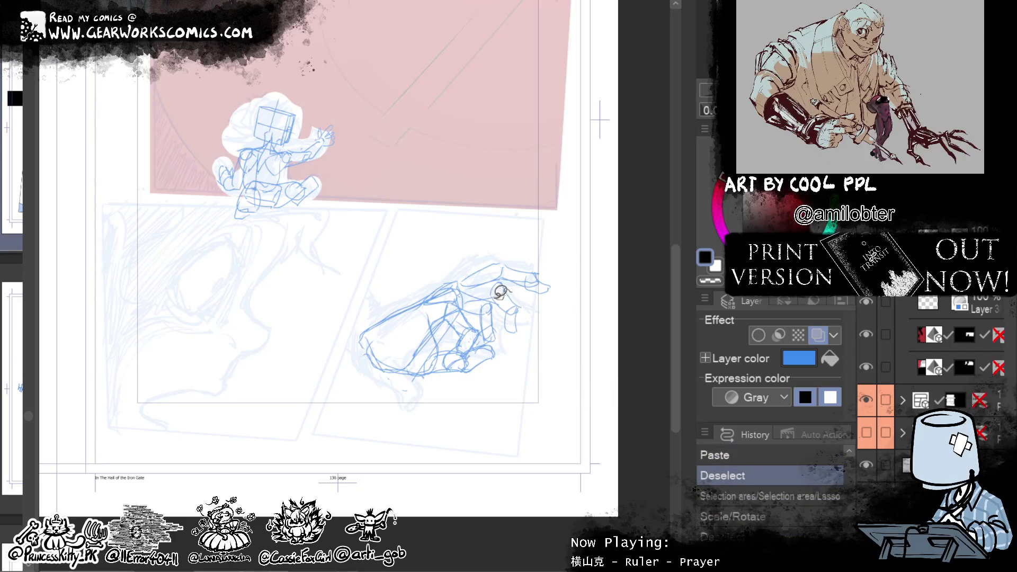
left_click_drag(500, 297, 547, 315)
left_click(564, 403)
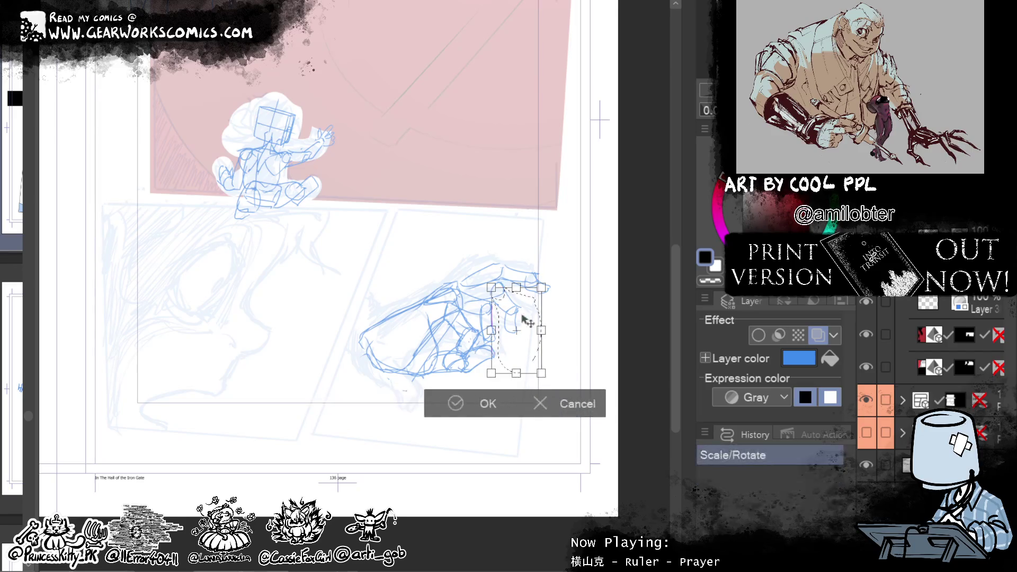
left_click_drag(503, 287, 499, 286)
left_click_drag(583, 249, 586, 265)
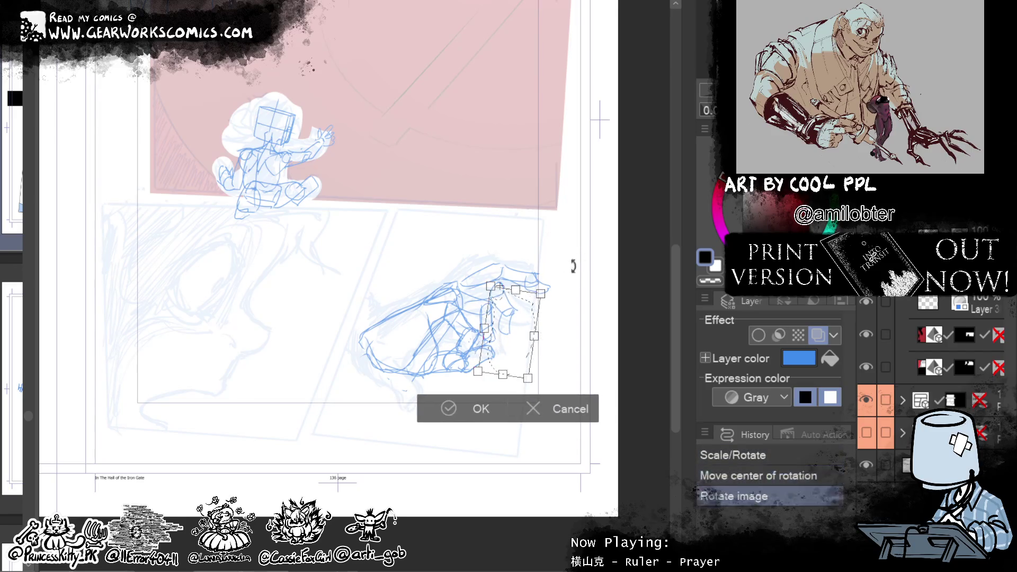
key("Escape")
key("ctrl+z")
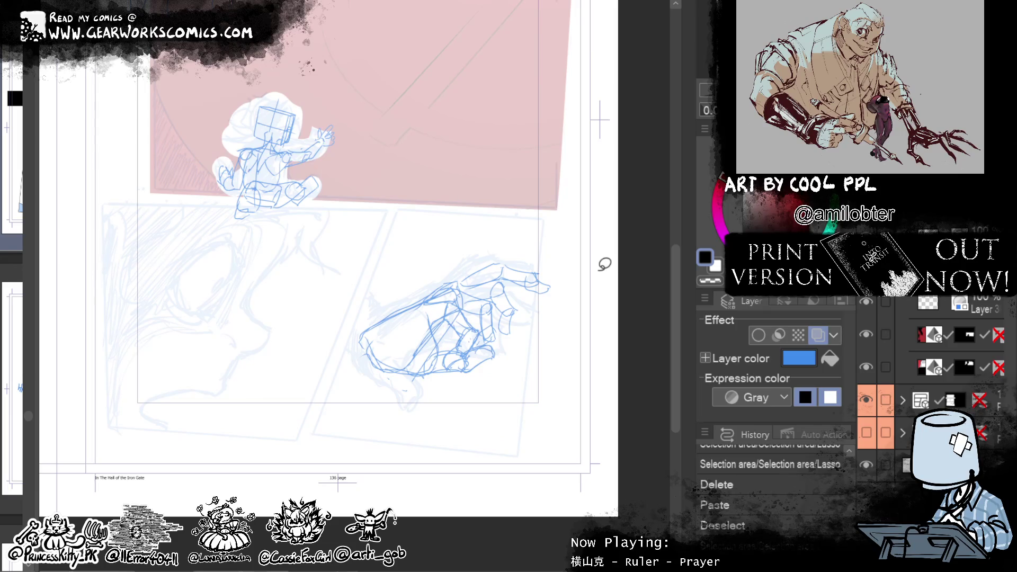
Step: Re-lasso the fingertip, apply a Scale/Rotate transform and deselect
left_click_drag(556, 239, 508, 273)
mouse_move(508, 273)
left_mouse_down()
mouse_move(596, 270)
mouse_move(554, 279)
left_mouse_up()
left_click(564, 333)
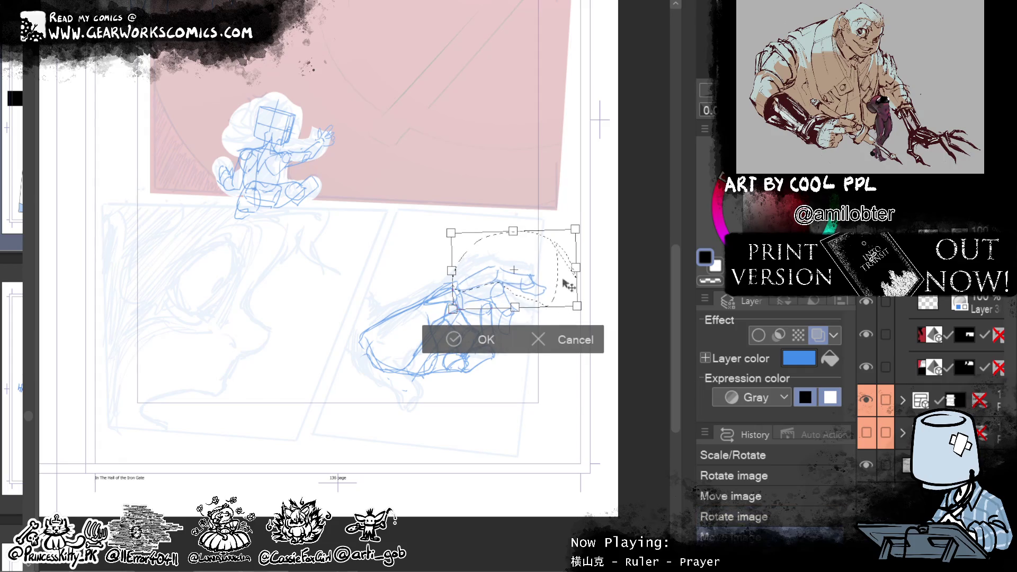
key("Return")
key("ctrl+d")
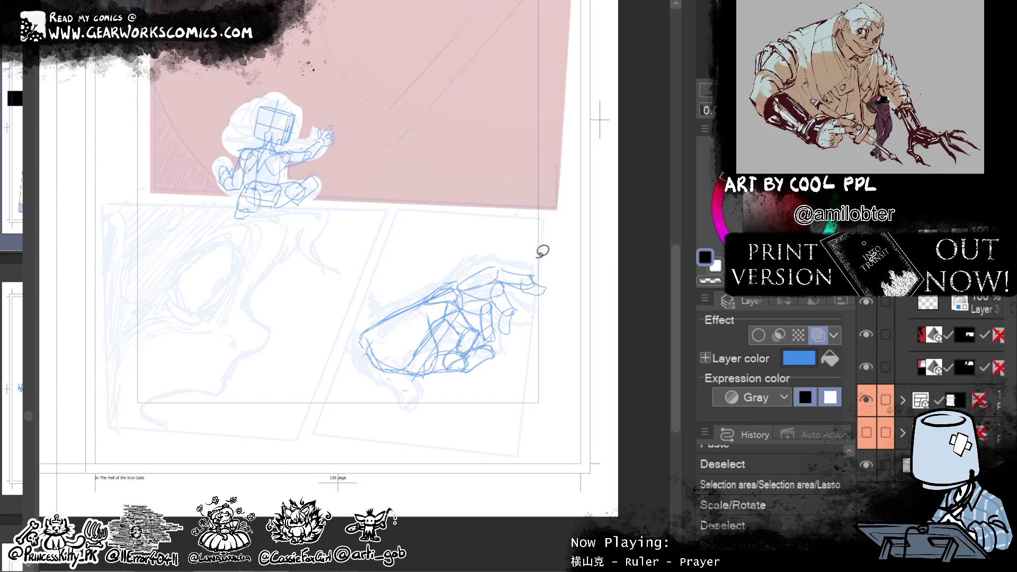
Step: Transform the fingertip area once more, then warp the fingertips with Liquify
left_click_drag(525, 273, 555, 294)
key("ctrl+t")
key("Return")
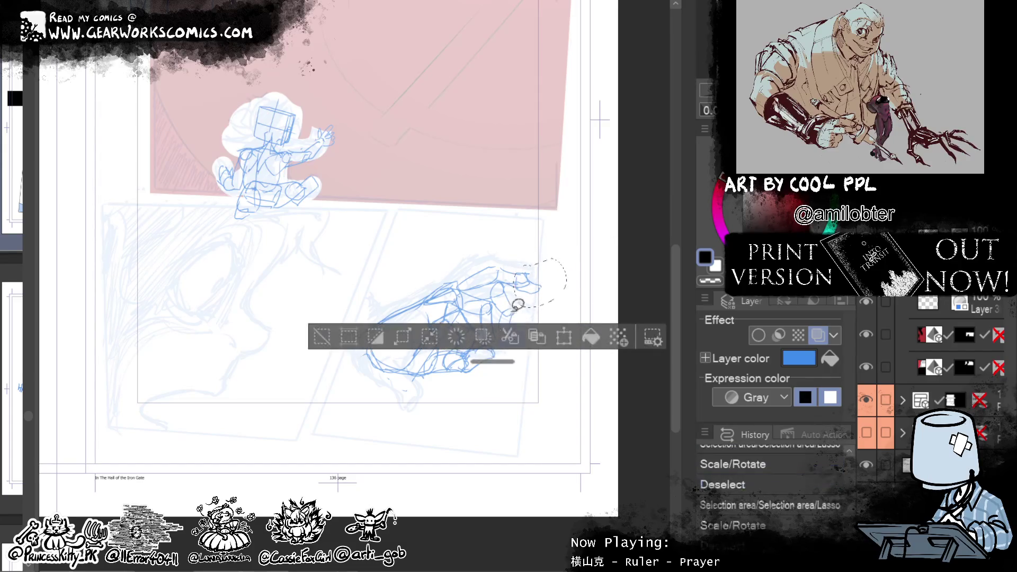
key("ctrl+d")
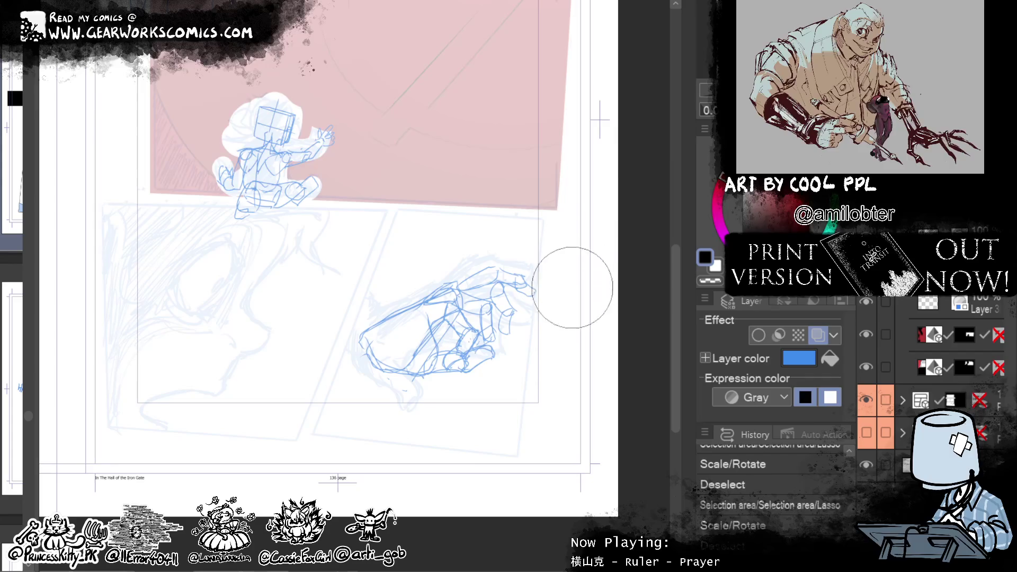
mouse_move(582, 283)
left_mouse_down()
mouse_move(591, 291)
mouse_move(552, 254)
mouse_move(548, 262)
left_mouse_up()
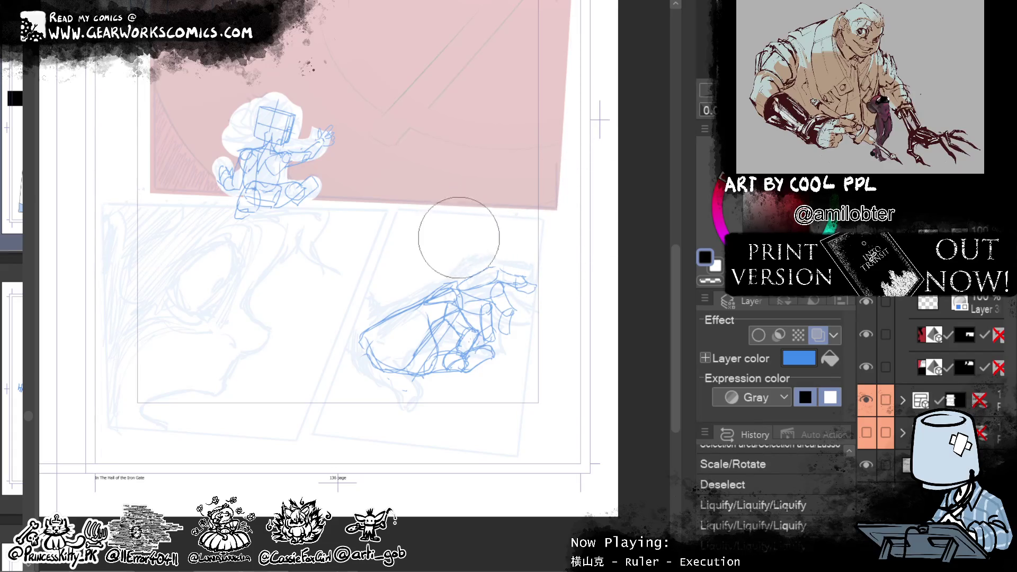
Step: Liquify-push the hand sketch's contour upward and add a short line beside the hand
left_click_drag(445, 239, 447, 199)
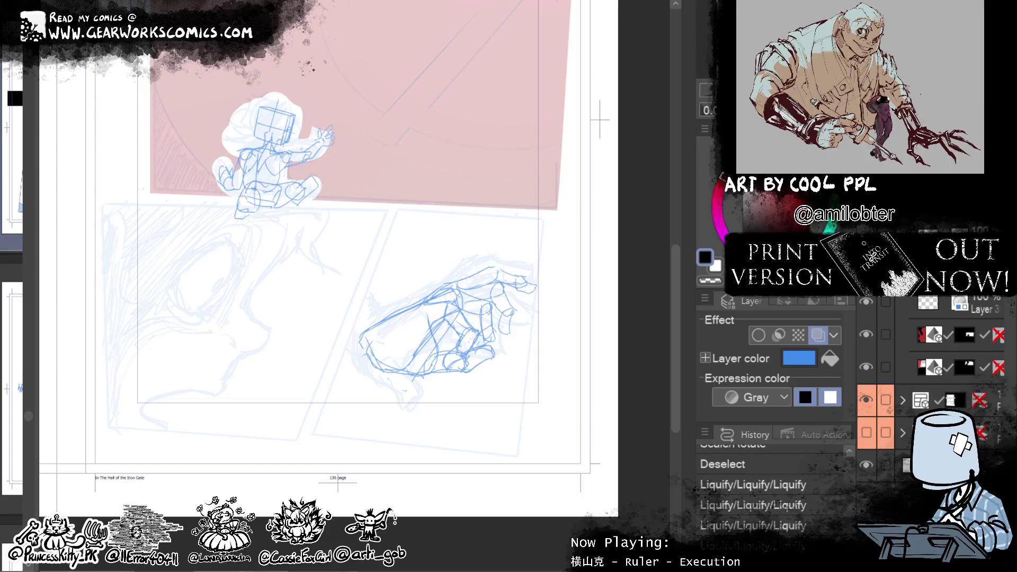
mouse_move(374, 333)
left_mouse_down()
mouse_move(374, 352)
mouse_move(348, 367)
mouse_move(360, 309)
mouse_move(335, 281)
left_mouse_up()
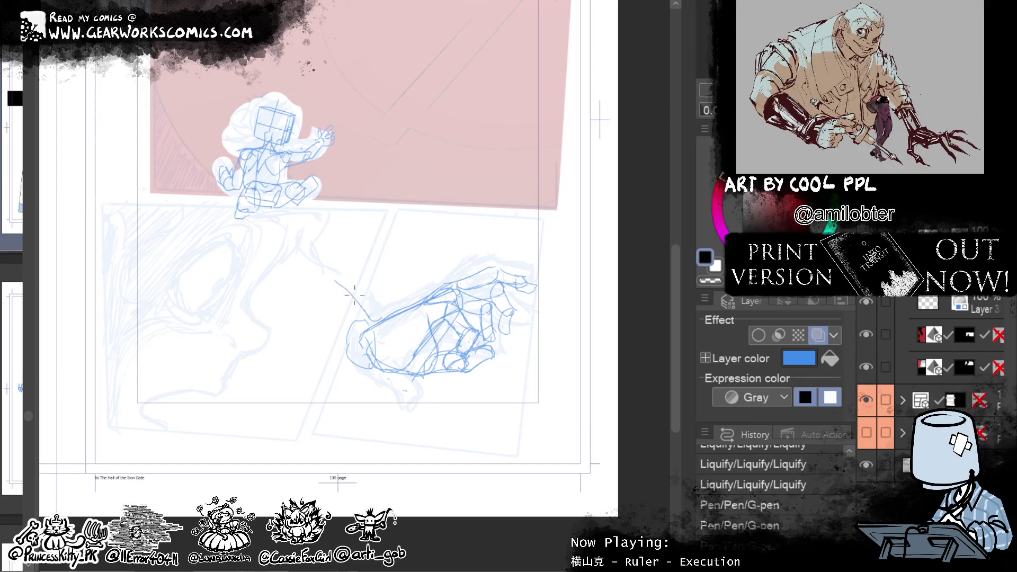
Step: Undo the stray stroke, then draw the hand's upper-left and left contours and a darker wrist line
key("ctrl+z")
left_click_drag(340, 274, 374, 320)
left_click_drag(308, 309, 368, 367)
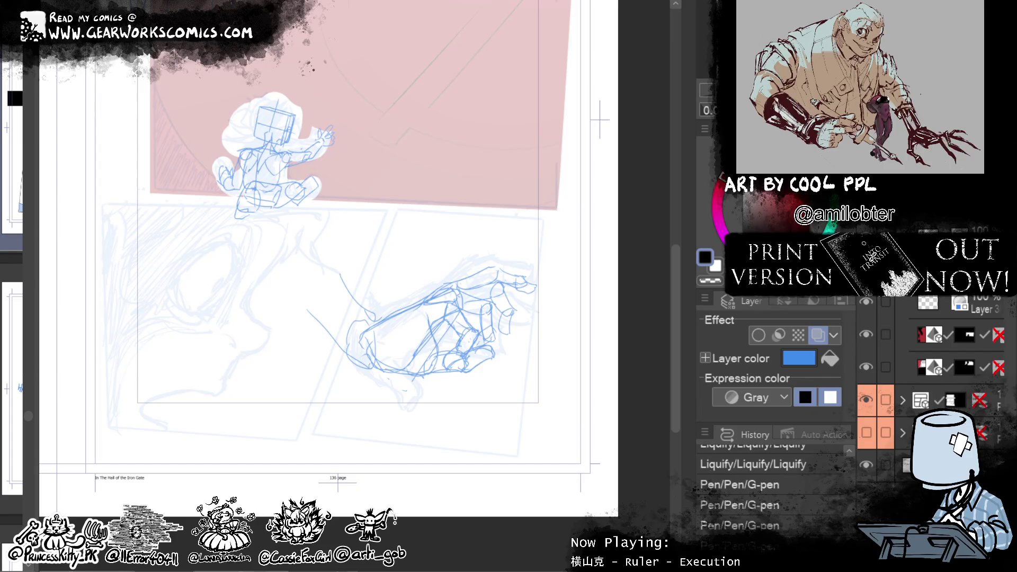
left_click_drag(671, 298, 670, 297)
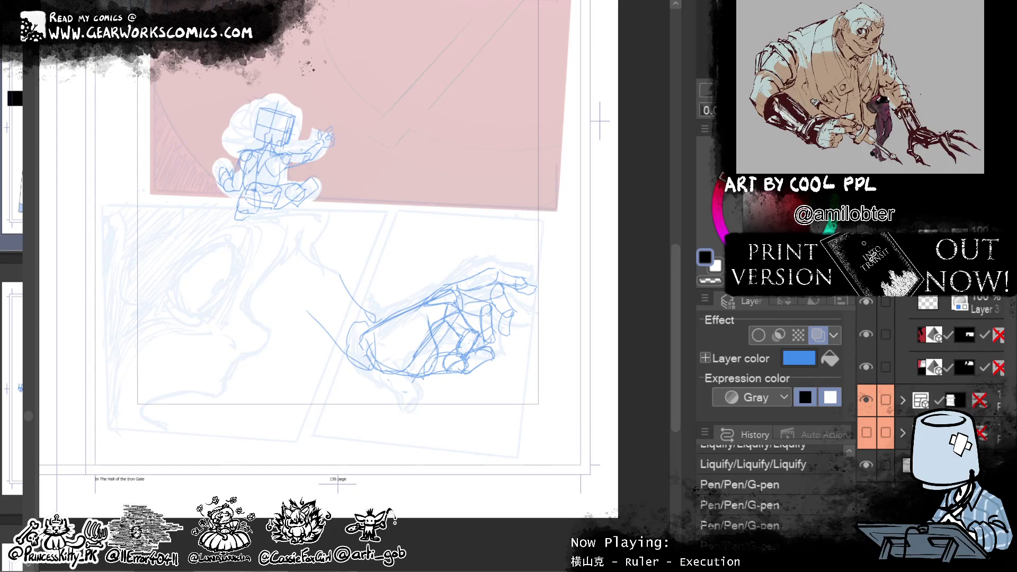
left_click_drag(546, 275, 522, 279)
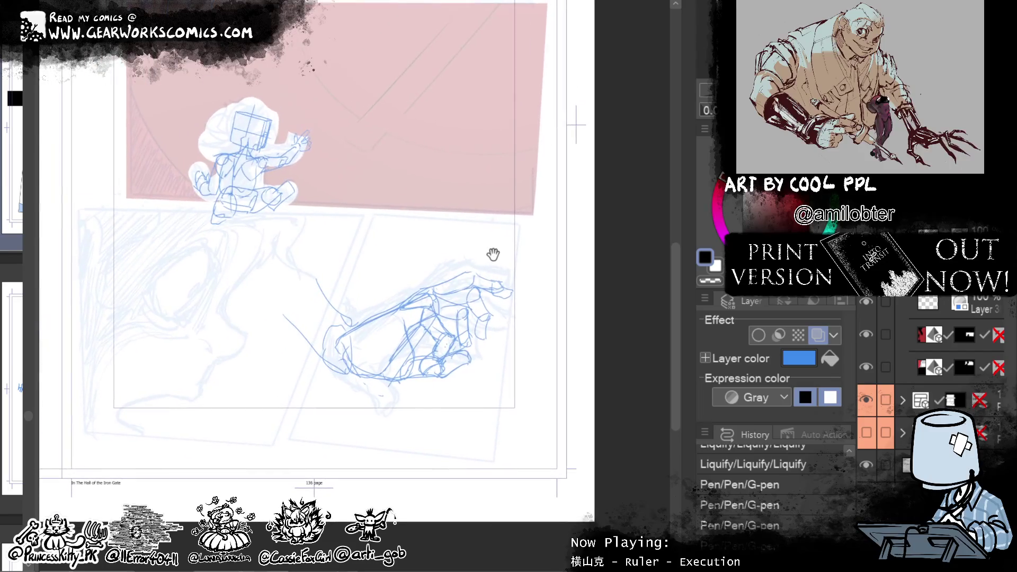
Step: Darken the wrist line and redraw the lower palm contour on Layer 3
left_click_drag(316, 278, 352, 324)
left_click_drag(302, 344, 370, 379)
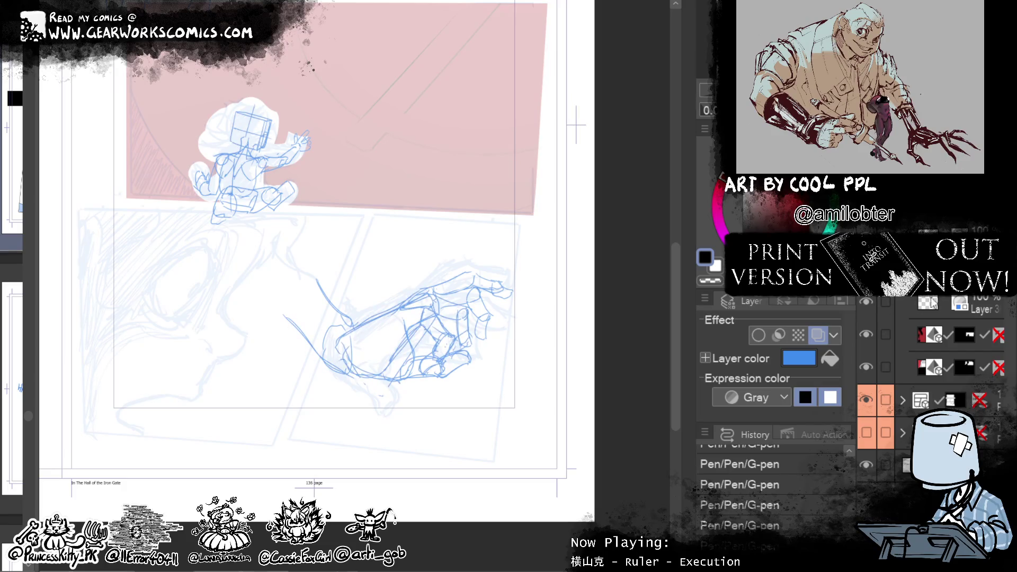
left_click(936, 304)
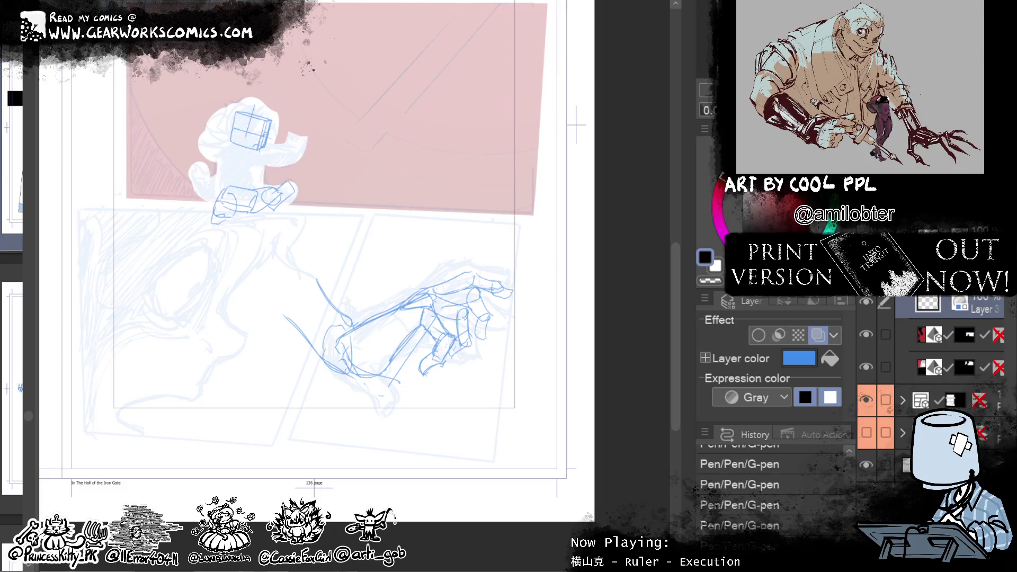
key("alt+bracketleft")
left_click_drag(379, 385, 342, 374)
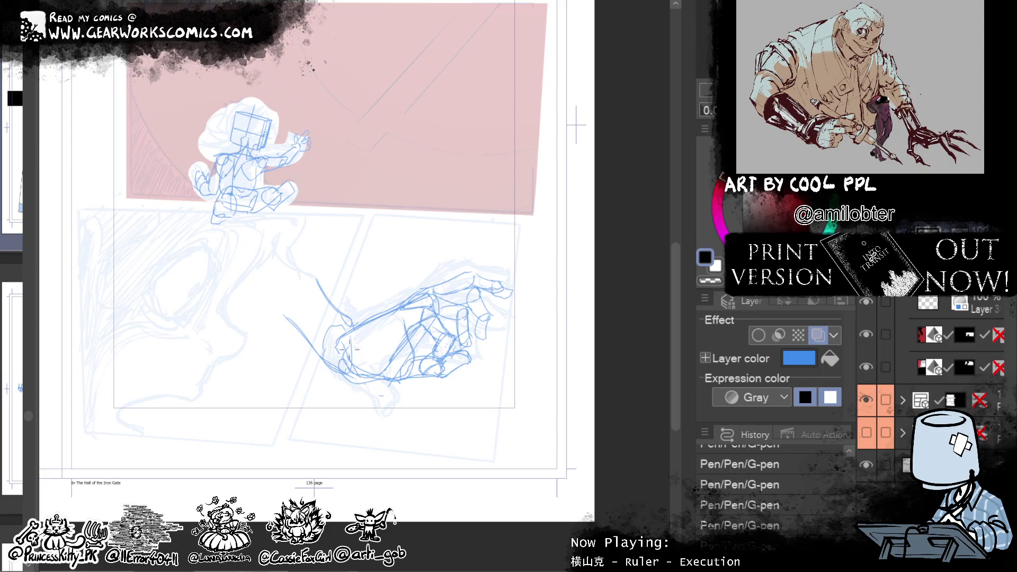
key("ctrl+z")
left_click_drag(392, 380, 370, 379)
Step: Erase stray ends of two blue hand strokes and add a new layer above Layer 3
left_click_drag(558, 411, 623, 449)
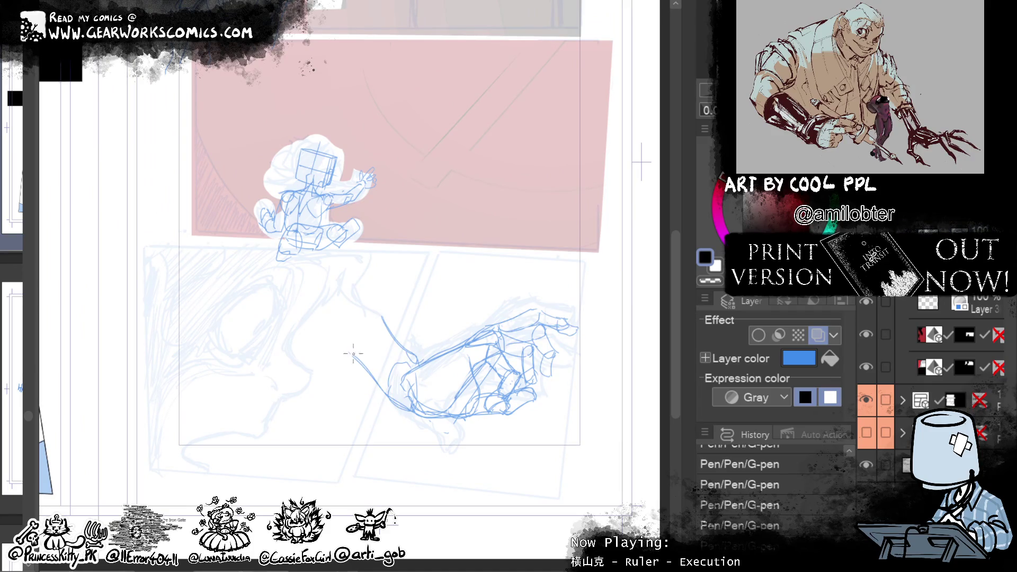
left_click_drag(354, 356, 385, 320)
left_click(965, 310)
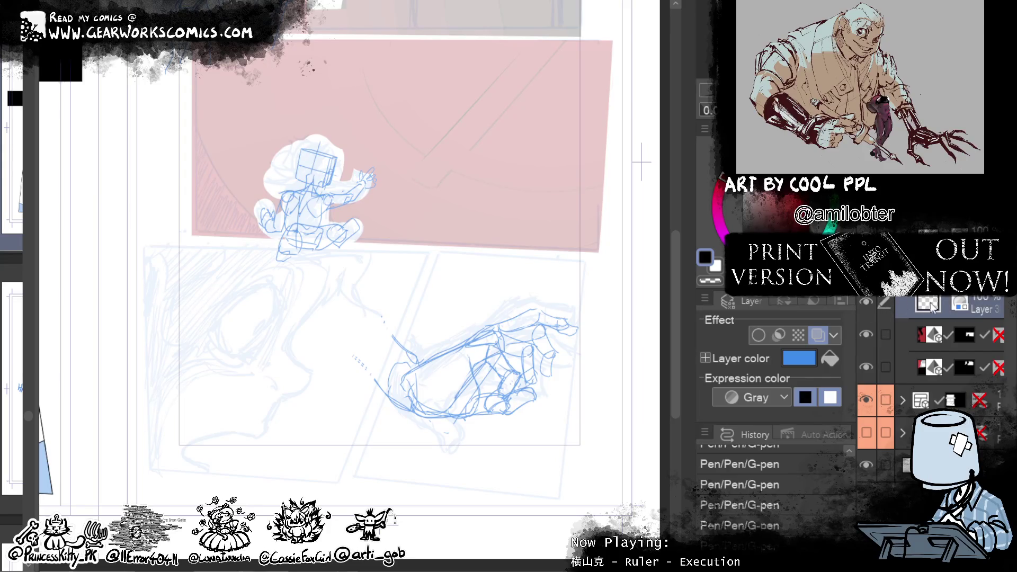
key("ctrl+shift+n")
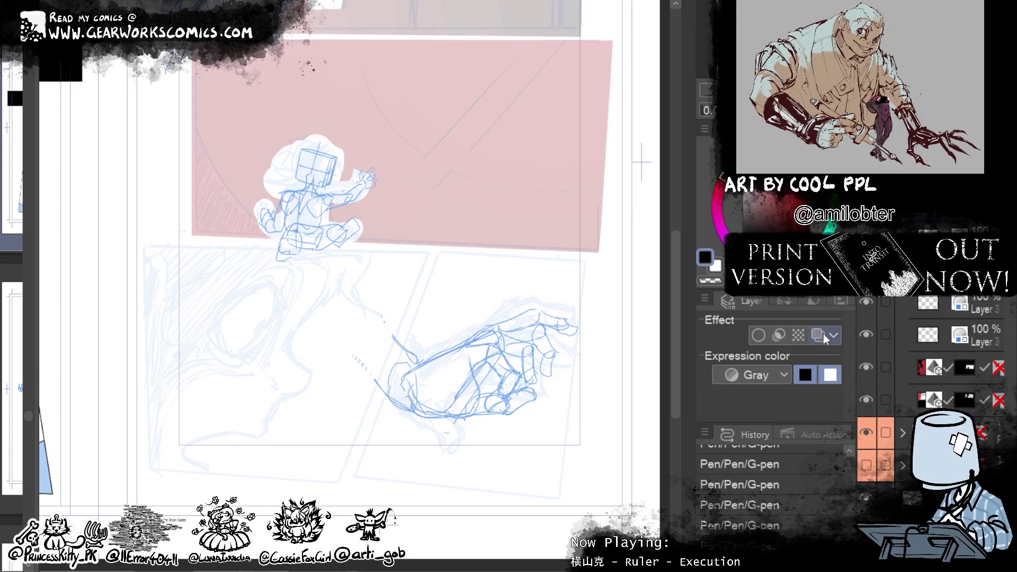
Step: Give the new layer a red layer colour and draw two red guide lines across the lower panel
left_click(818, 334)
left_click(794, 365)
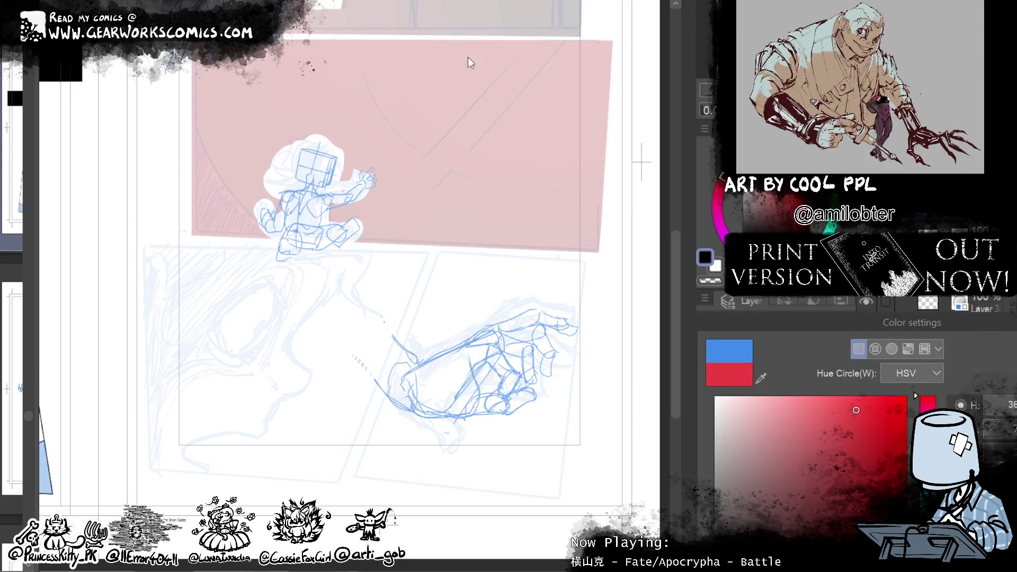
scroll(387, 306, "down", 3)
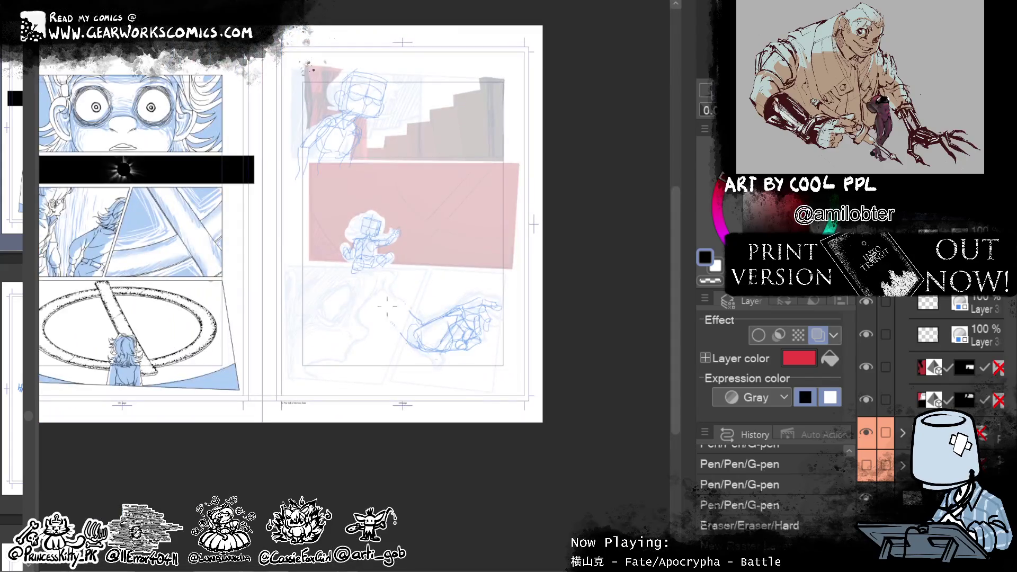
left_click_drag(397, 267, 310, 404)
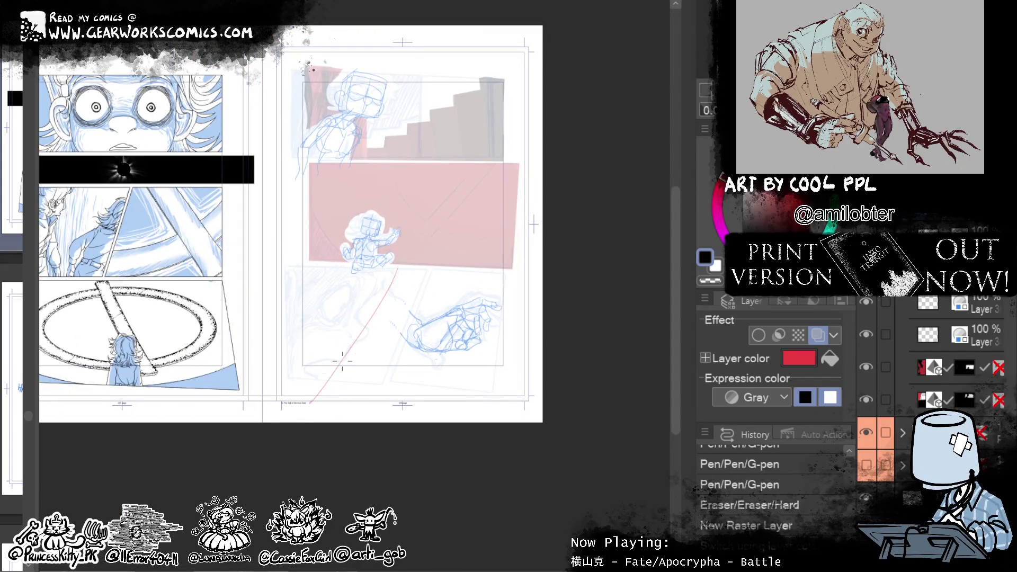
left_click_drag(212, 328, 309, 402)
Step: Hide the left page's blue artwork and draw the red upper and left edges of the tilted panel
left_click(866, 432)
left_click_drag(305, 206, 331, 222)
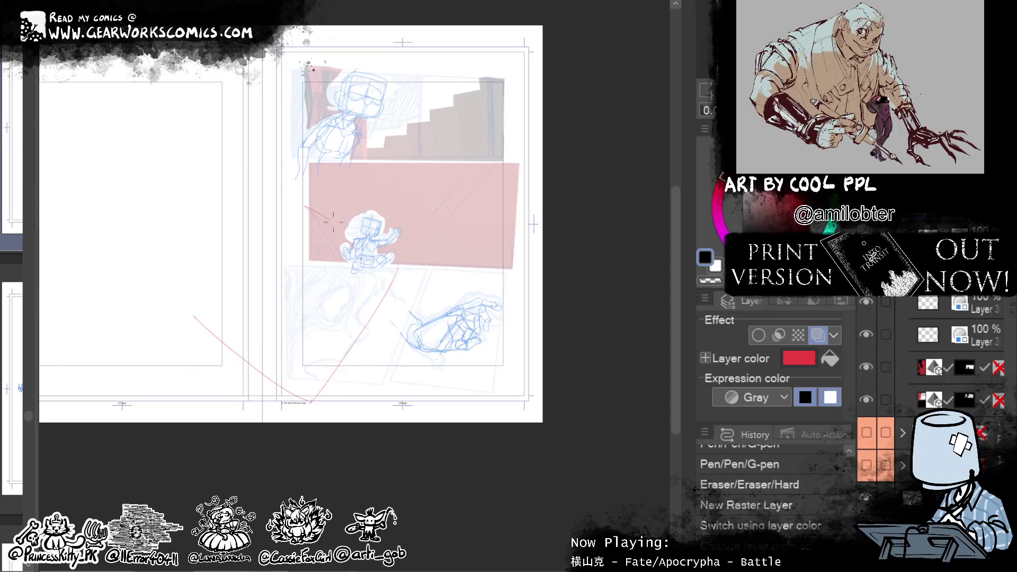
key("ctrl+z")
left_click_drag(299, 188, 392, 258)
key("ctrl+z")
left_click_drag(299, 188, 392, 258)
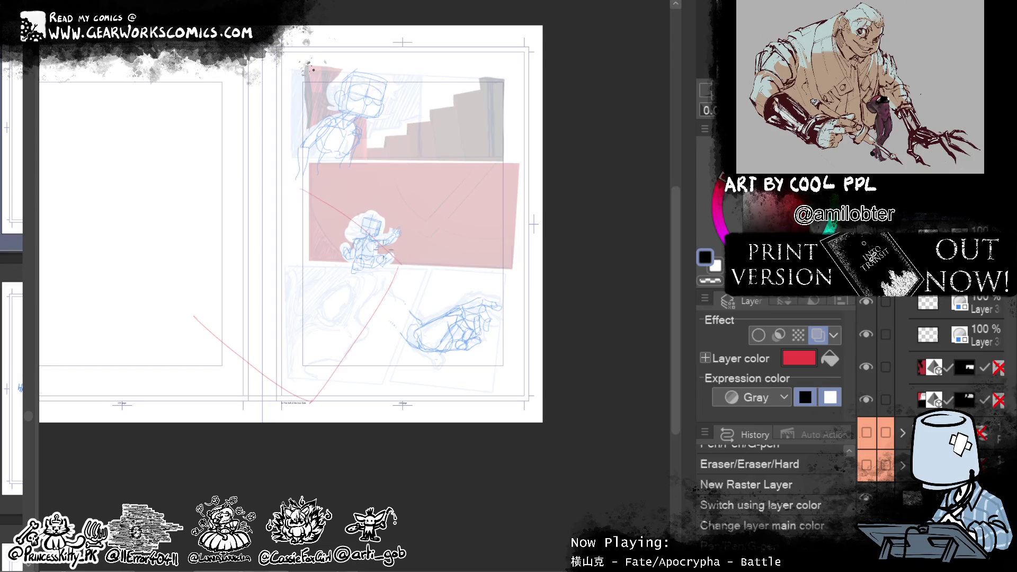
left_click_drag(186, 323, 287, 200)
key("ctrl+z")
left_click_drag(189, 308, 286, 190)
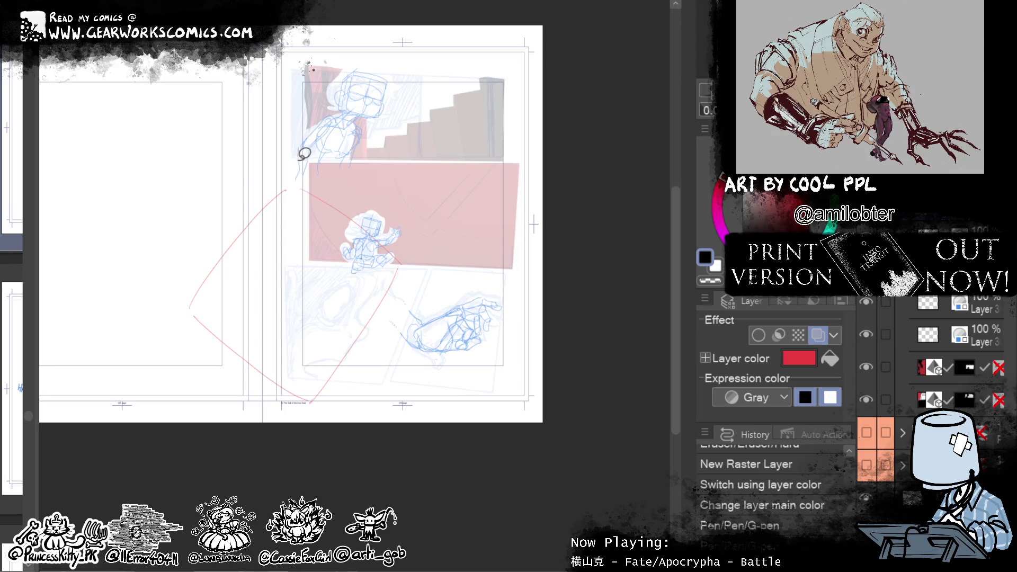
Step: Lasso the red panel lines and rotate them slightly counter-clockwise around the lower corner
left_click_drag(292, 162, 191, 310)
key("ctrl+t")
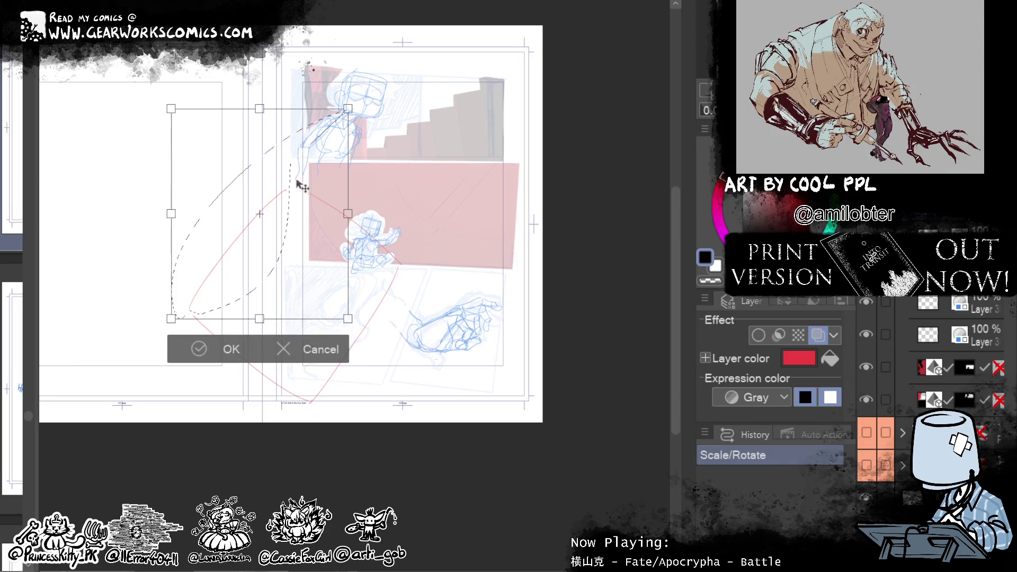
left_click_drag(259, 213, 189, 308)
left_click_drag(402, 107, 419, 145)
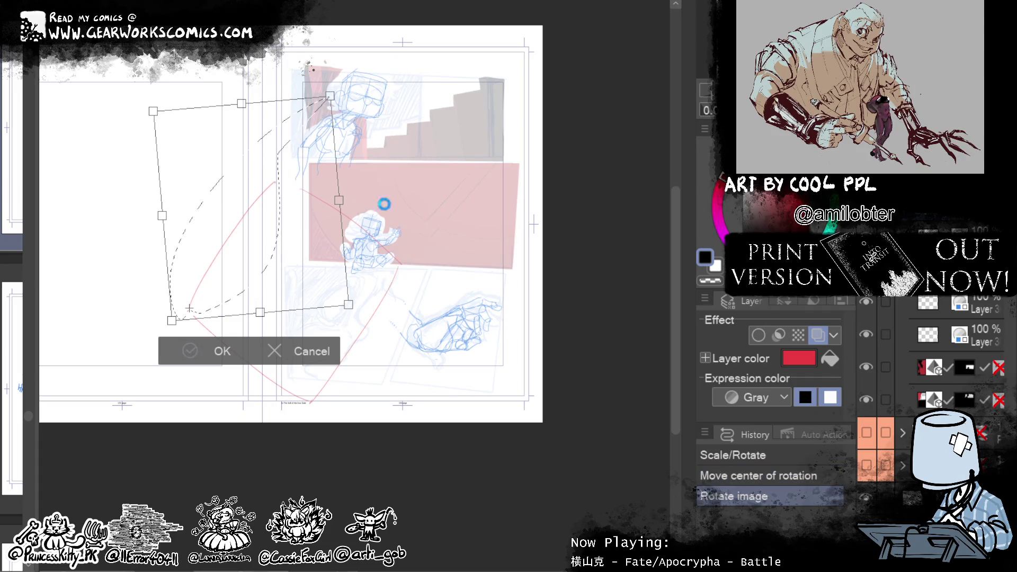
key("Return")
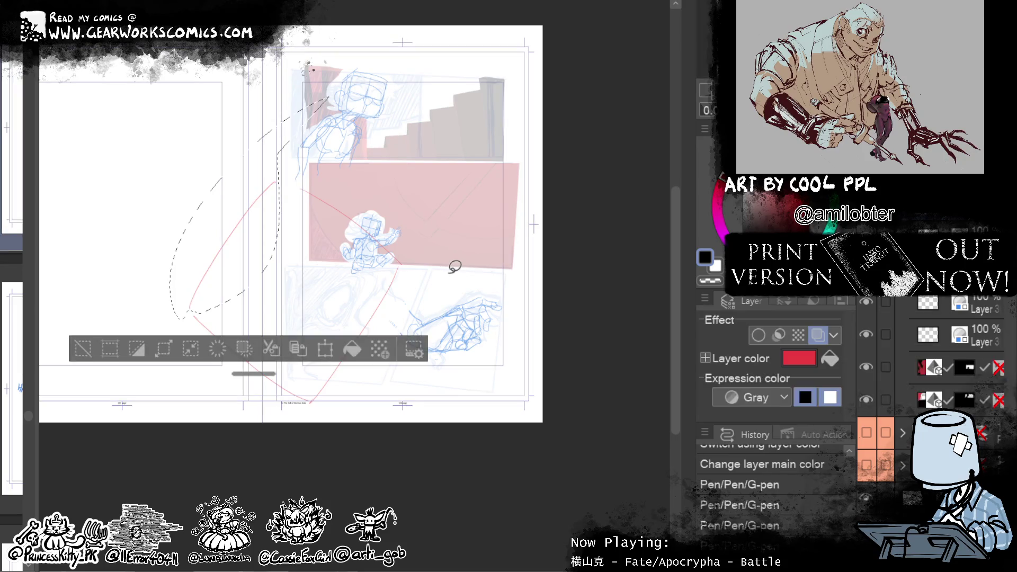
key("ctrl+d")
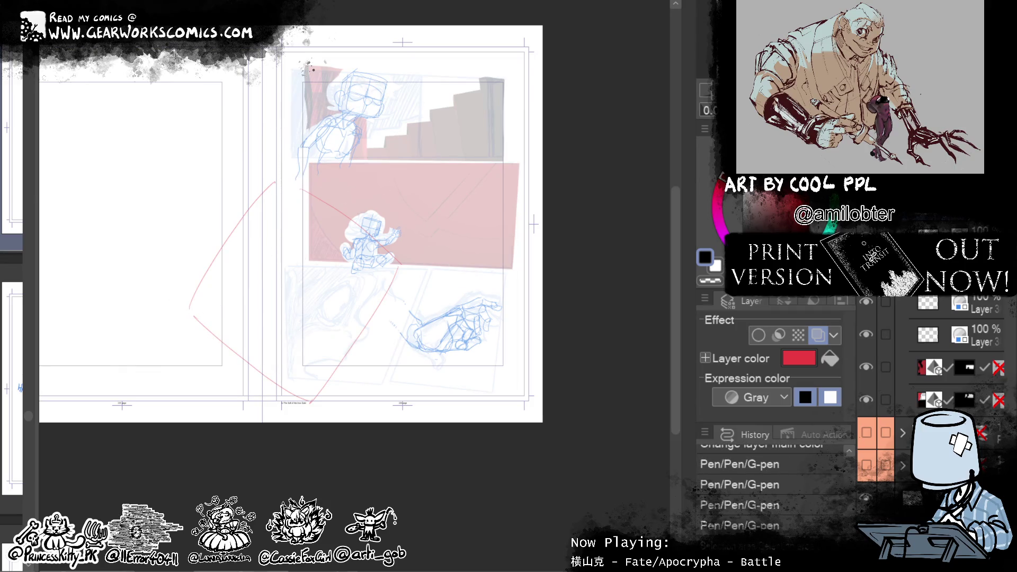
key("ctrl+y")
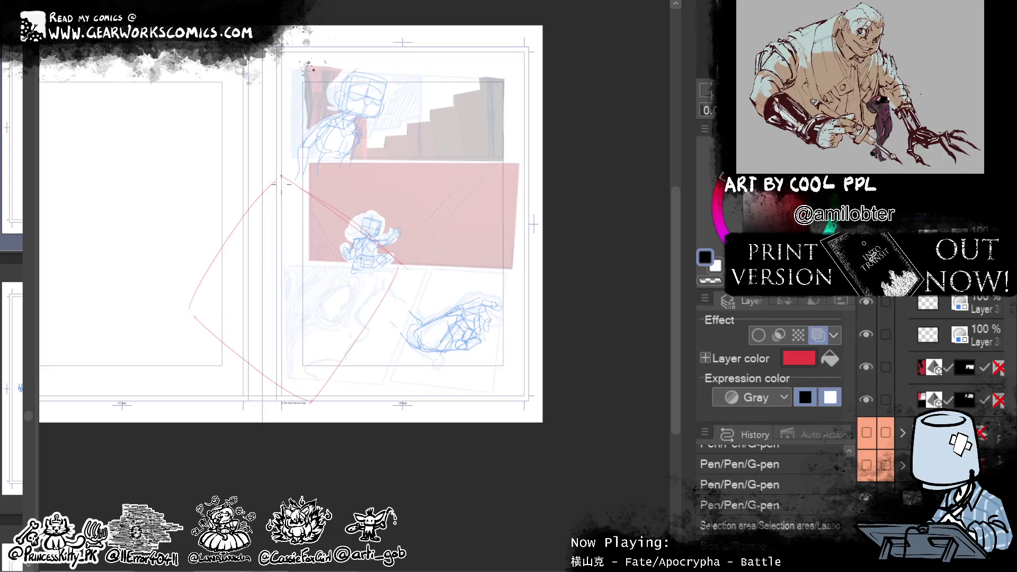
key("ctrl+y")
key("ctrl+y")
key("ctrl+y")
Step: Redraw the red diagonal as a curved edge and add the panel's lower-left edge
key("ctrl+z")
left_click_drag(405, 273, 311, 400)
left_click_drag(184, 311, 235, 352)
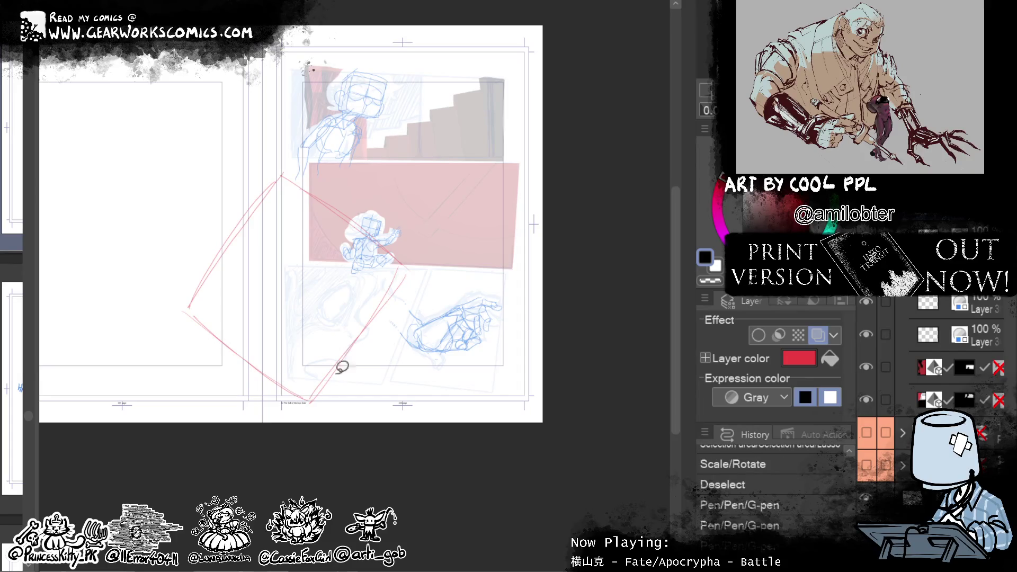
Step: Select the whole red panel and drag its corners into a larger, skewed slanted frame
left_click_drag(331, 450, 370, 424)
key("ctrl+t")
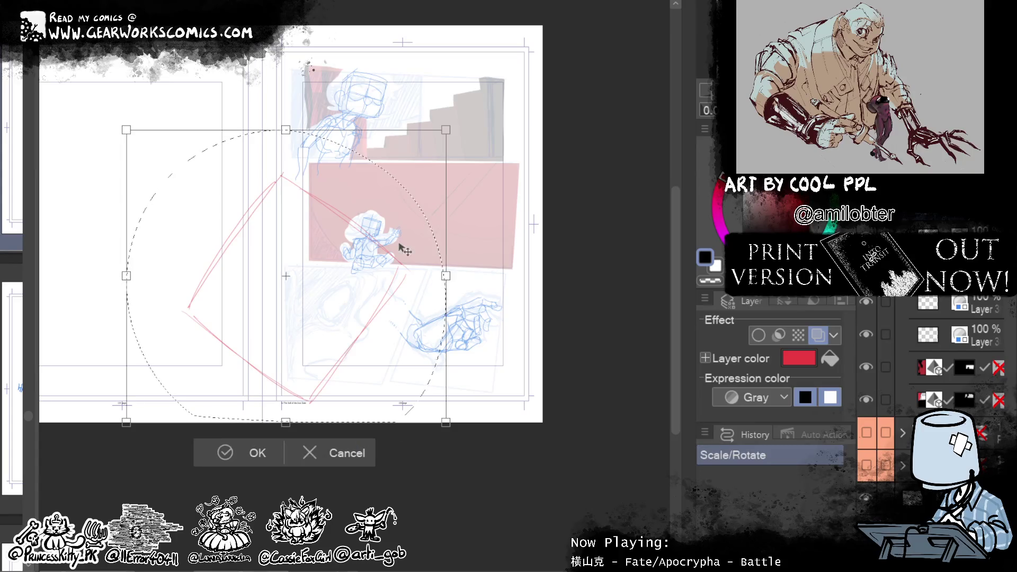
left_click_drag(451, 136, 452, 141)
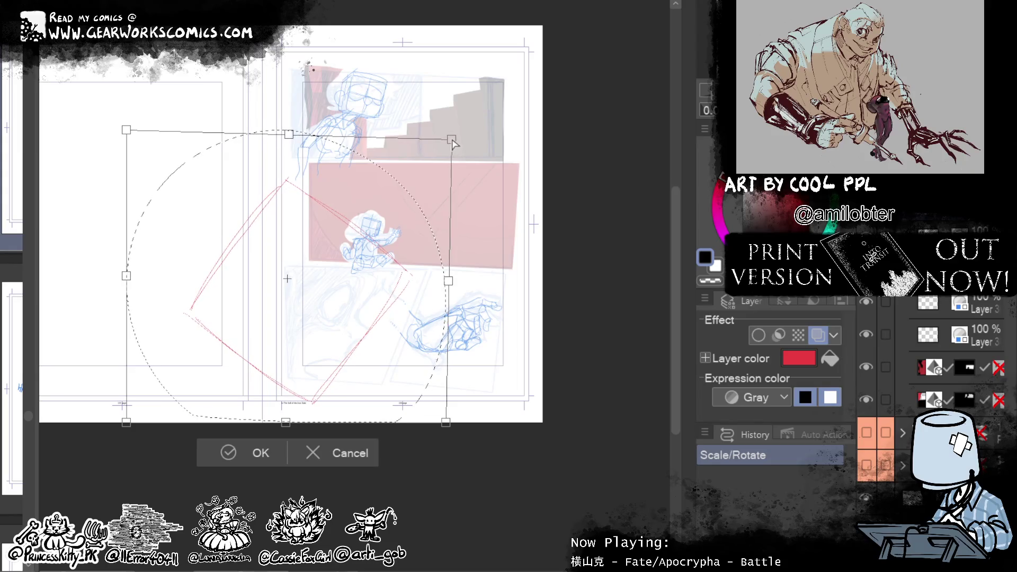
left_click_drag(120, 429, 117, 430)
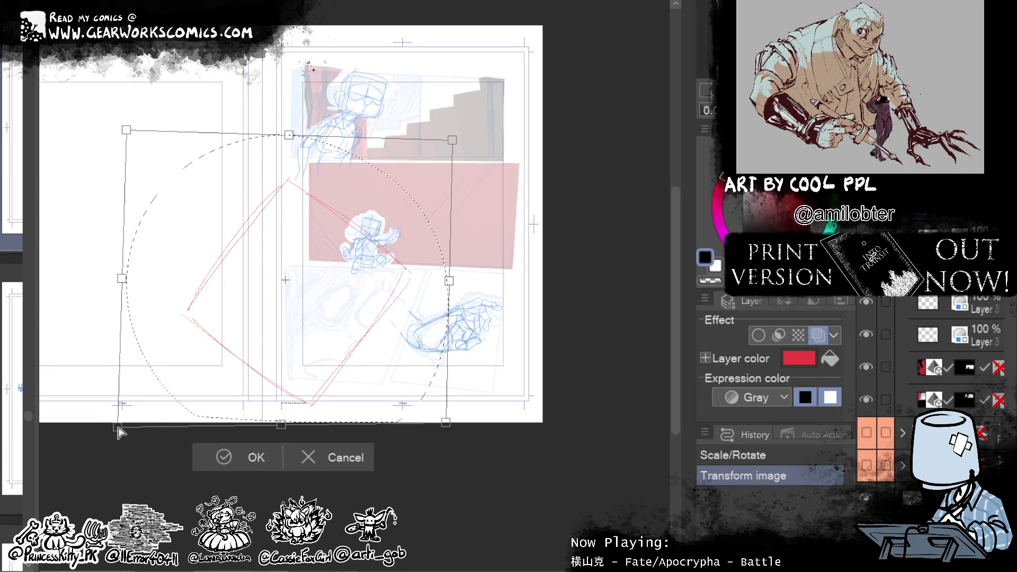
left_click_drag(446, 423, 451, 425)
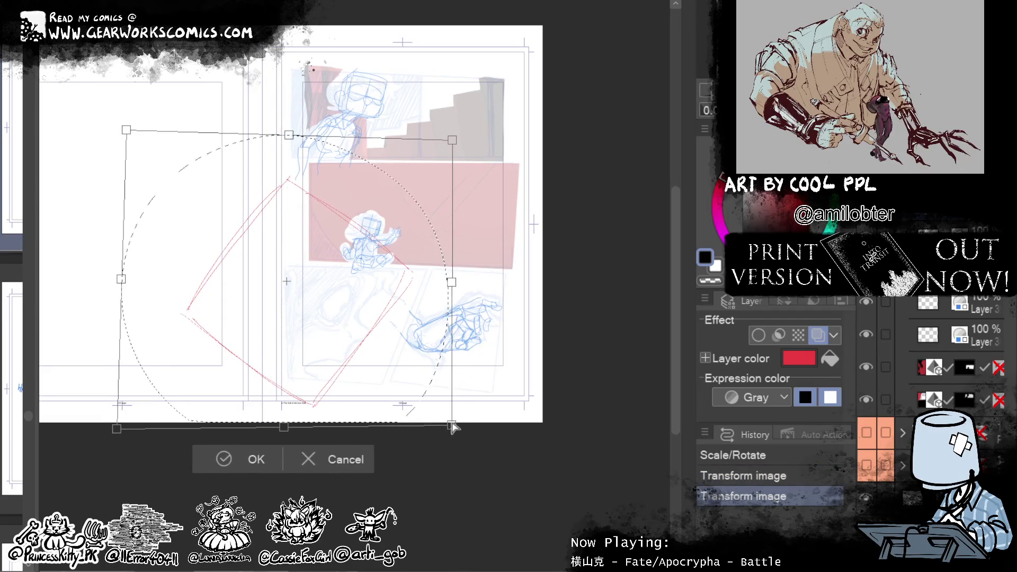
left_click(230, 461)
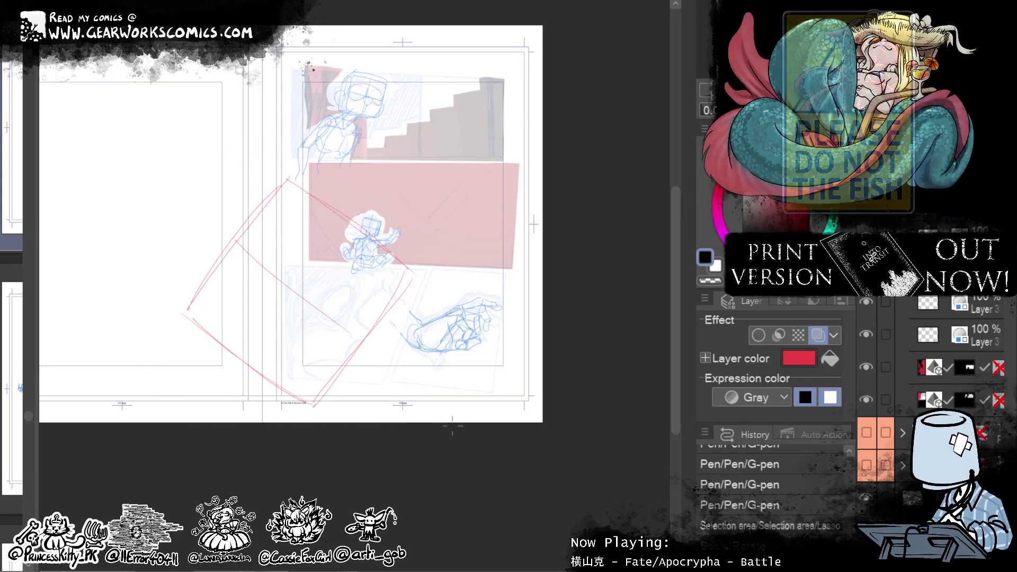
Step: Extend the red panel diagonal and add a lower-left diagonal plus inner border strokes
left_click_drag(294, 288, 364, 335)
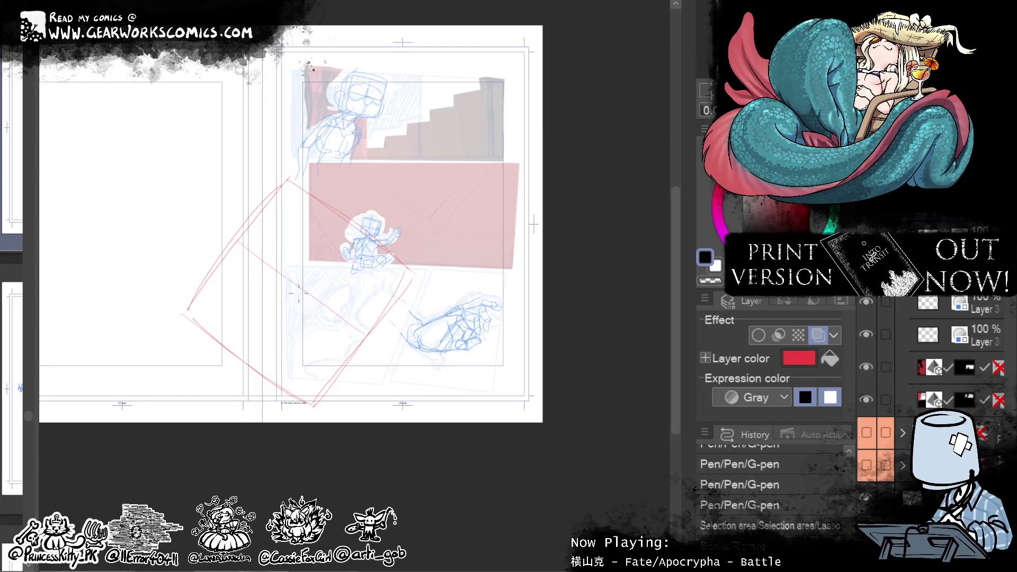
key("ctrl+d")
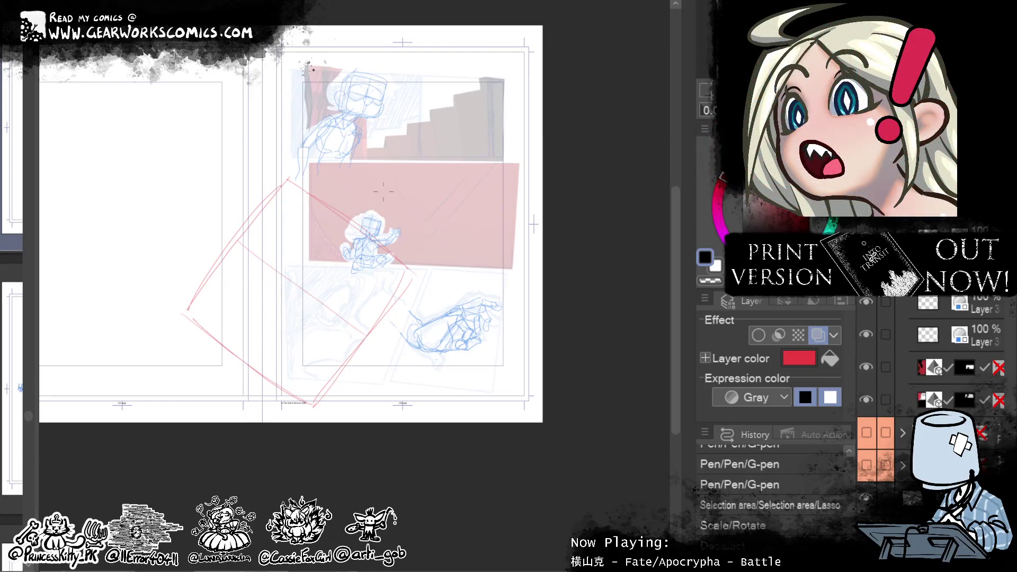
left_click_drag(328, 259, 212, 413)
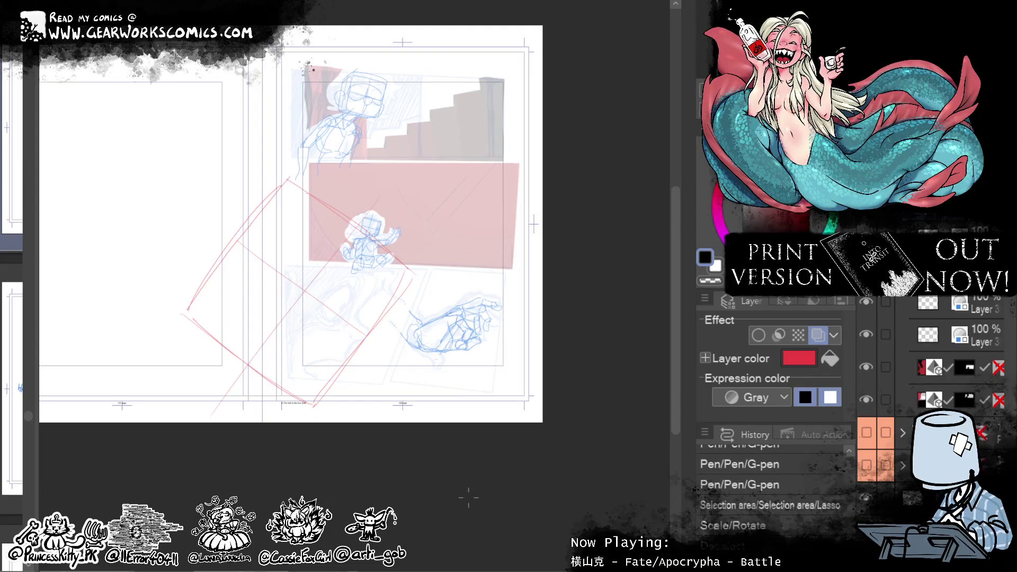
left_click_drag(359, 318, 425, 279)
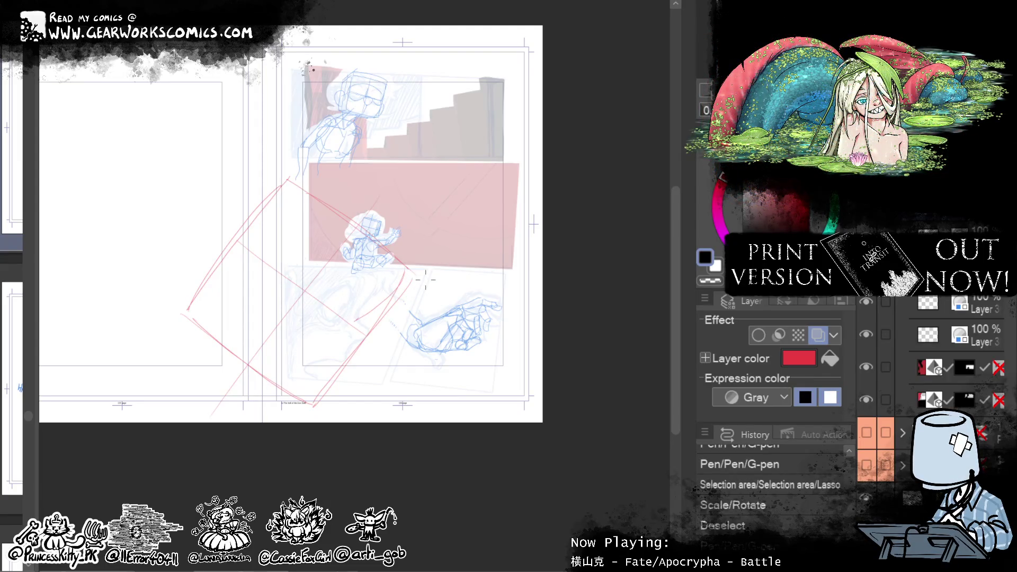
left_click_drag(357, 320, 365, 336)
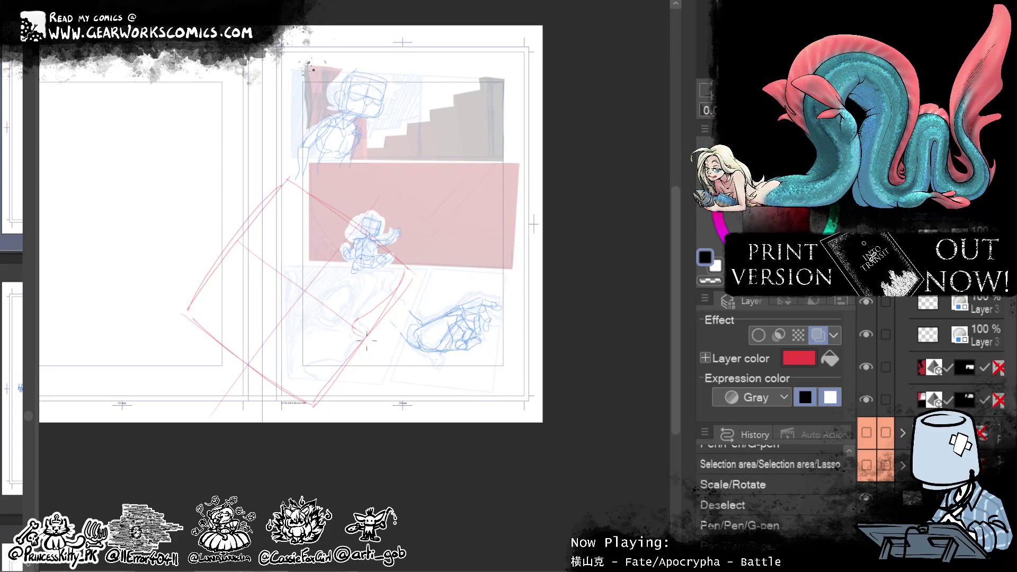
mouse_move(364, 336)
left_mouse_down()
mouse_move(373, 382)
mouse_move(345, 365)
left_mouse_up()
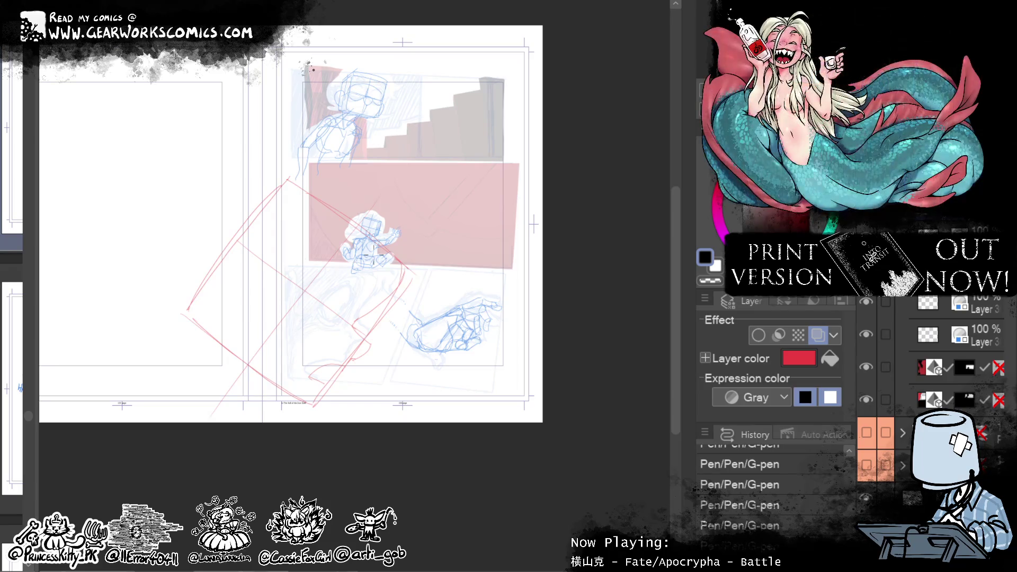
Step: Move the red panel sketch up, rotate it slightly clockwise, and commit the transform
key("ctrl+t")
left_click_drag(425, 192, 409, 244)
left_click_drag(477, 193, 470, 174)
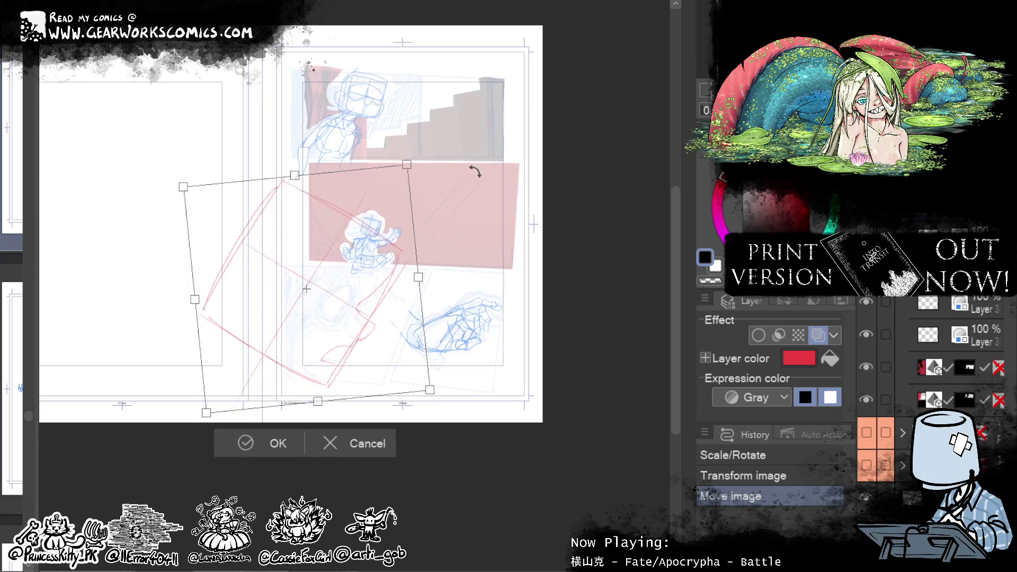
left_click_drag(395, 207, 398, 205)
left_click_drag(488, 168, 483, 175)
left_click_drag(415, 233, 389, 270)
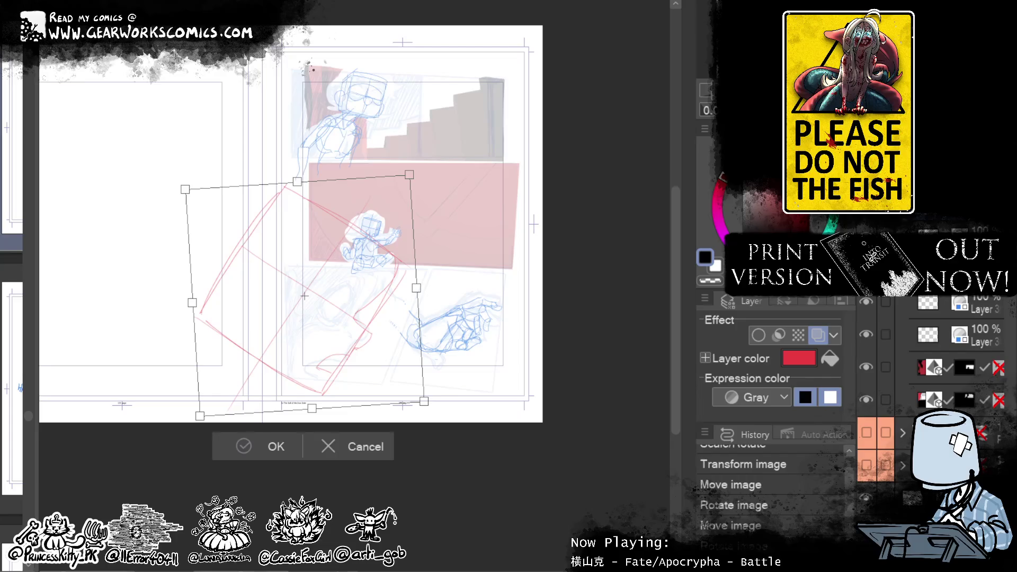
key("Return")
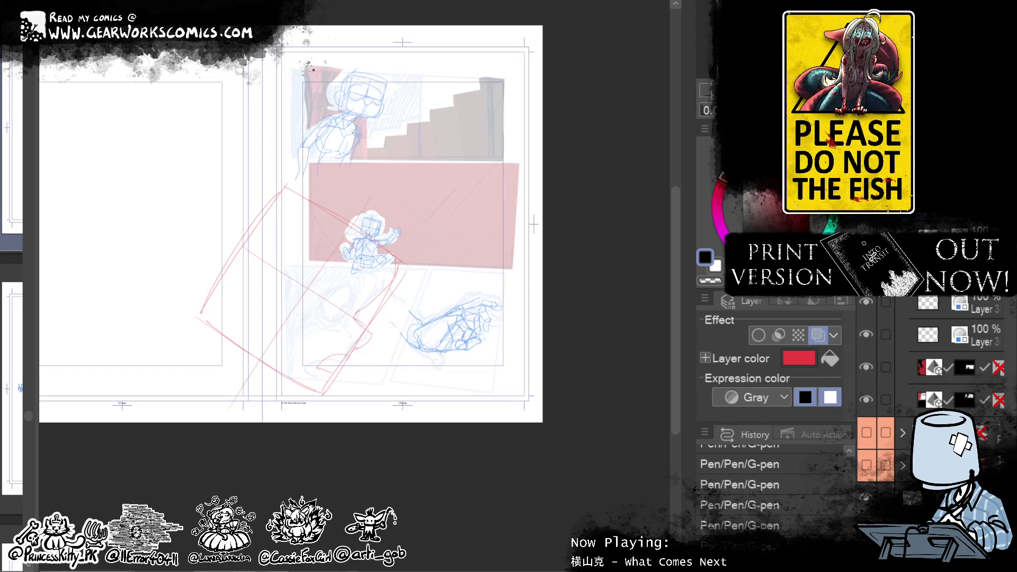
Step: Select part of the lower red sketch, rotate it around a raised centre, and confirm
mouse_move(347, 377)
left_mouse_down()
mouse_move(314, 365)
mouse_move(350, 417)
left_mouse_up()
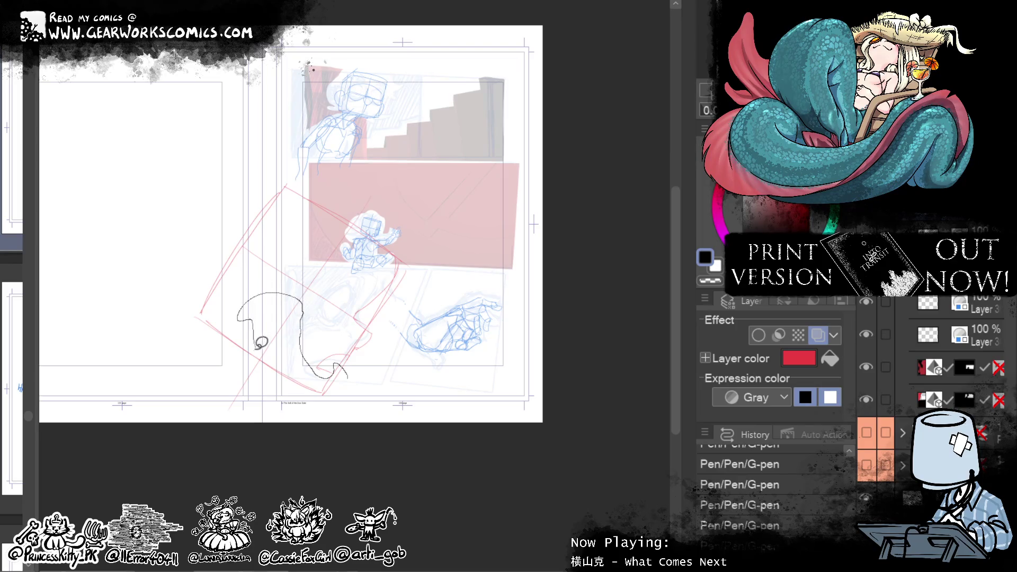
key("ctrl+t")
left_click_drag(304, 358, 299, 300)
mouse_move(336, 268)
left_mouse_down()
mouse_move(454, 296)
mouse_move(443, 303)
left_mouse_up()
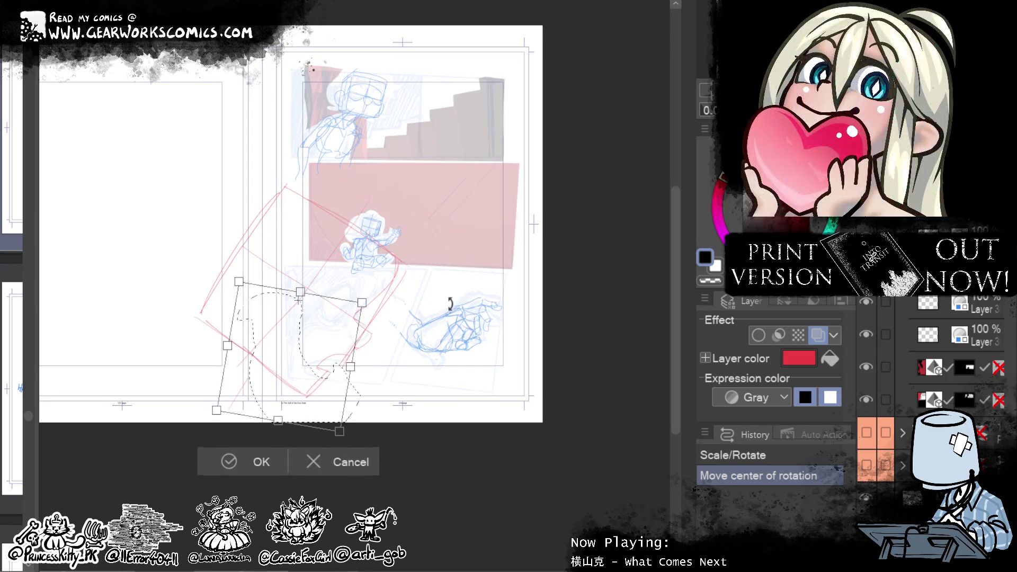
left_click_drag(341, 336, 340, 339)
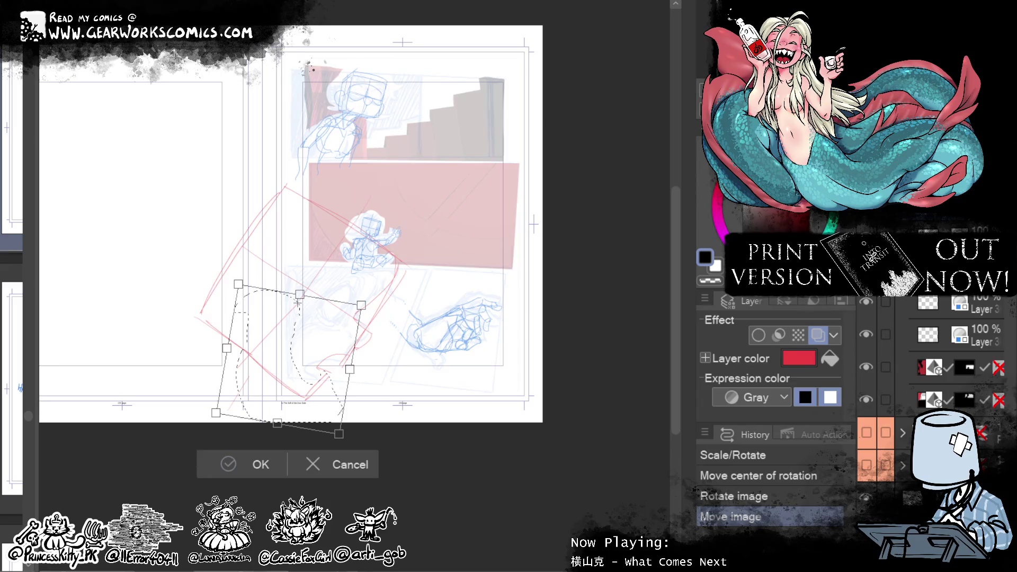
left_click(249, 465)
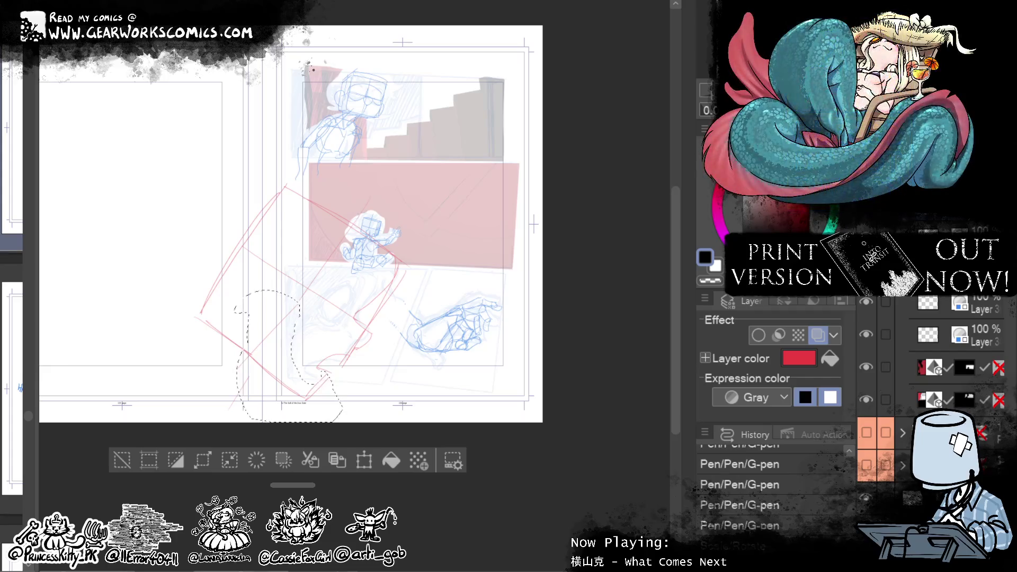
Step: Release the lasso selection and temporarily remove the red rough sketch
left_click(117, 465)
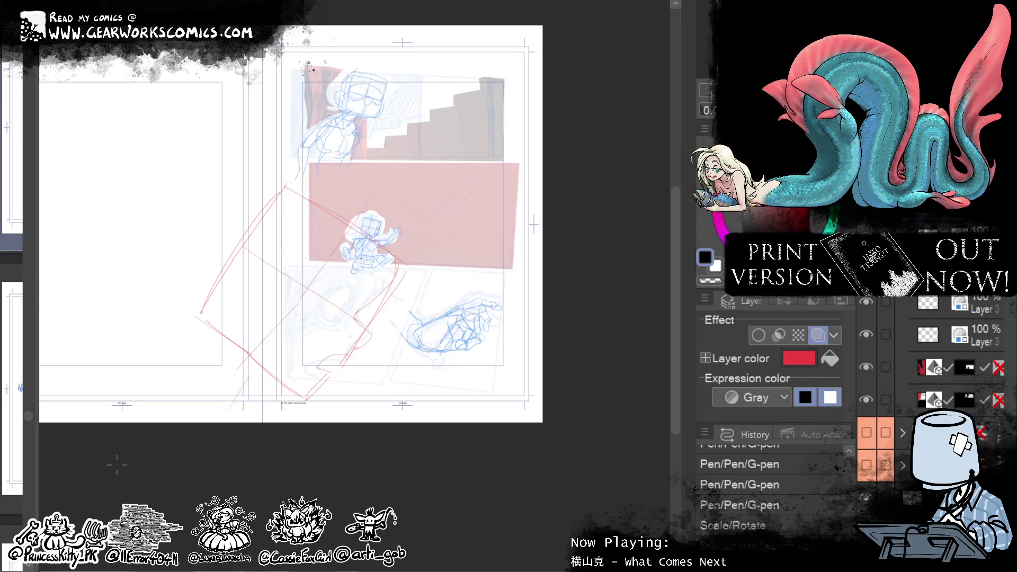
key("ctrl+d")
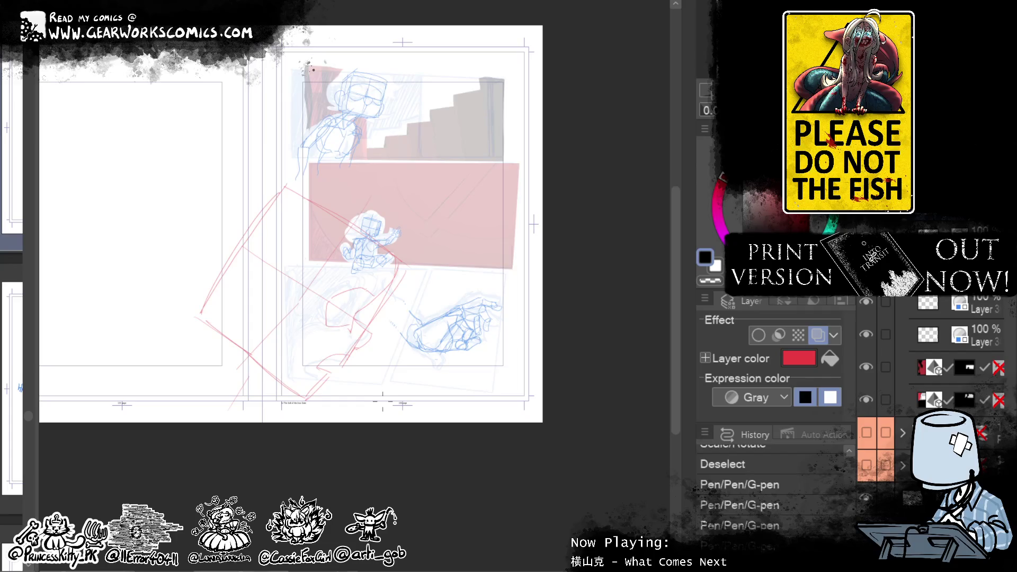
key("Delete")
Step: Bring back the red rough sketch and draw the head's circular arc after several retries
key("ctrl+z")
scroll(608, 352, "down", 1)
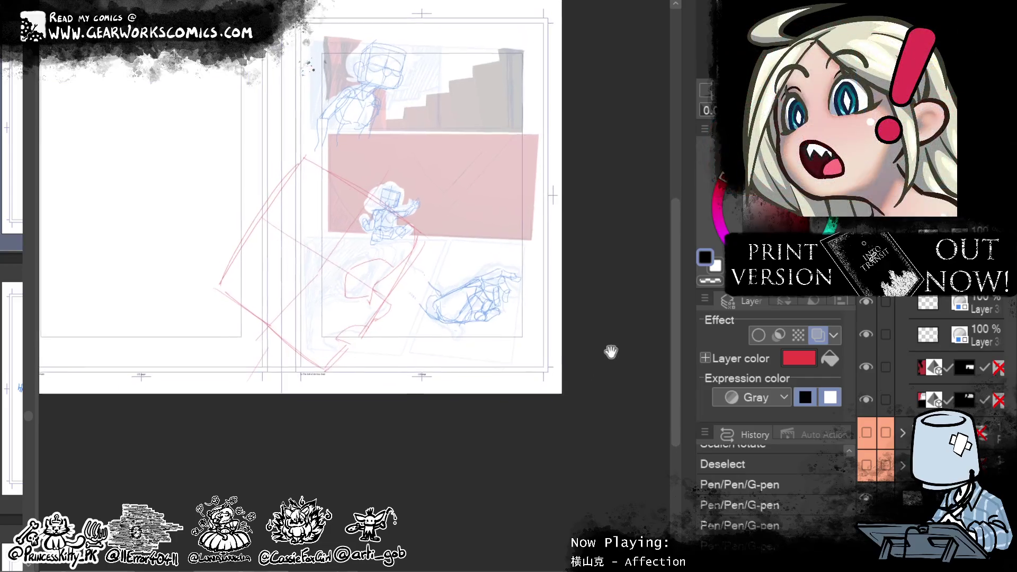
scroll(630, 334, "up", 3)
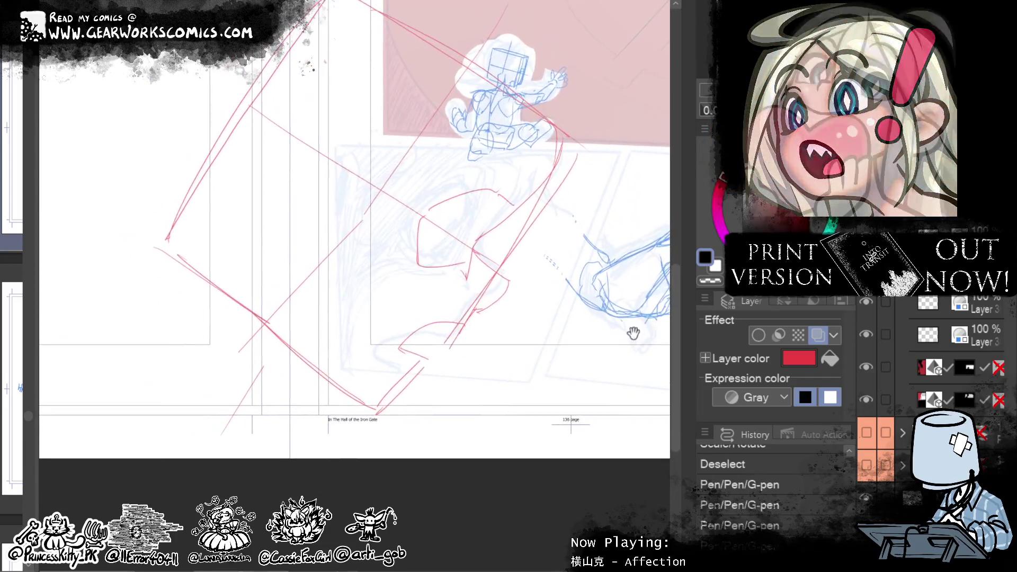
left_click_drag(370, 193, 296, 259)
key("ctrl+z")
left_click_drag(377, 201, 302, 281)
key("ctrl+z")
left_click_drag(377, 175, 302, 270)
key("ctrl+z")
left_click_drag(377, 175, 304, 265)
key("ctrl+z")
left_click_drag(389, 212, 318, 278)
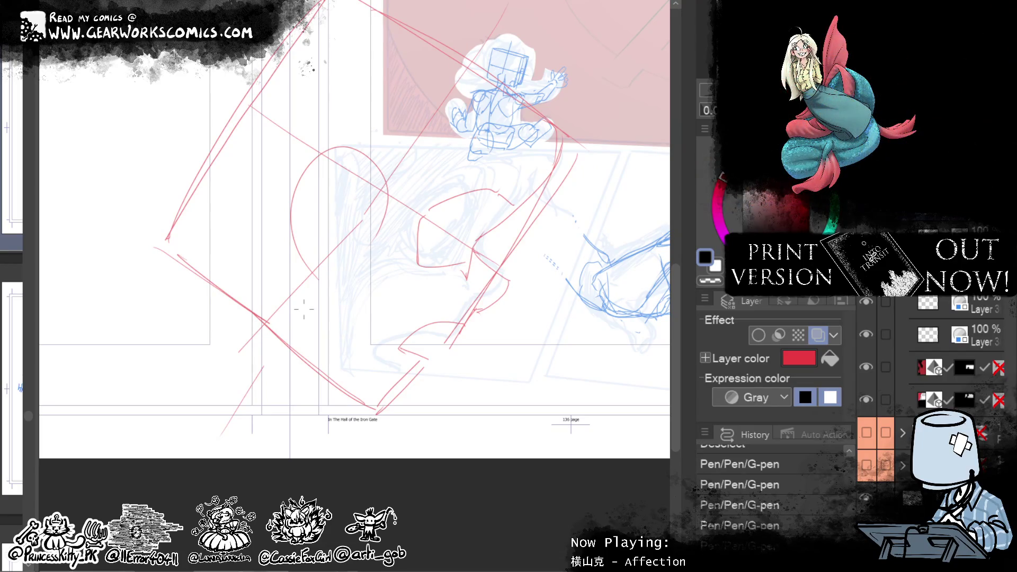
Step: Warp the red lines with Liquify, draw the inner ear strokes, and lasso the ear sketch
scroll(302, 306, "up", 2)
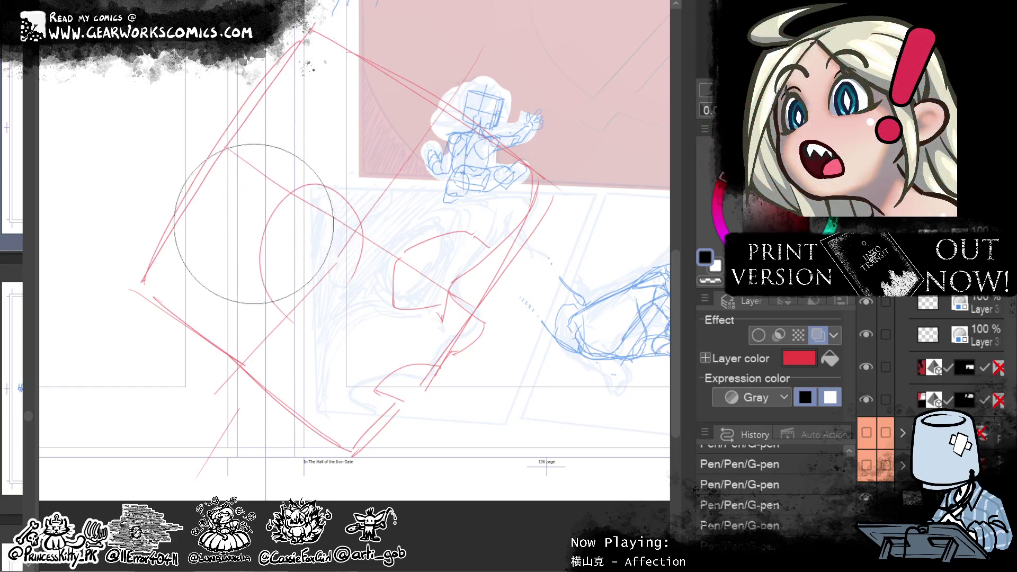
left_click_drag(371, 140, 328, 164)
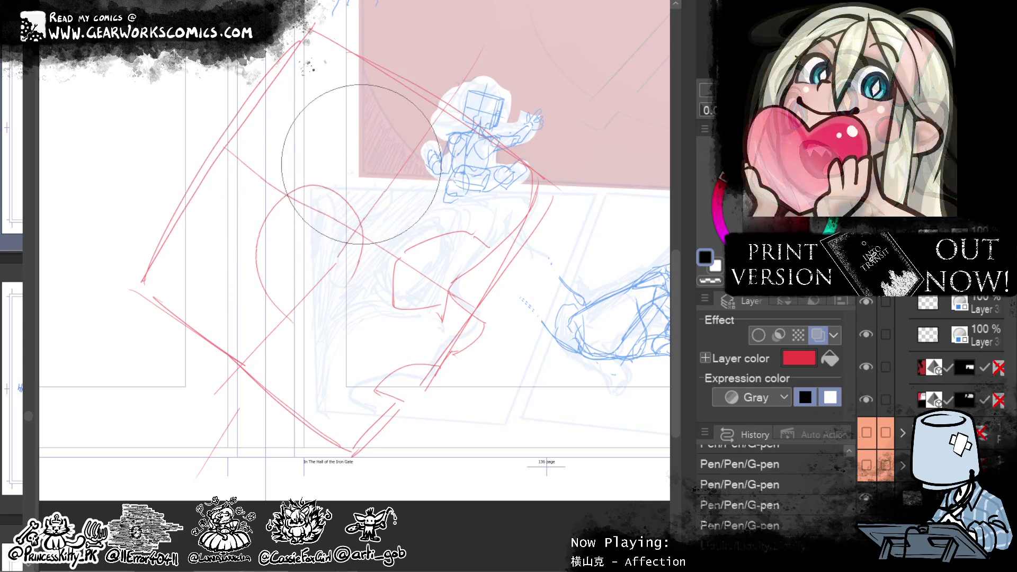
left_click_drag(288, 306, 280, 306)
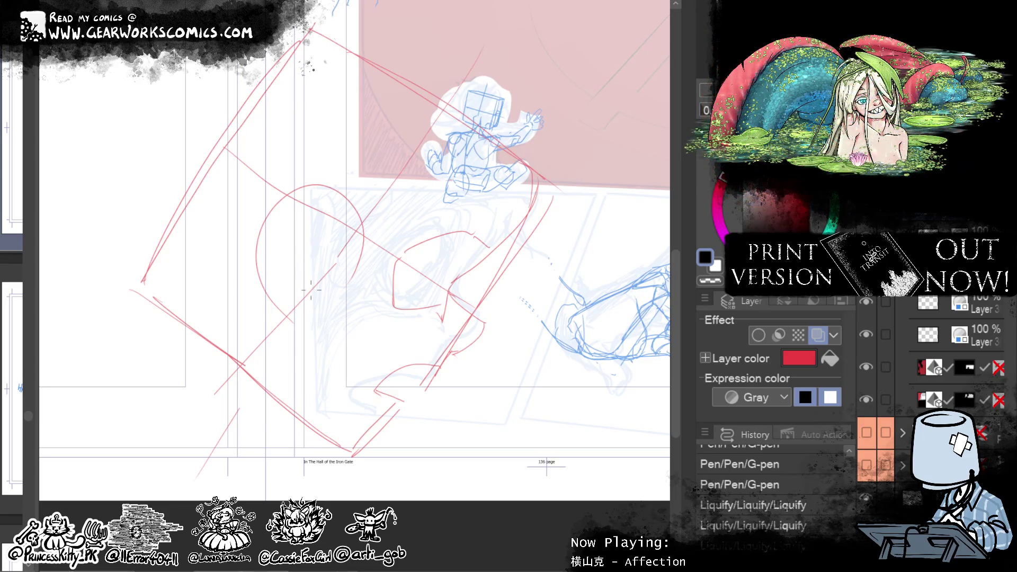
key("ctrl+z")
mouse_move(298, 286)
left_mouse_down()
mouse_move(279, 255)
mouse_move(304, 214)
left_mouse_up()
key("ctrl+z")
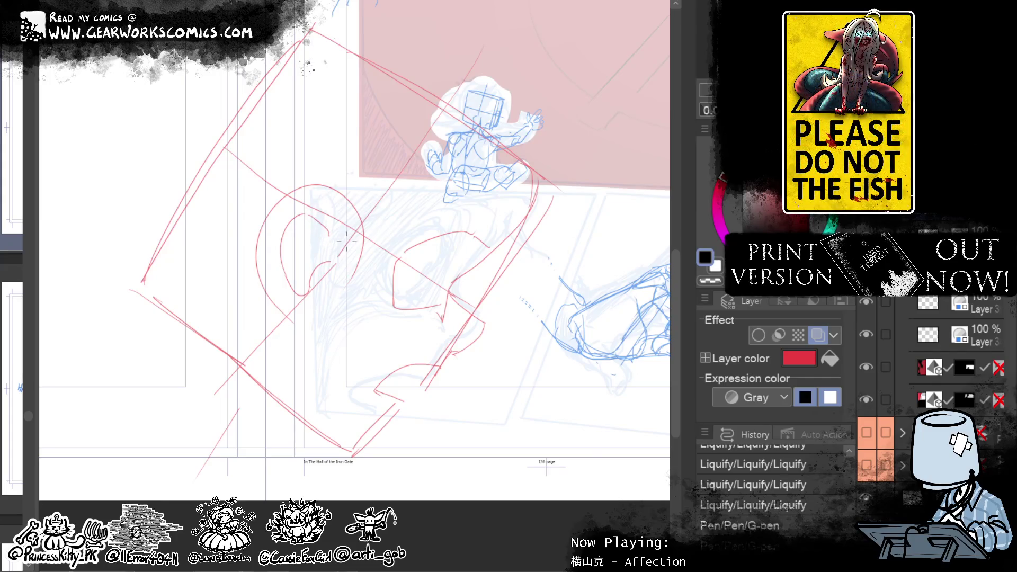
mouse_move(339, 233)
left_mouse_down()
mouse_move(318, 256)
mouse_move(340, 218)
mouse_move(296, 292)
left_mouse_up()
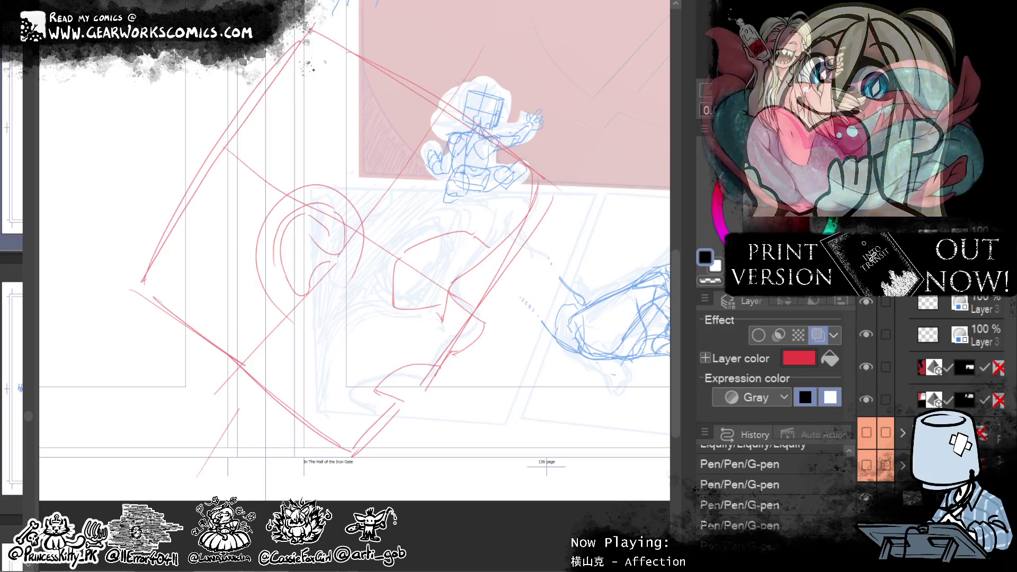
mouse_move(342, 280)
left_mouse_down()
mouse_move(324, 190)
mouse_move(272, 243)
mouse_move(330, 303)
left_mouse_up()
Step: Move, rotate and skew the red ear sketch onto the head, then apply and deselect
key("ctrl+t")
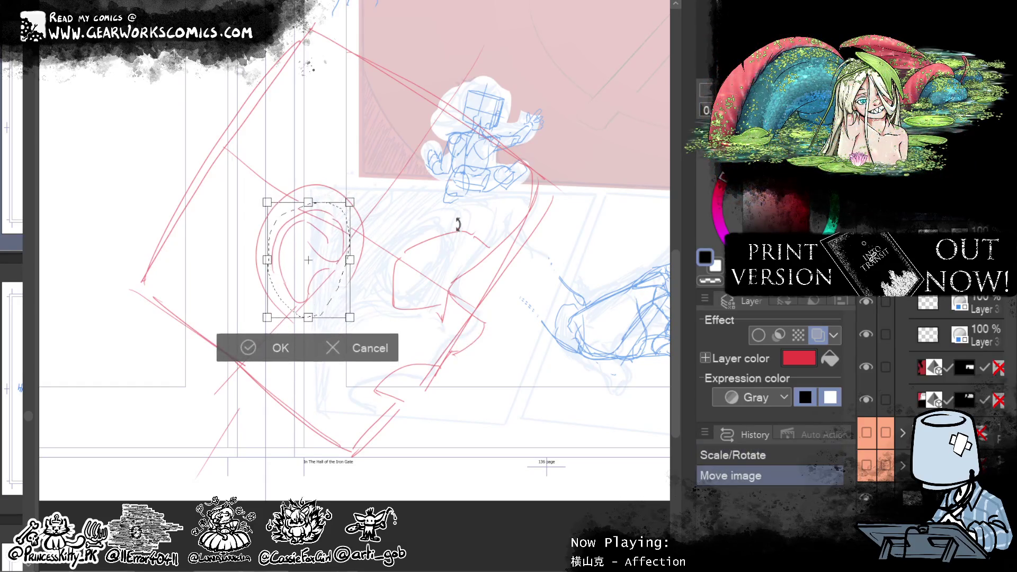
left_click_drag(358, 197, 363, 200)
mouse_move(350, 320)
left_mouse_down()
mouse_move(354, 307)
mouse_move(326, 290)
mouse_move(331, 303)
left_mouse_up()
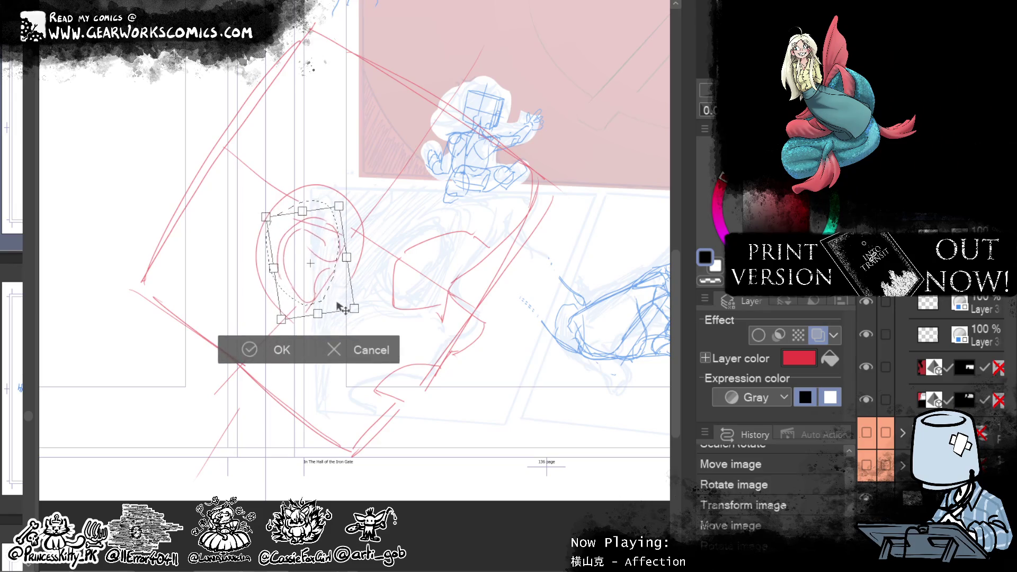
left_click(275, 347)
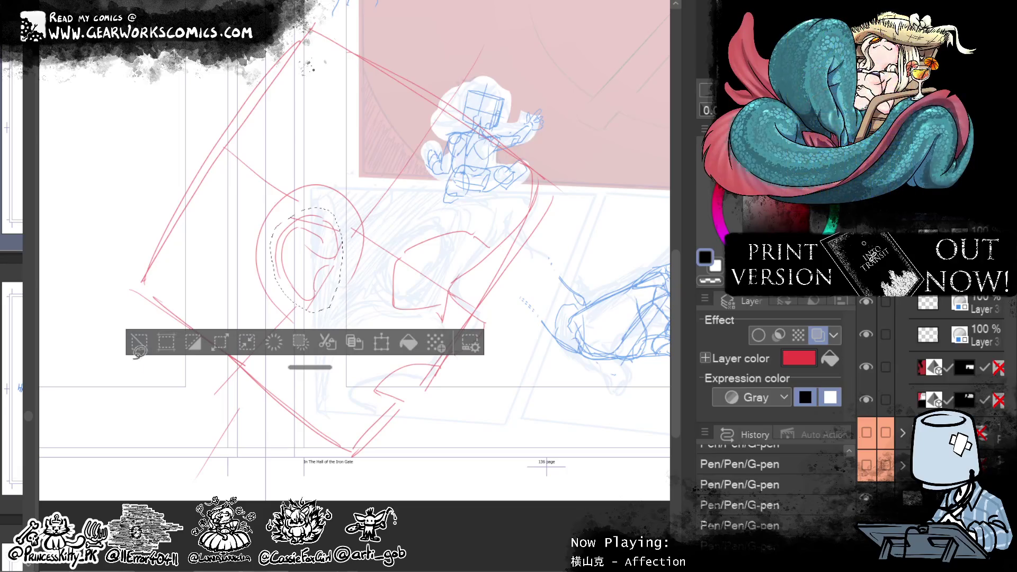
left_click(141, 343)
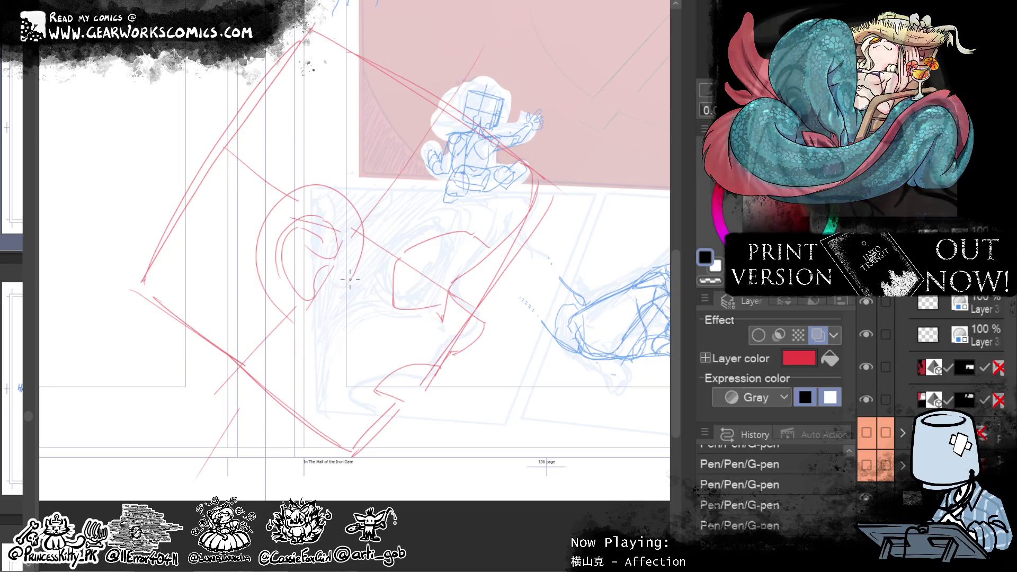
Step: Erase stray red lines around the ear and Liquify-push the remaining lines into shape
left_click_drag(363, 237, 358, 328)
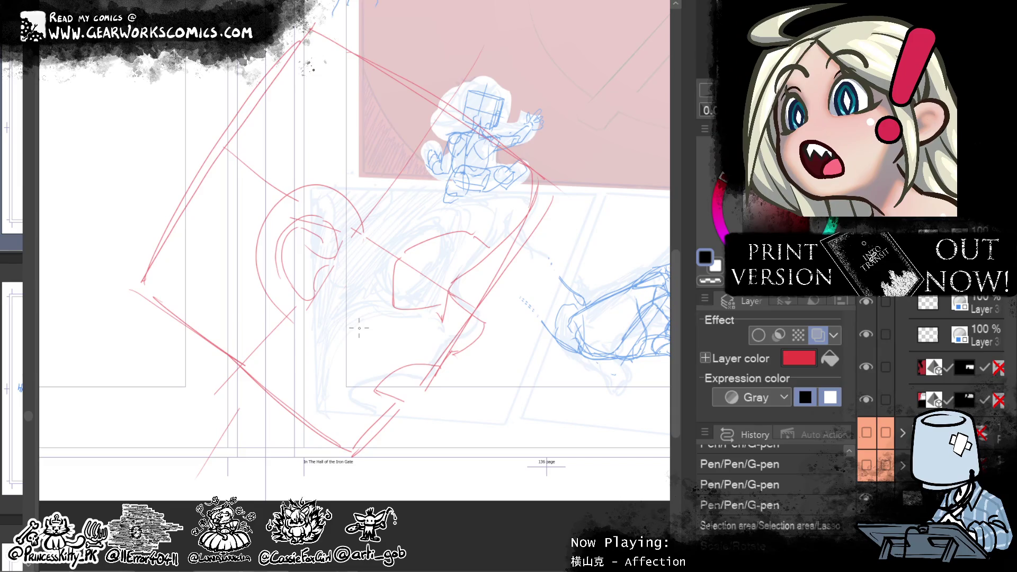
left_click(290, 282)
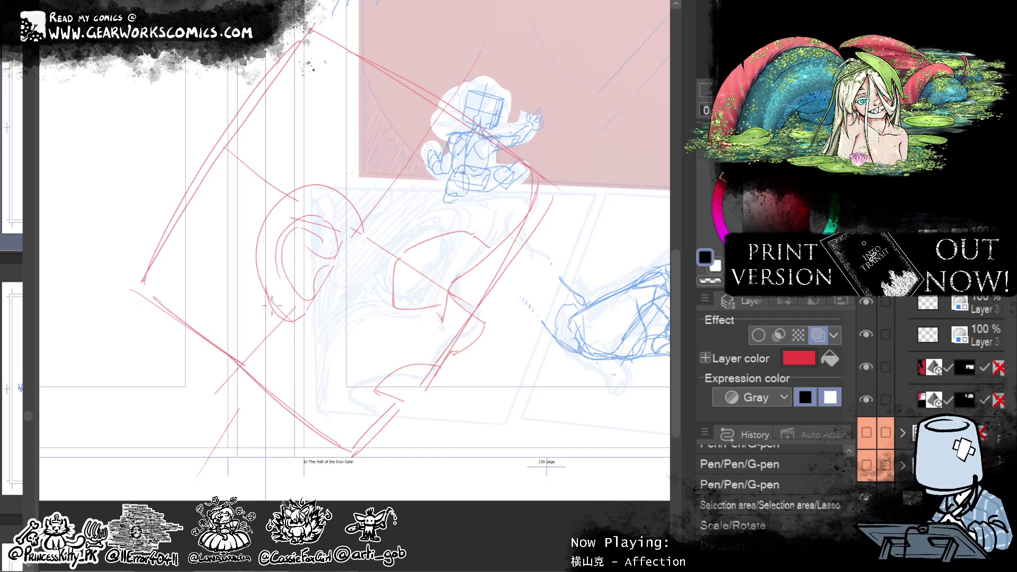
left_click(310, 195)
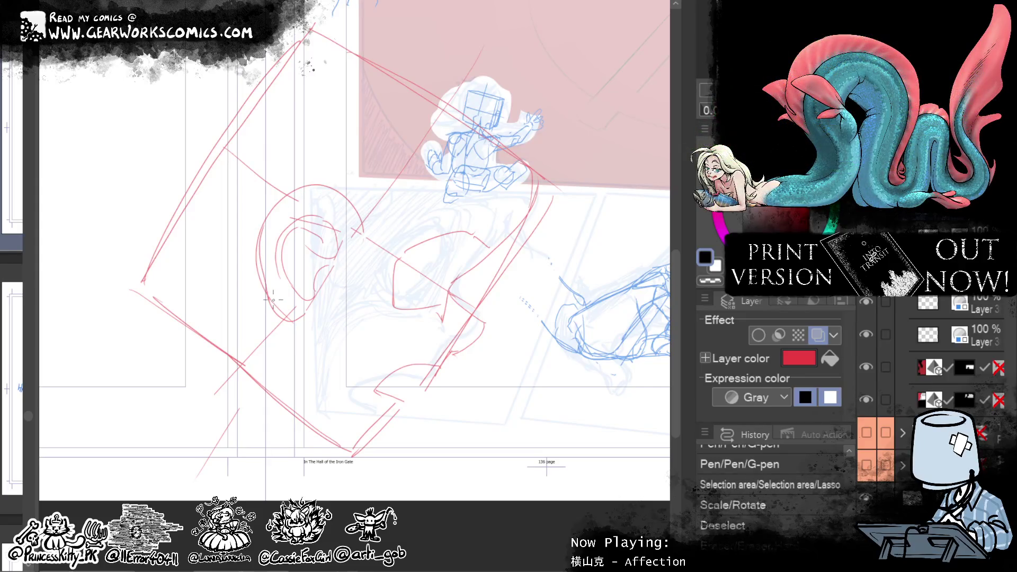
left_click_drag(265, 243, 268, 306)
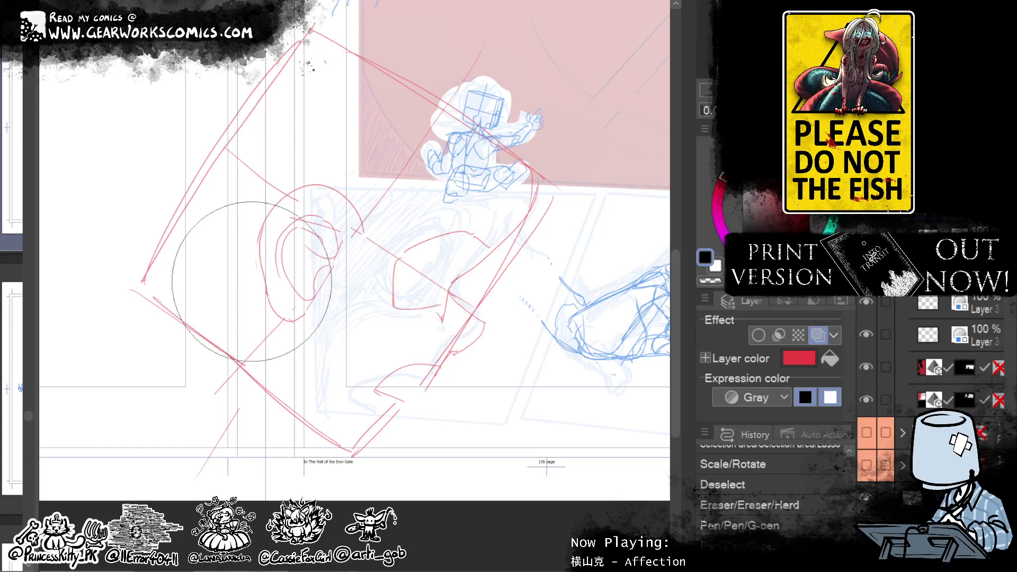
left_click_drag(254, 279, 259, 289)
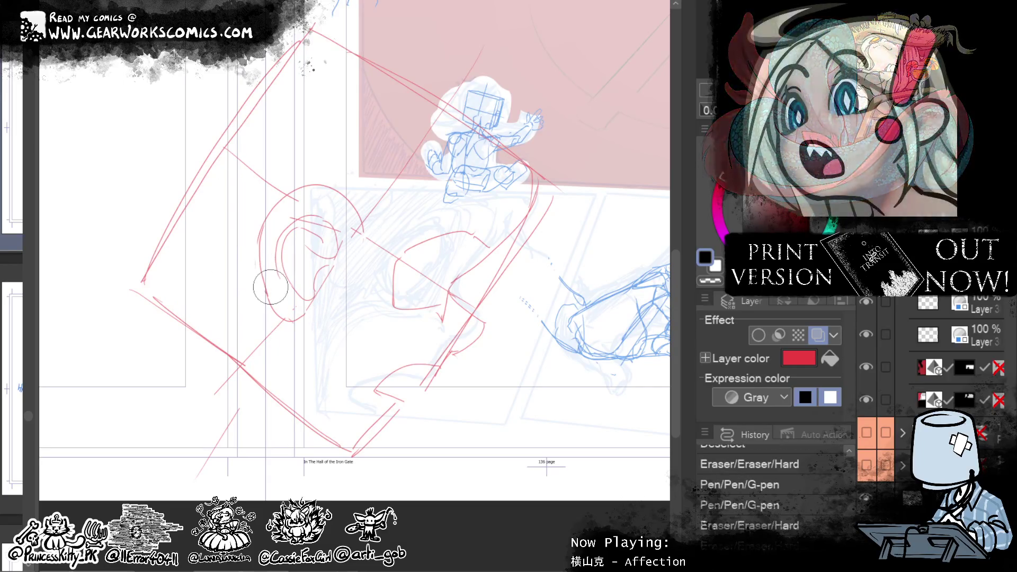
mouse_move(322, 326)
left_mouse_down()
mouse_move(280, 331)
mouse_move(321, 326)
left_mouse_up()
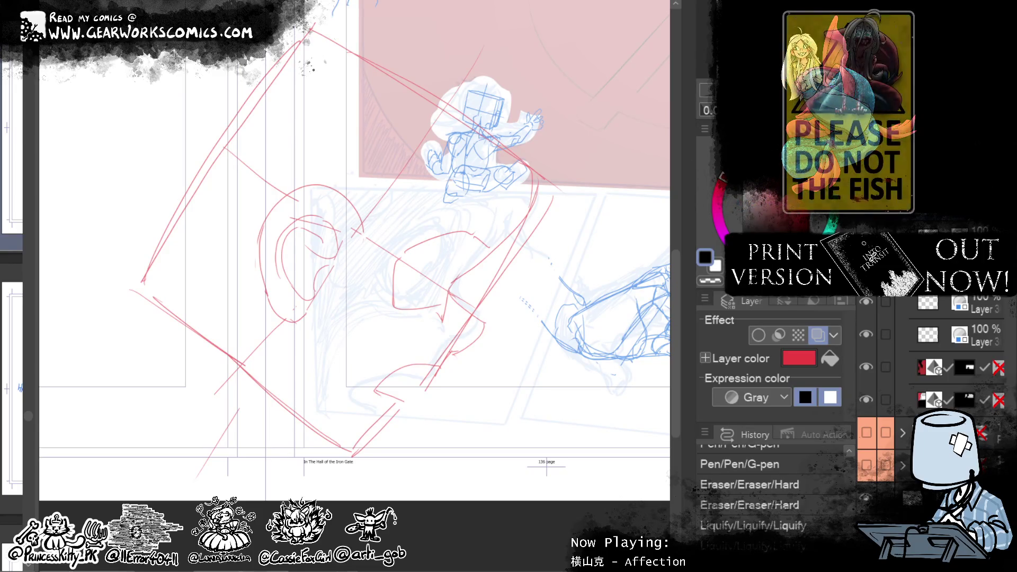
Step: Lasso the ear sketch and rotate it slightly clockwise
left_click_drag(366, 208, 253, 197)
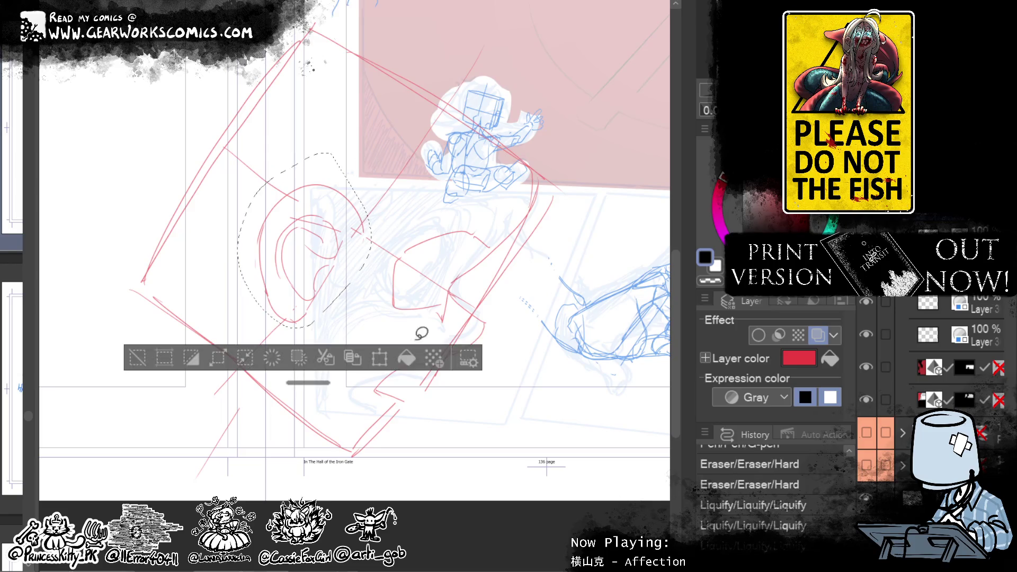
key("ctrl+t")
mouse_move(467, 216)
left_mouse_down()
mouse_move(474, 234)
mouse_move(470, 223)
left_mouse_up()
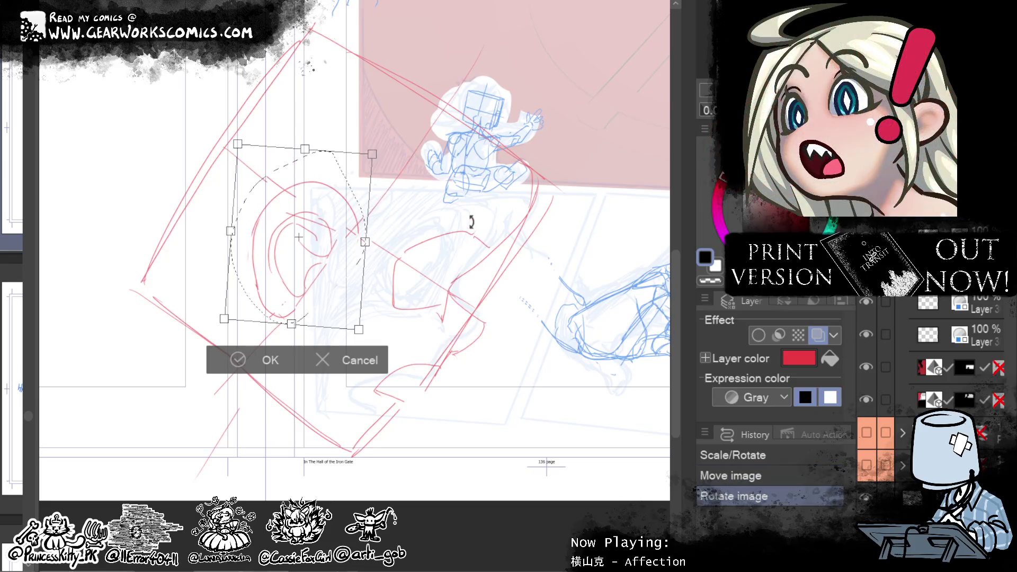
left_click(253, 360)
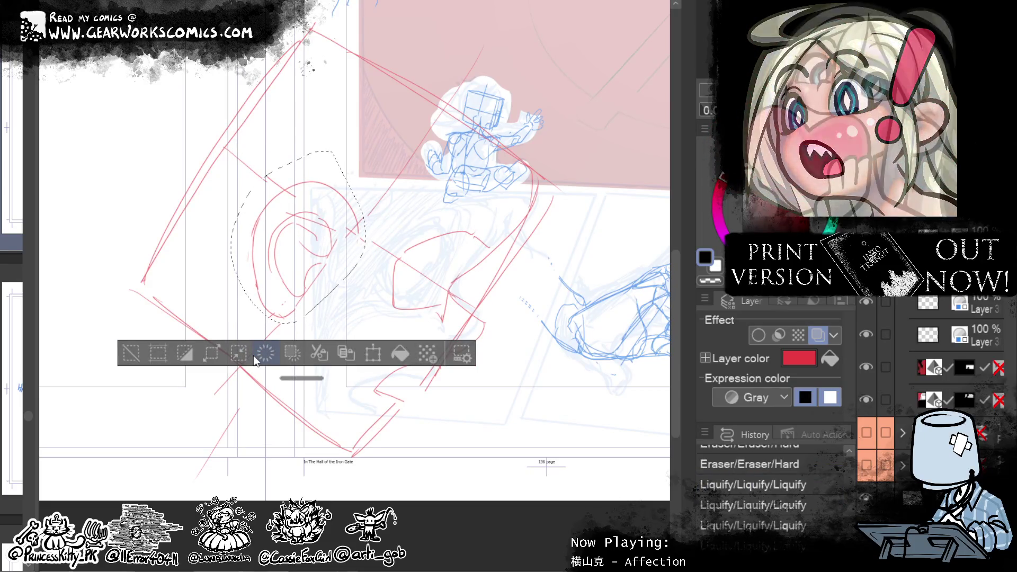
Step: Clear the selection and draw a long red guide stroke down below the ear
left_click_drag(627, 268, 576, 246)
left_click(234, 366)
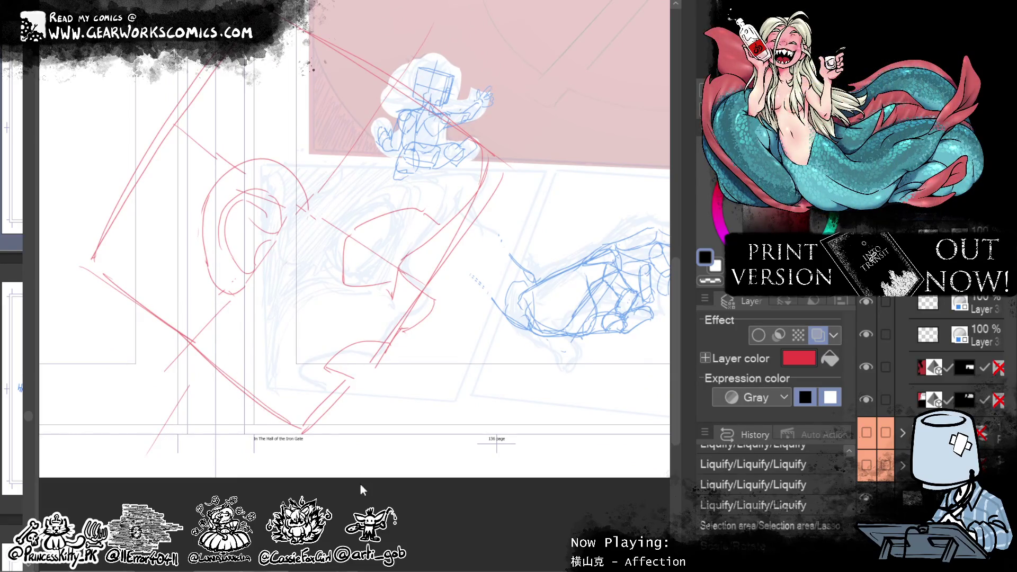
key("ctrl+d")
left_click_drag(232, 330, 300, 425)
key("ctrl+z")
mouse_move(228, 308)
left_mouse_down()
mouse_move(297, 426)
mouse_move(320, 424)
left_mouse_up()
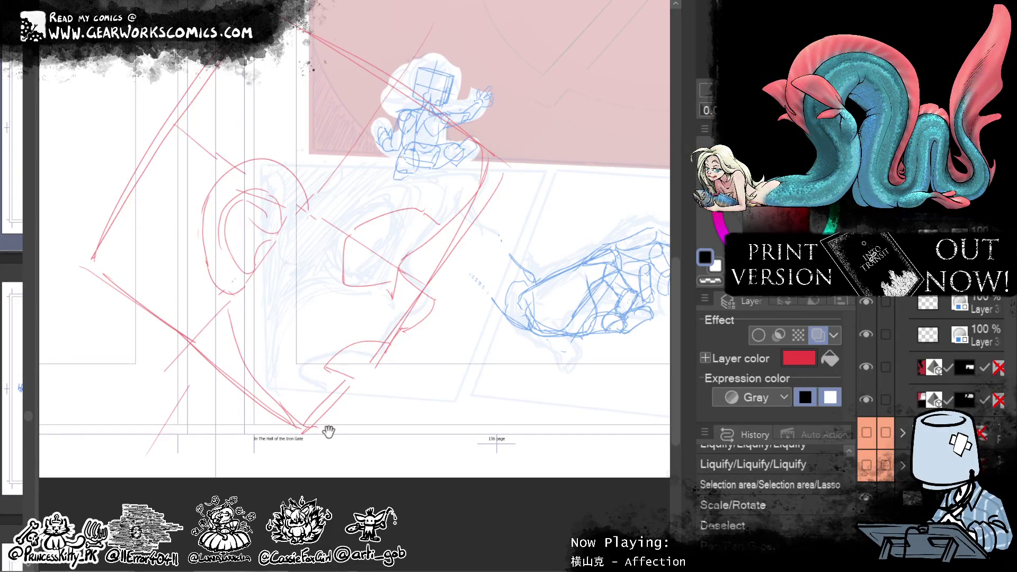
Step: Lasso the red head sketch, nudge it left and rotate it slightly into place
left_click_drag(546, 224, 529, 193)
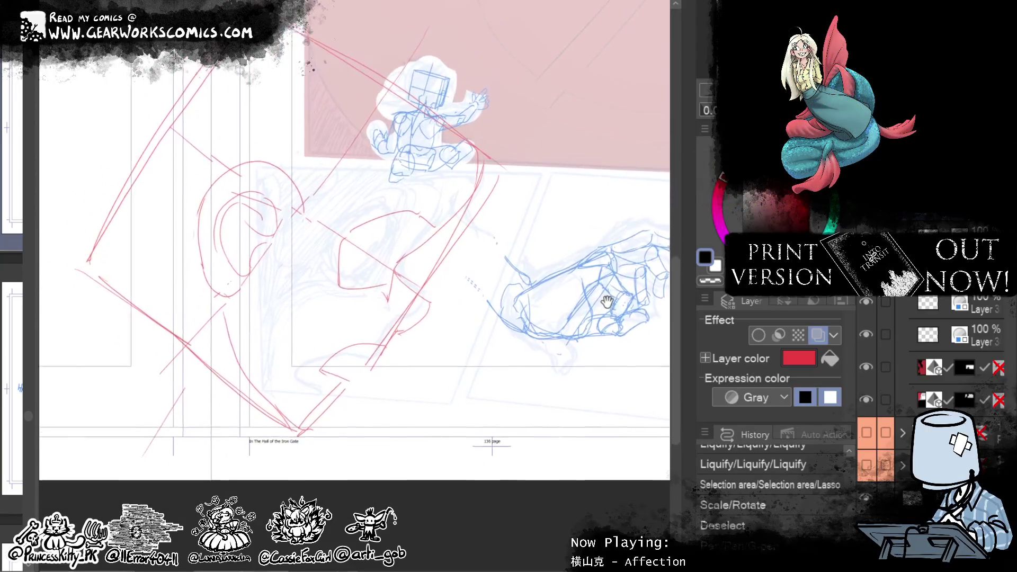
left_click_drag(593, 267, 605, 307)
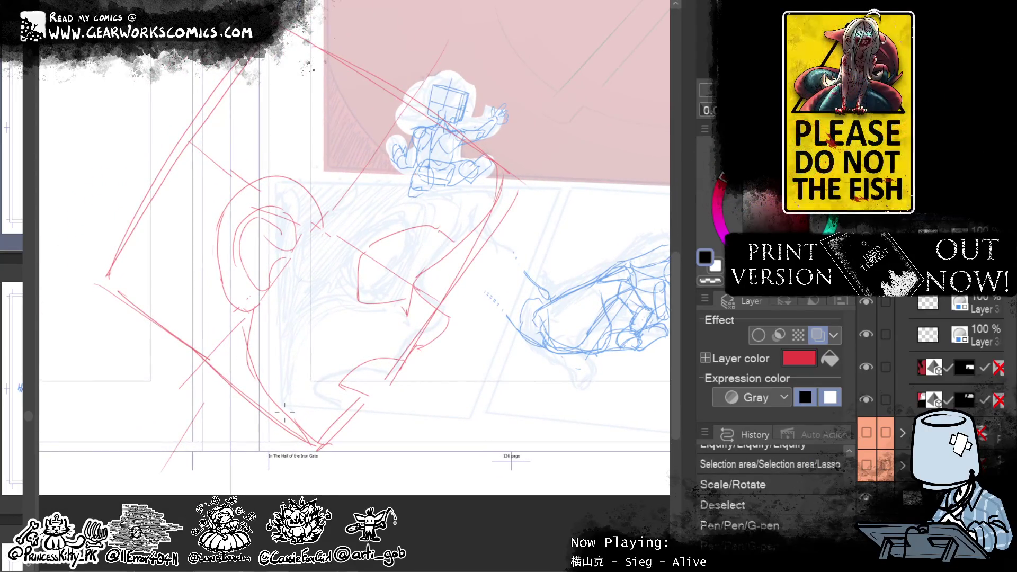
left_click_drag(326, 180, 312, 151)
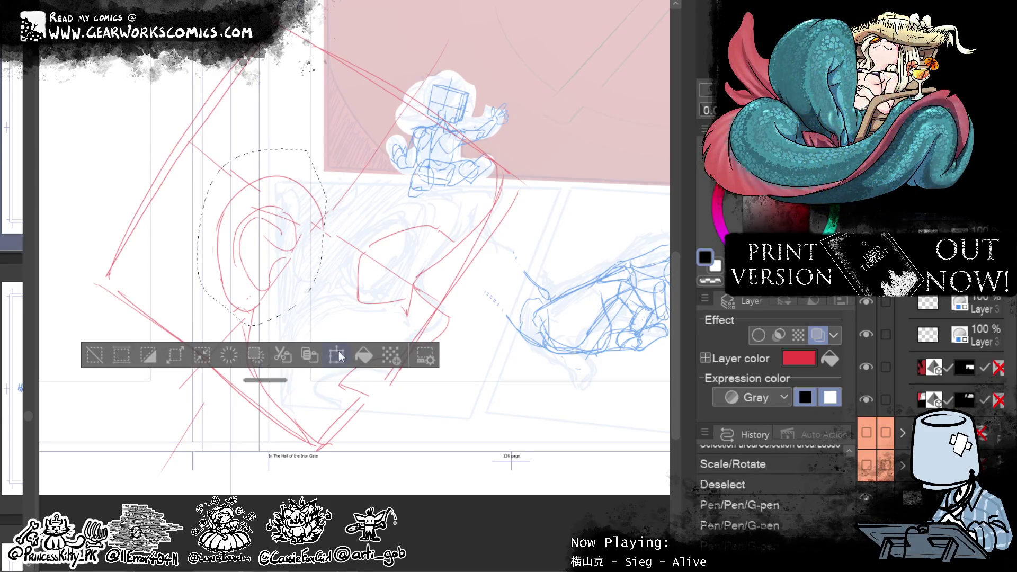
left_click(337, 356)
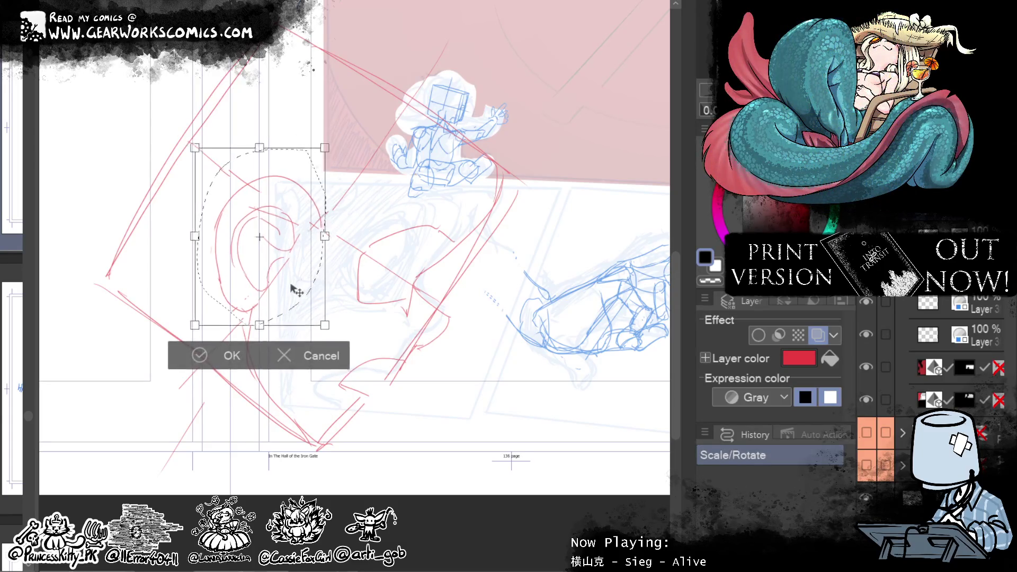
left_click_drag(295, 289, 295, 281)
left_click_drag(462, 135, 460, 138)
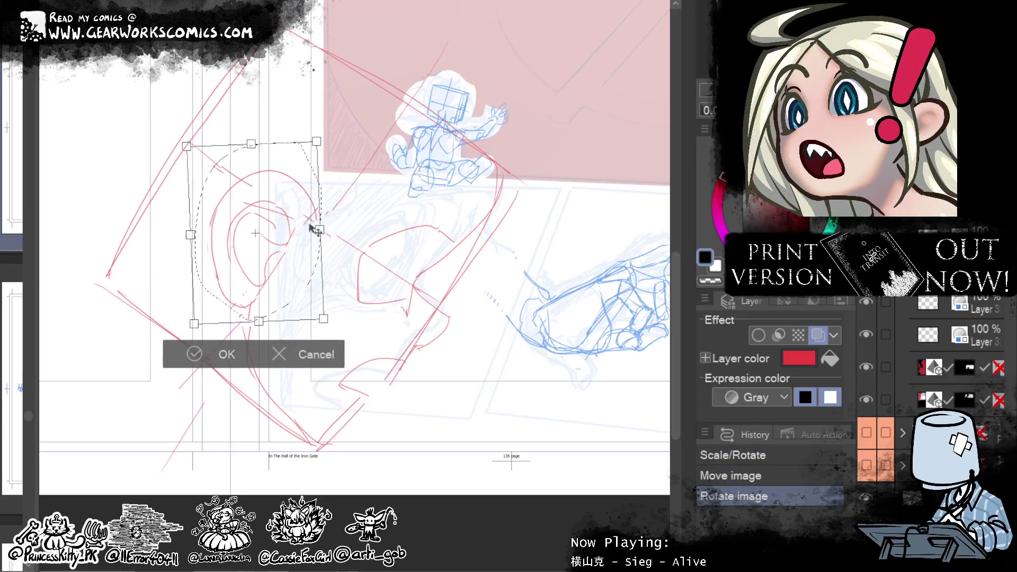
left_click_drag(313, 222, 309, 226)
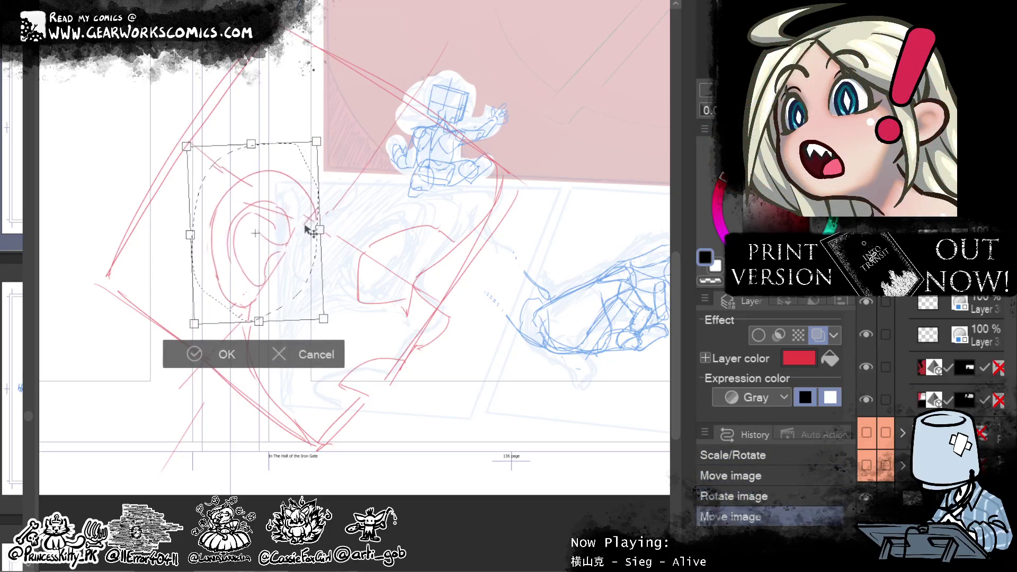
left_click(227, 353)
left_click(94, 337)
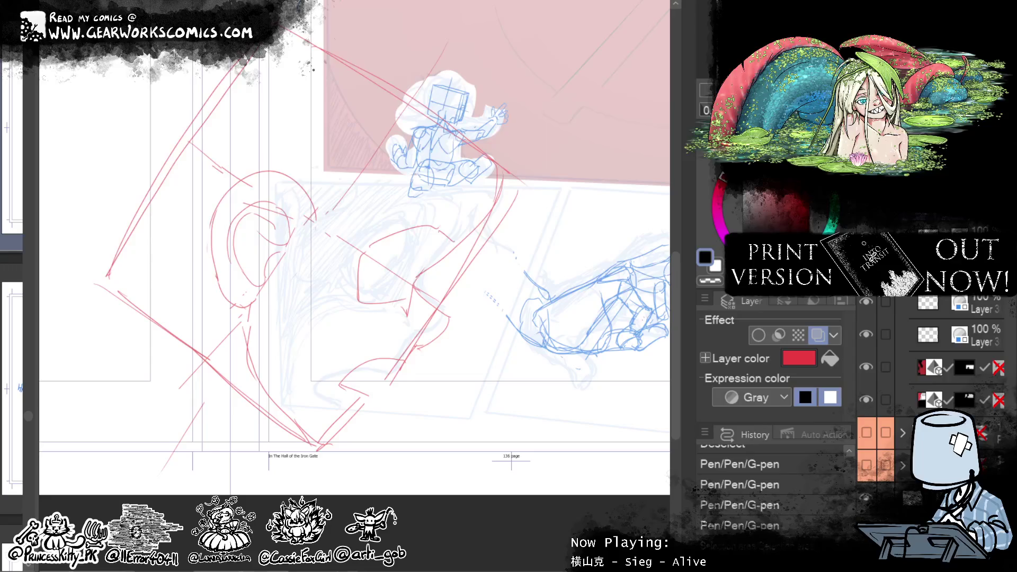
Step: Nudge the view onto the red head-and-ear rough in the tilted panel
left_click_drag(474, 358, 470, 375)
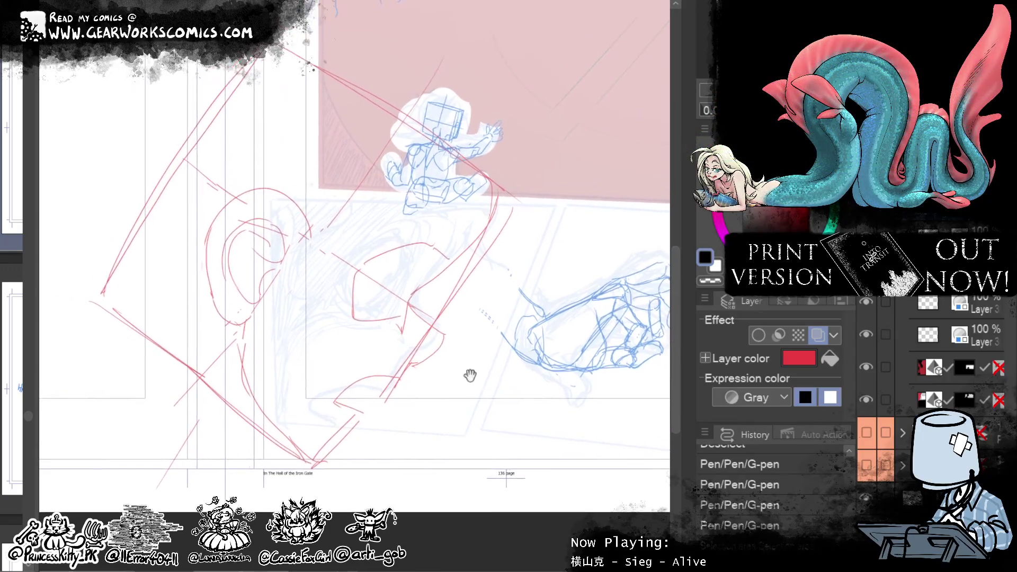
Step: Scale and rotate a lassoed part of the red head sketch
left_click_drag(394, 236, 447, 301)
key("ctrl+t")
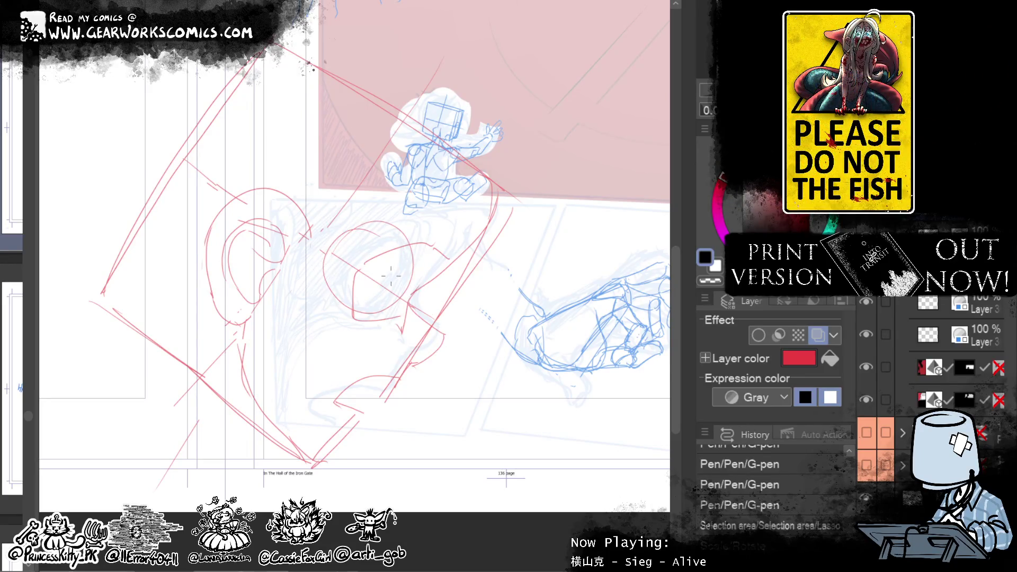
key("ctrl+d")
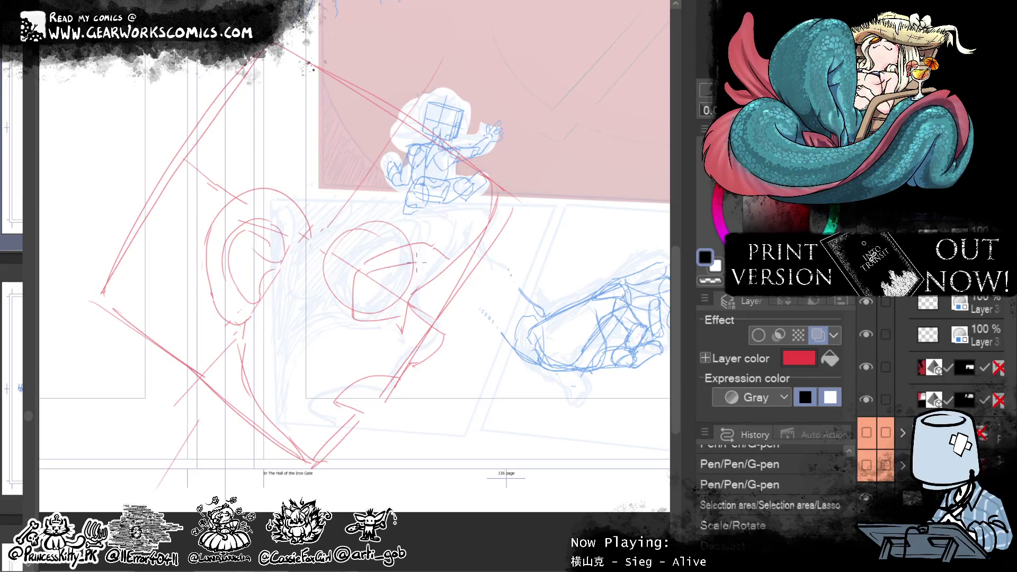
Step: Add red construction strokes left of, over and below the circle
mouse_move(369, 307)
left_mouse_down()
mouse_move(391, 304)
mouse_move(413, 268)
mouse_move(407, 307)
left_mouse_up()
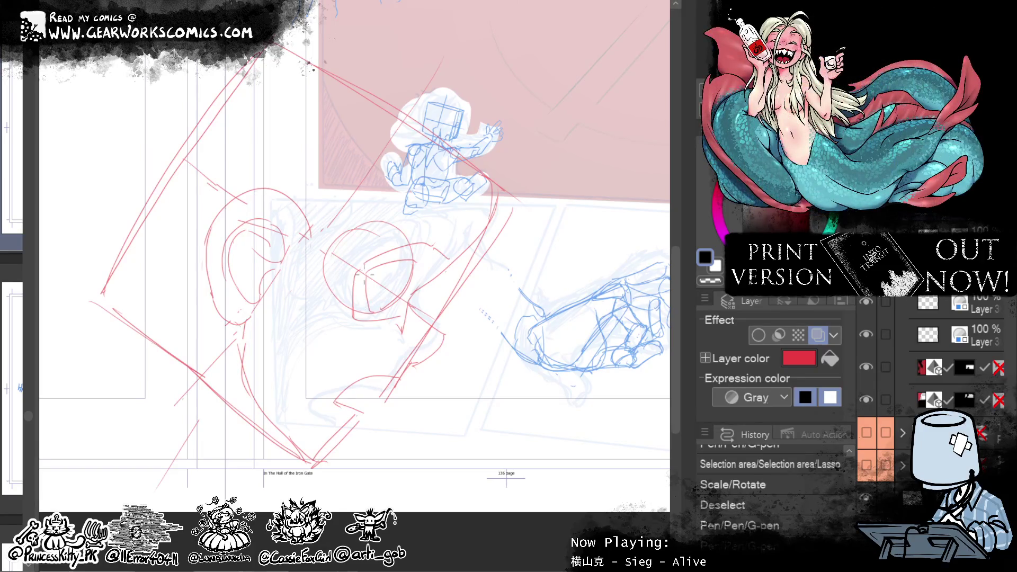
left_click_drag(363, 272, 359, 319)
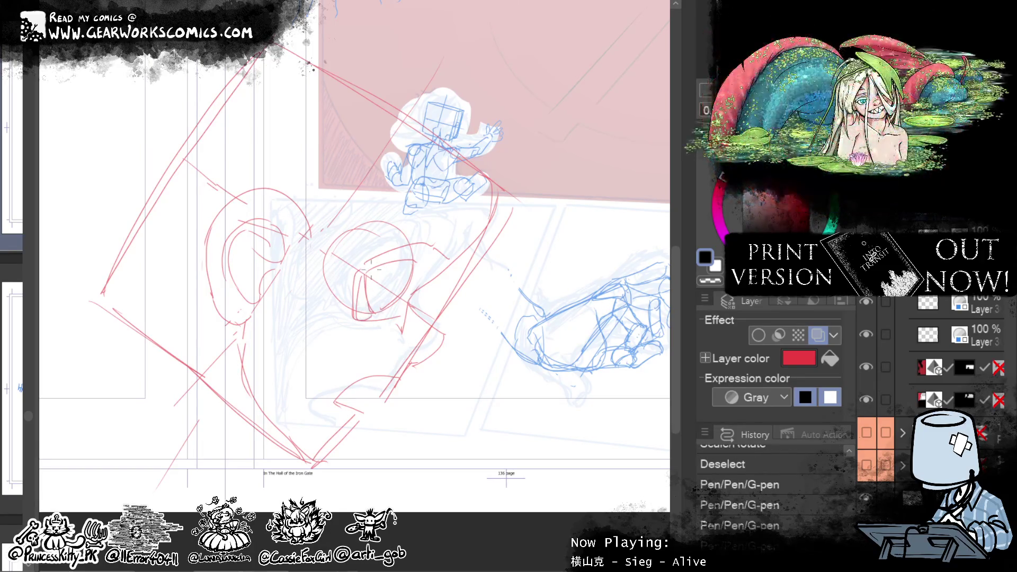
mouse_move(371, 268)
left_mouse_down()
mouse_move(426, 250)
mouse_move(429, 267)
left_mouse_up()
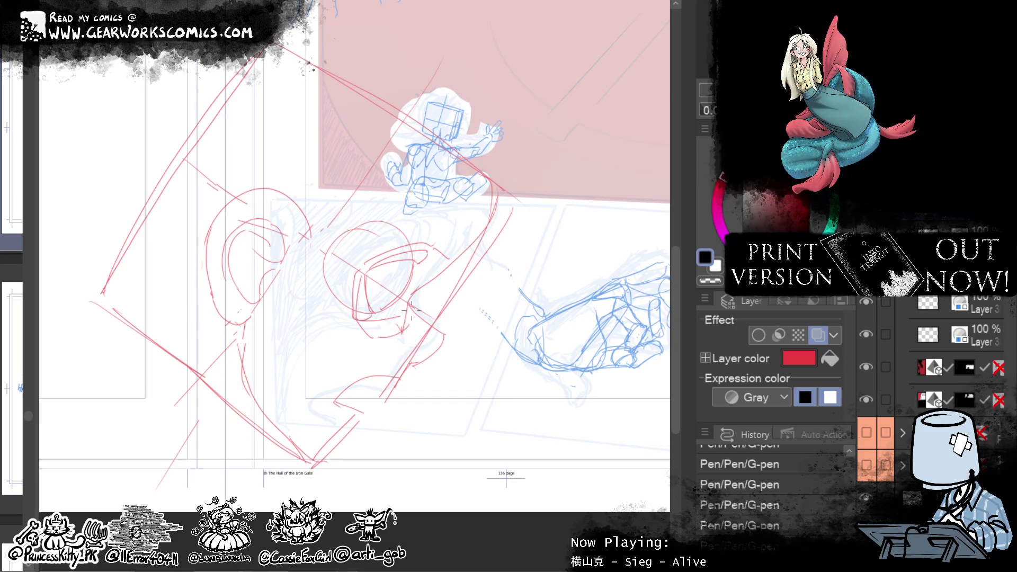
mouse_move(411, 331)
left_mouse_down()
mouse_move(431, 324)
mouse_move(406, 373)
left_mouse_up()
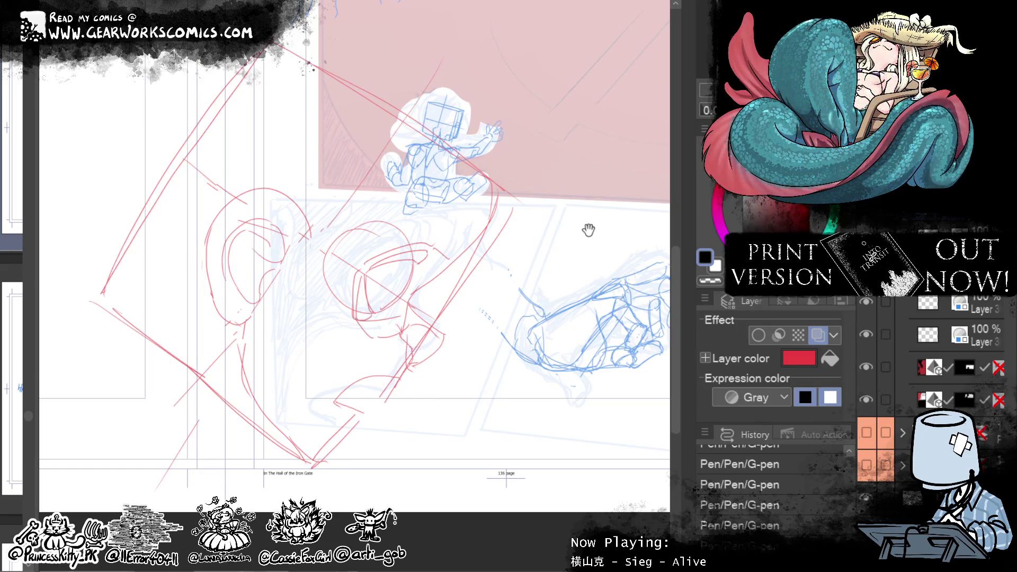
scroll(561, 201, "down", 3)
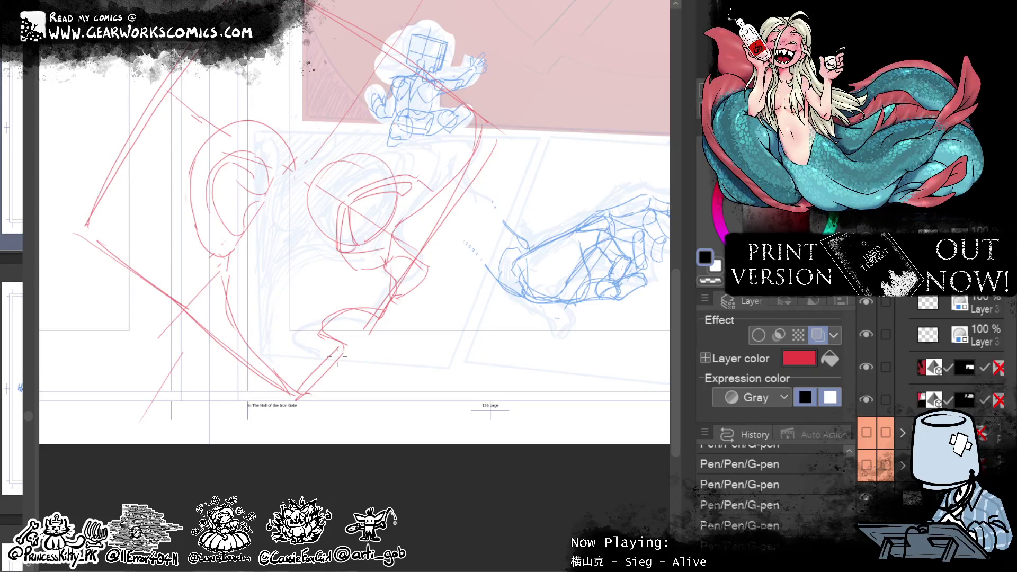
left_click_drag(337, 357, 700, 260)
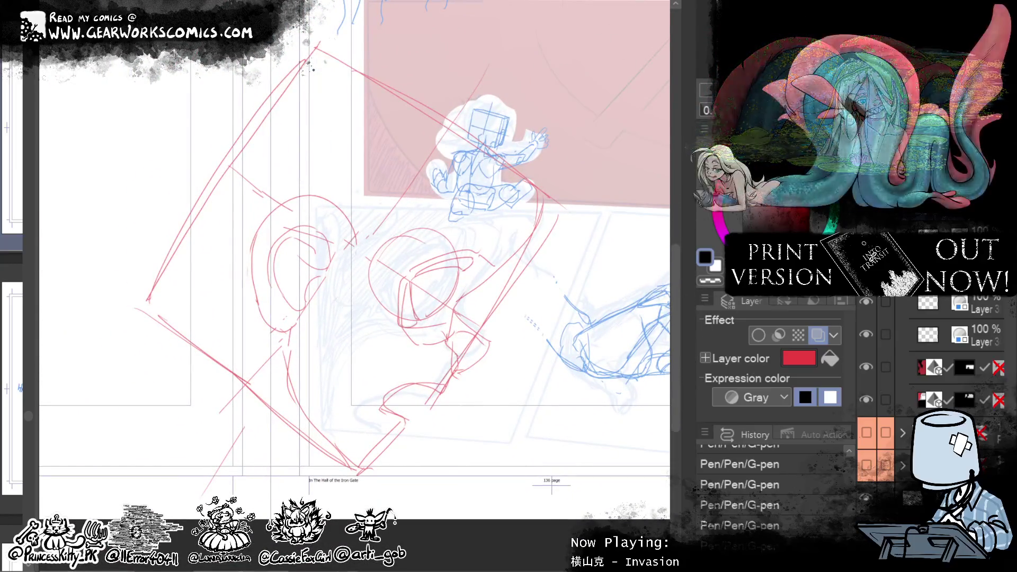
Step: Show the panel-border layer and the left page's blue artwork, viewing the whole spread
left_click(866, 465)
left_click(872, 434)
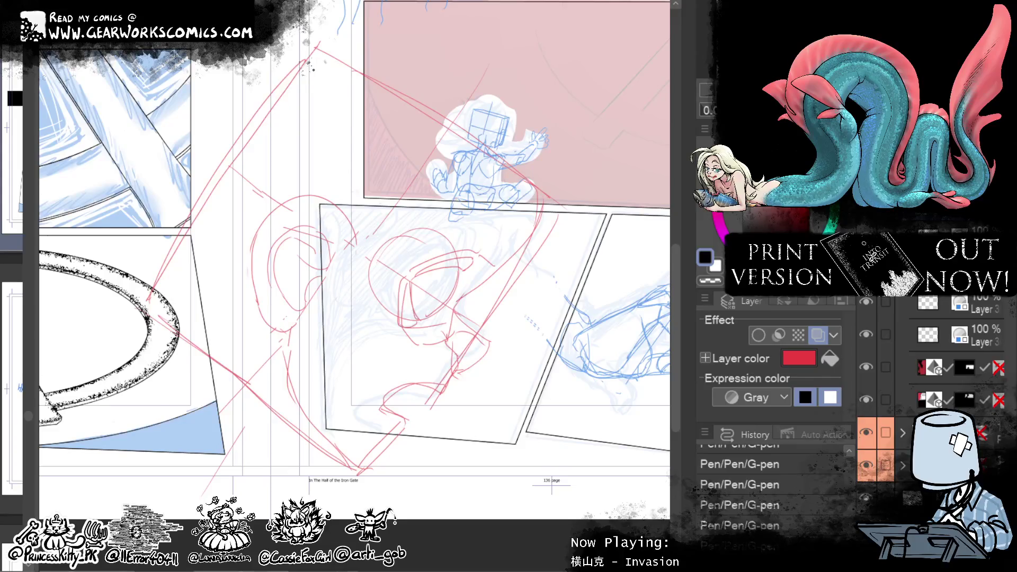
key("ctrl+minus")
Step: Mask the red sketch to a lassoed area of the tilted panel
mouse_move(470, 242)
left_mouse_down()
mouse_move(346, 232)
mouse_move(243, 148)
left_mouse_up()
right_click(889, 313)
left_click(835, 334)
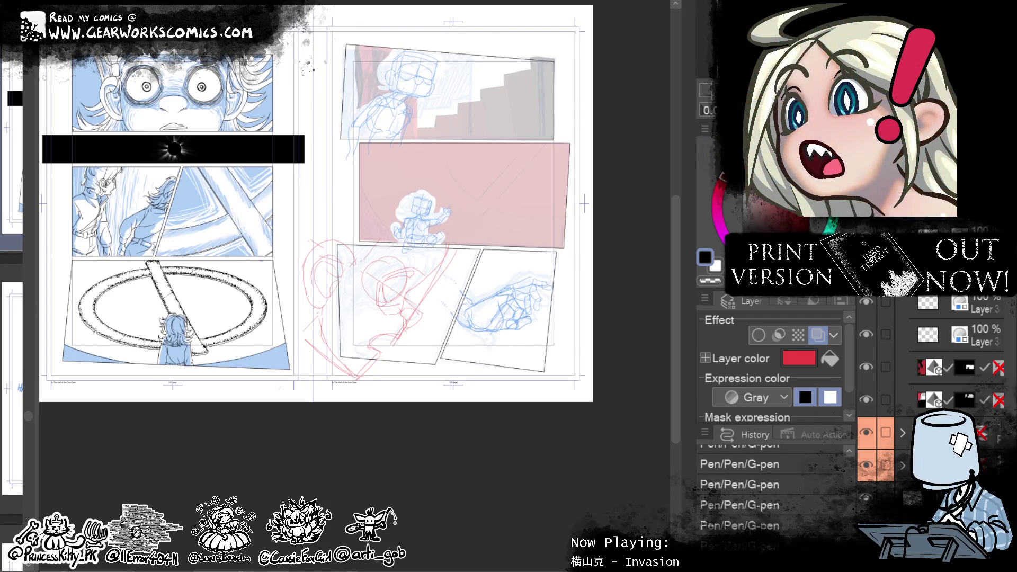
scroll(424, 223, "up", 2)
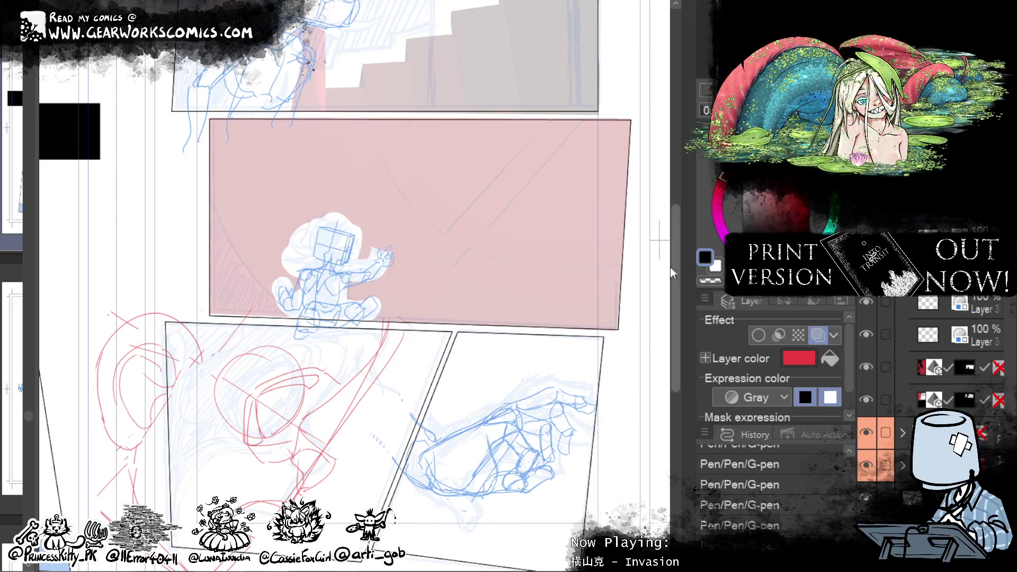
left_click_drag(558, 315, 555, 502)
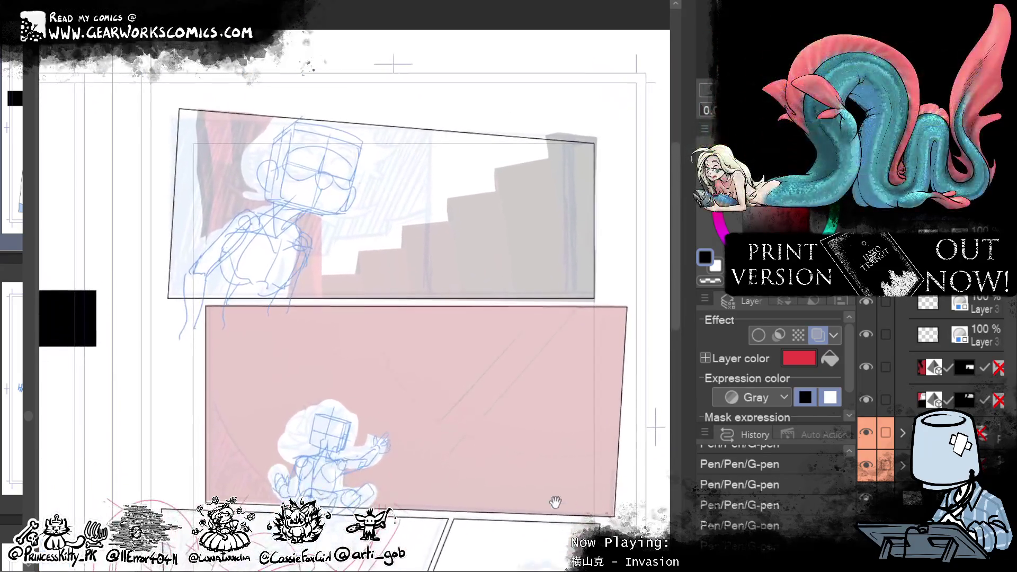
Step: Fade the sketch layers, add a new layer folder, and zoom onto the upper tilted panel
key("alt+bracketright")
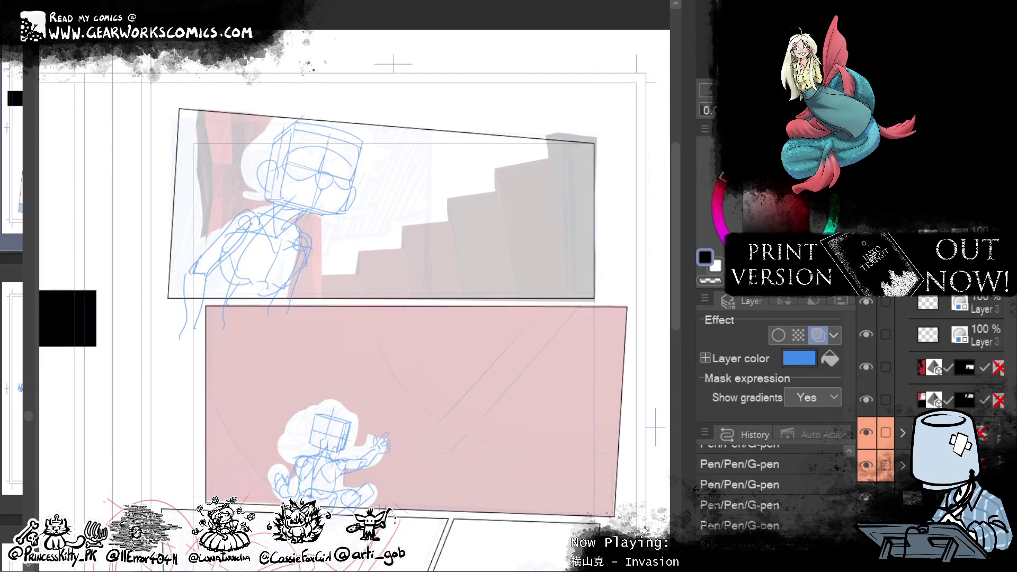
key("ctrl+shift+n")
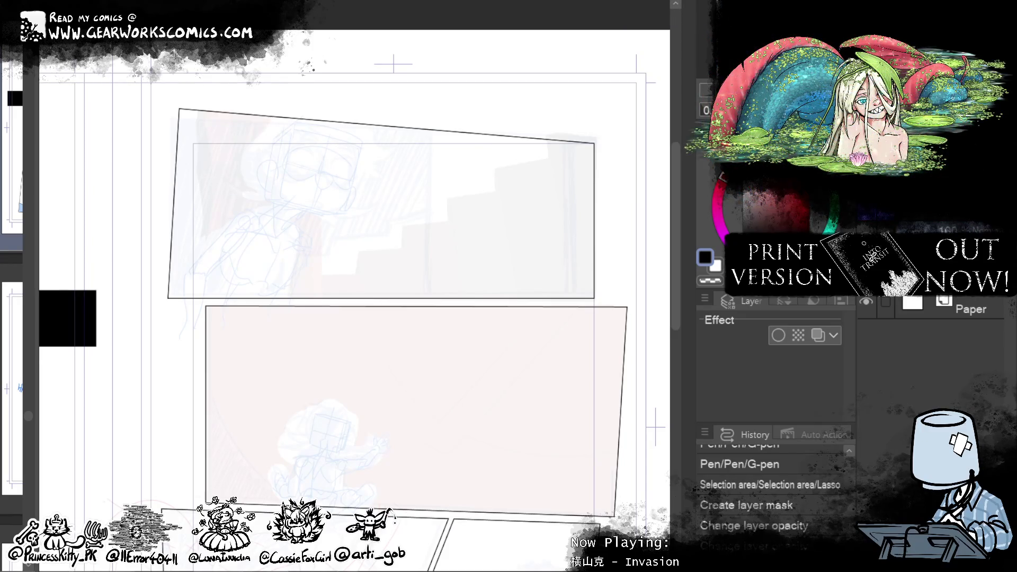
scroll(773, 493, "down", 1)
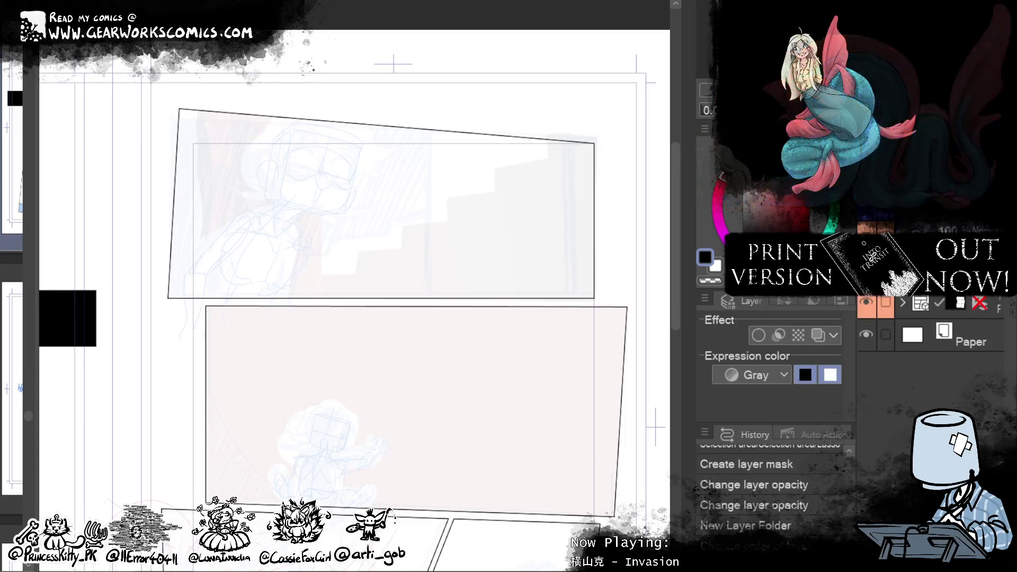
mouse_move(675, 269)
left_mouse_down()
mouse_move(630, 82)
mouse_move(535, 290)
mouse_move(538, 338)
mouse_move(571, 401)
left_mouse_up()
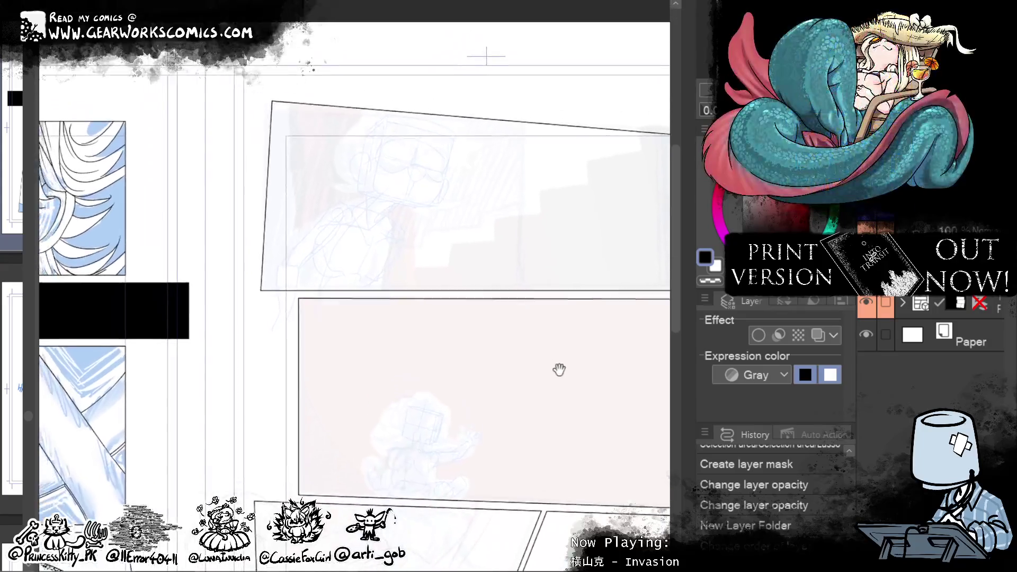
scroll(519, 317, "up", 2)
scroll(422, 368, "up", 2)
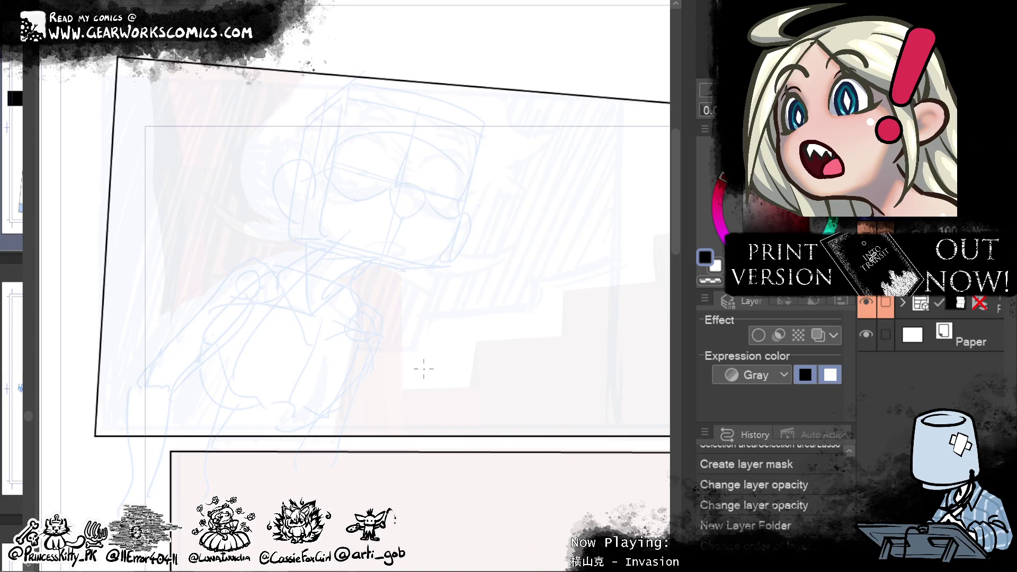
Step: Ink the black jawline curve from the cheek down toward the chin
mouse_move(472, 168)
left_mouse_down()
mouse_move(481, 127)
mouse_move(461, 195)
left_mouse_up()
key("ctrl+z")
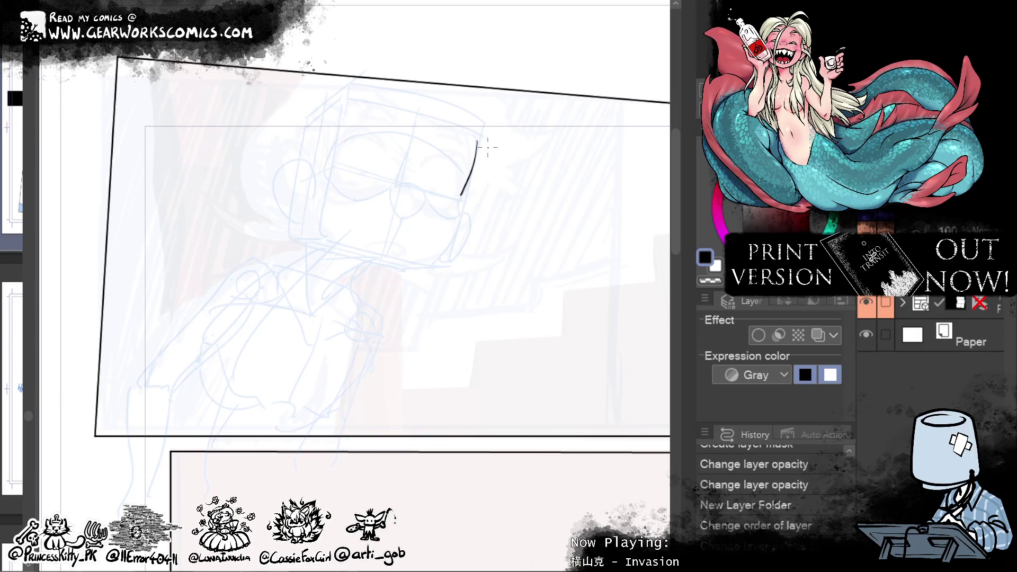
key("ctrl+z")
left_click_drag(464, 188, 458, 198)
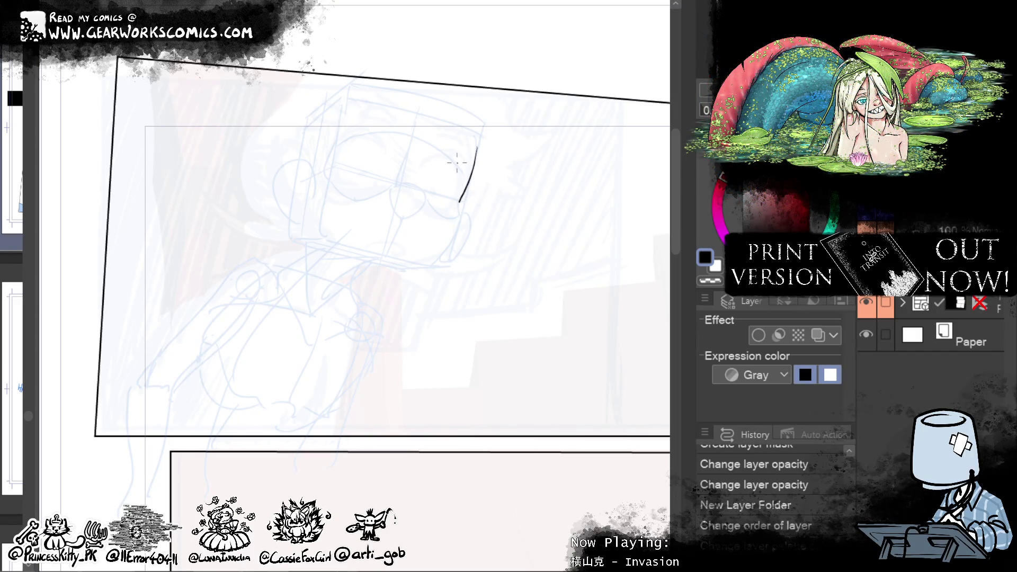
mouse_move(459, 201)
left_mouse_down()
mouse_move(454, 236)
mouse_move(428, 267)
left_mouse_up()
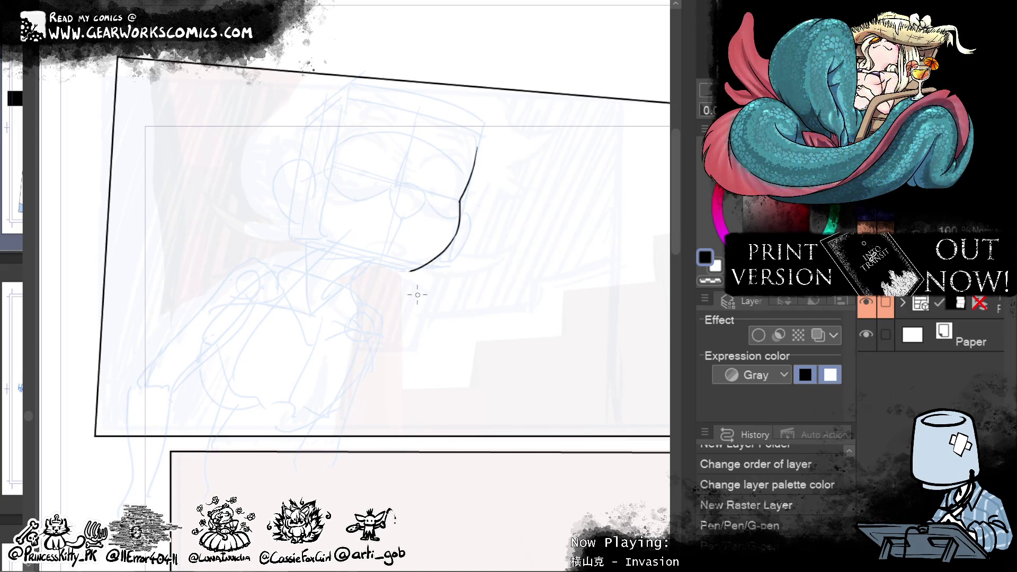
mouse_move(450, 249)
left_mouse_down()
mouse_move(411, 269)
mouse_move(438, 291)
mouse_move(425, 297)
mouse_move(407, 240)
mouse_move(415, 295)
mouse_move(295, 412)
left_mouse_up()
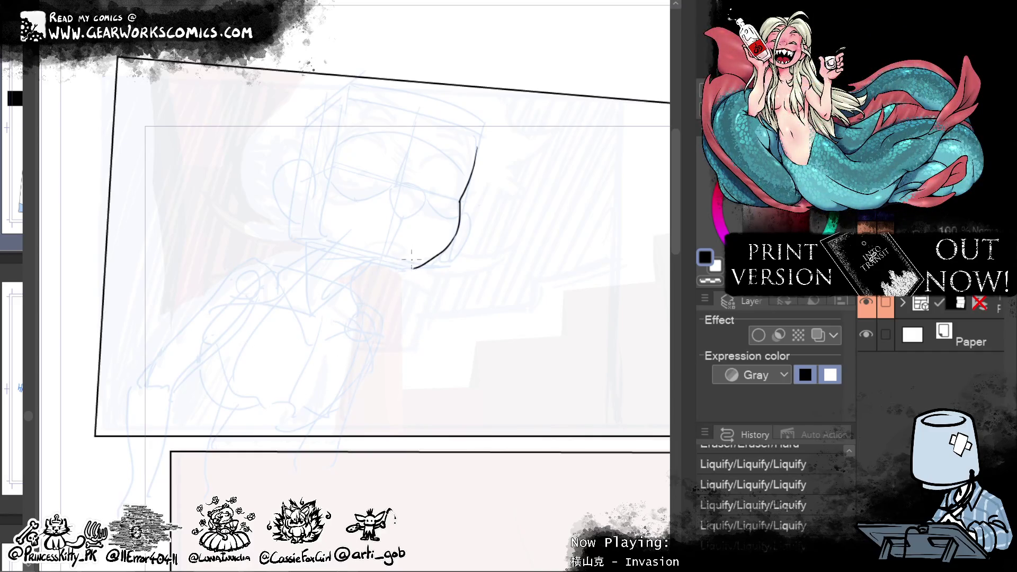
Step: Trim the end of the jaw stroke and redraw the short chin stroke
left_click_drag(413, 267, 413, 267)
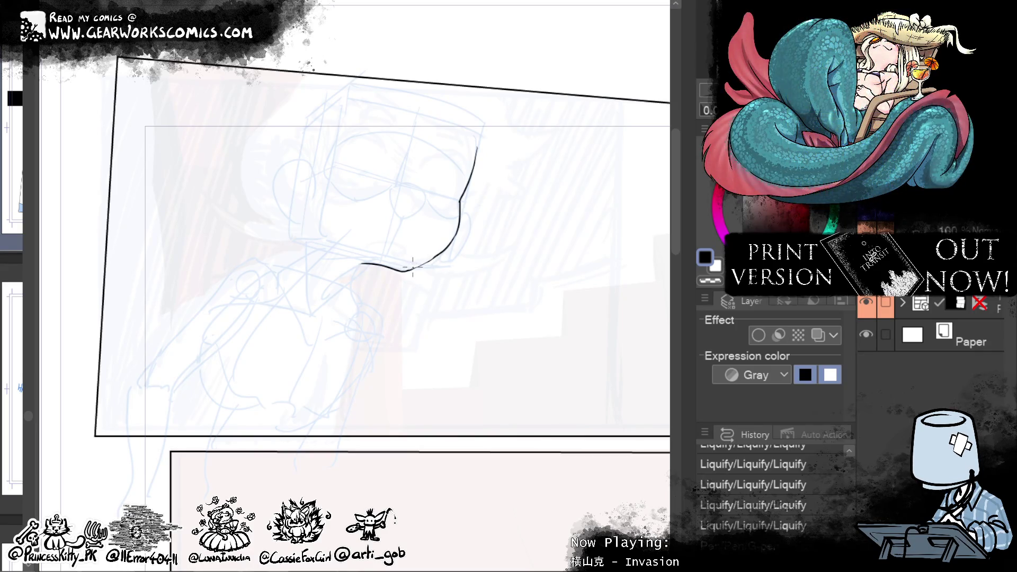
left_click_drag(415, 263, 419, 262)
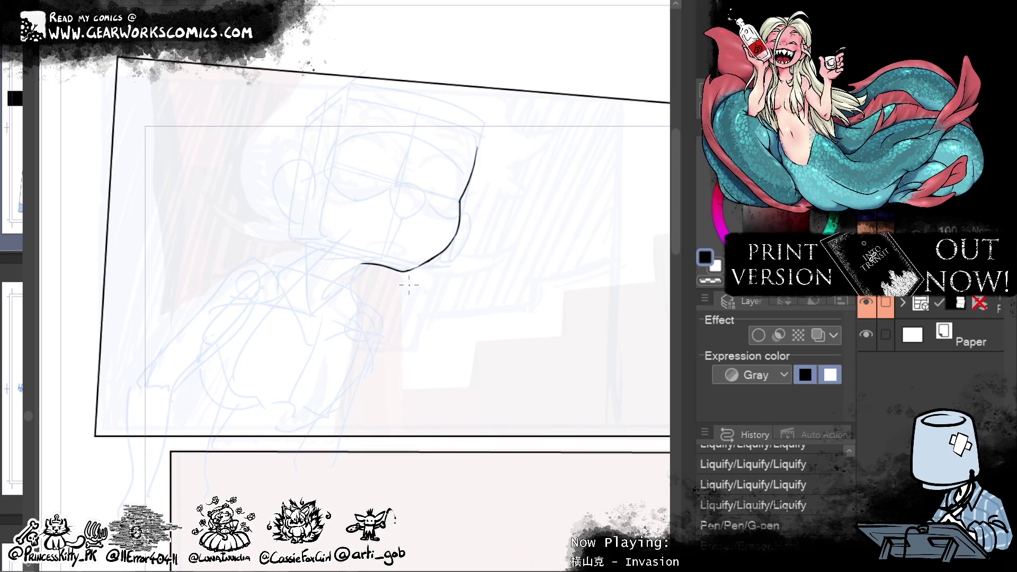
left_click_drag(427, 261, 428, 270)
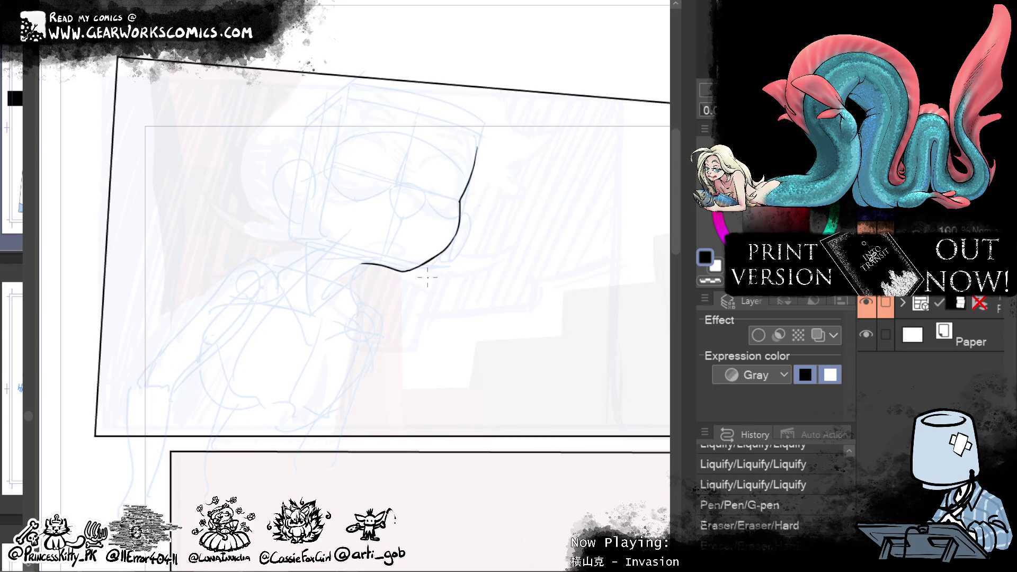
left_click_drag(515, 221, 548, 229)
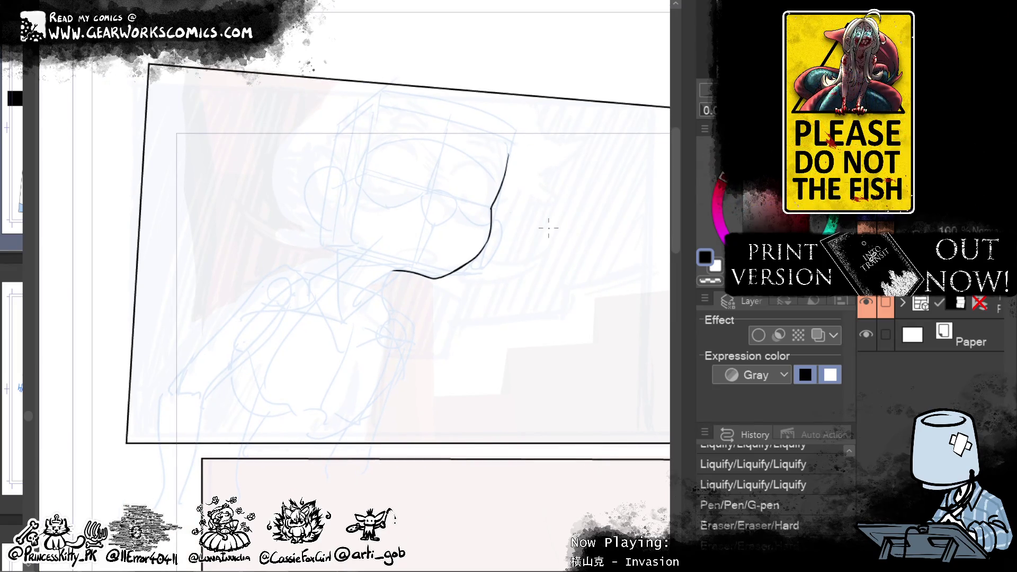
left_click_drag(393, 271, 430, 279)
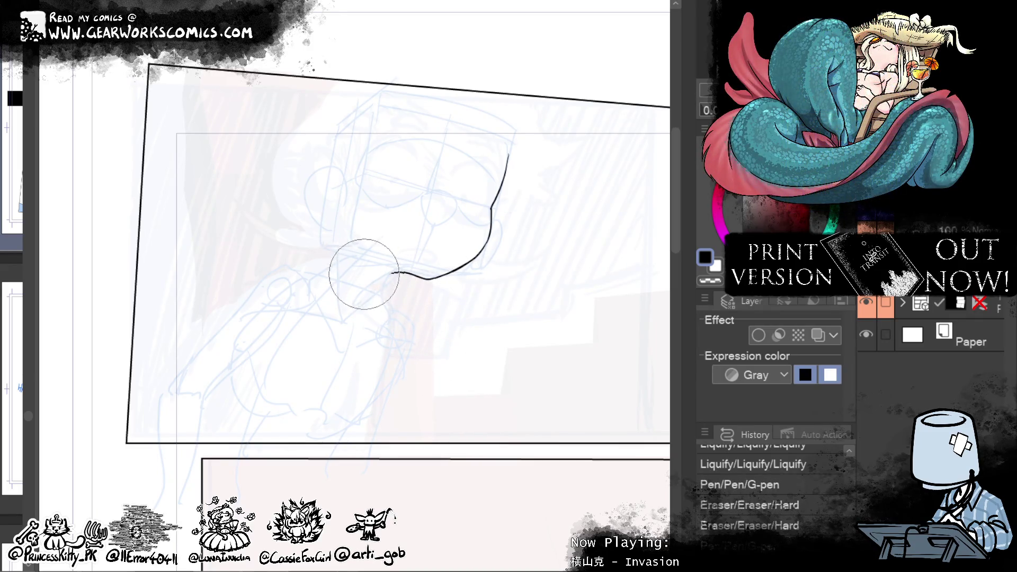
left_click_drag(390, 272, 427, 276)
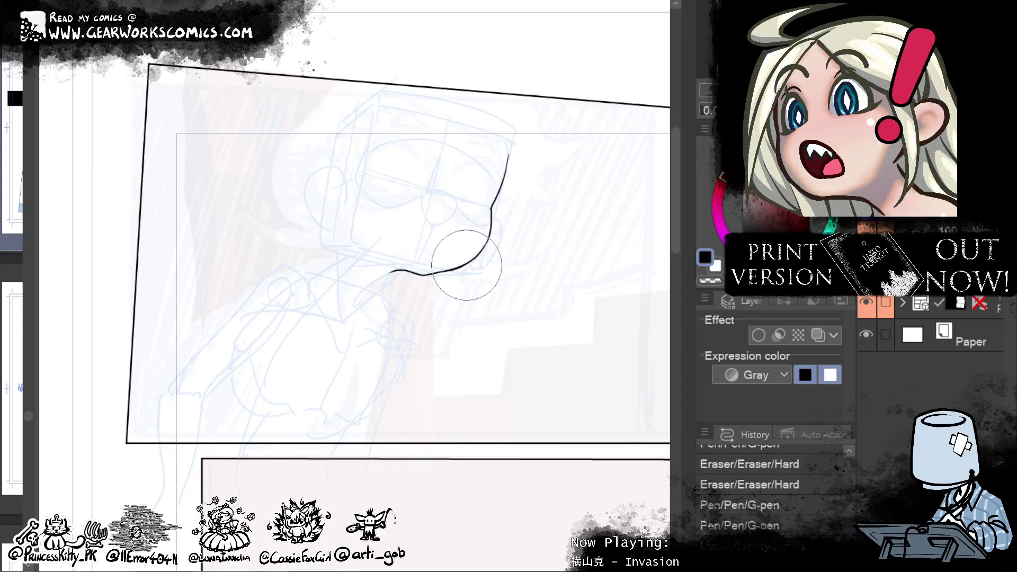
Step: Push the jawline's bend into a smoother curve and sketch an ear outline
left_click_drag(476, 268, 434, 291)
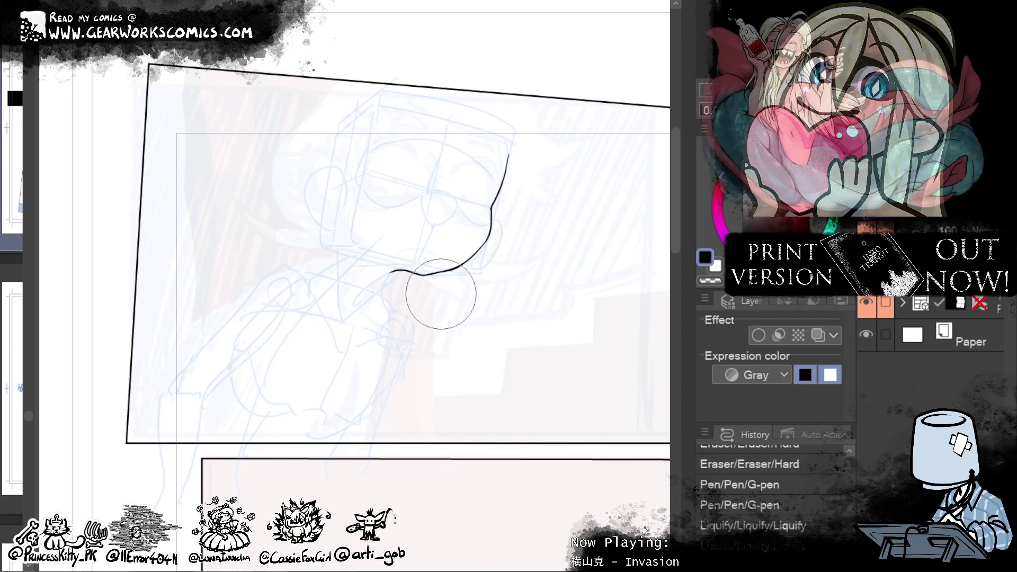
key("ctrl+z")
key("ctrl+z")
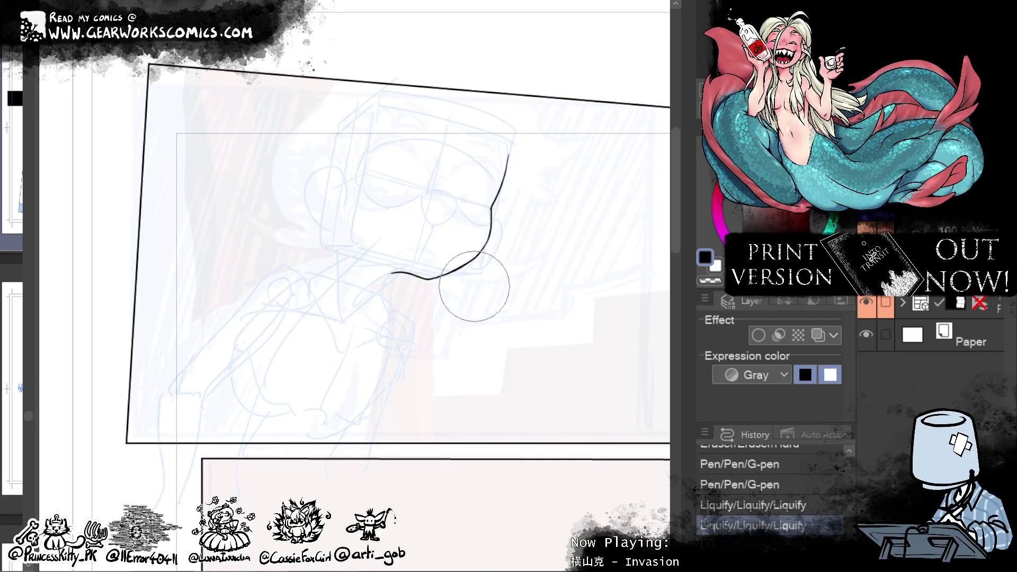
left_click_drag(496, 255, 552, 261)
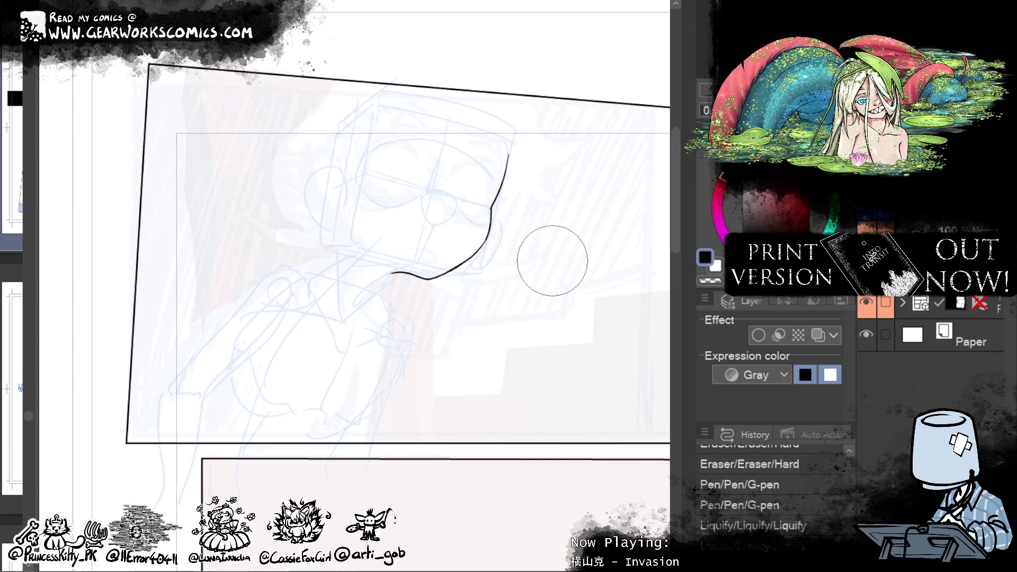
key("ctrl+z")
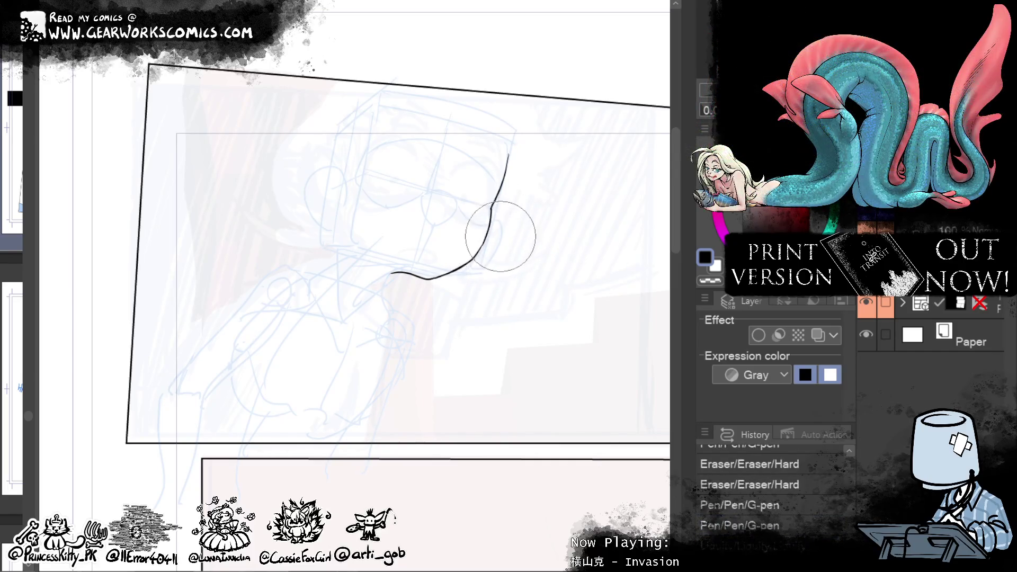
left_click_drag(500, 236, 431, 289)
mouse_move(454, 254)
left_mouse_down()
mouse_move(465, 295)
mouse_move(420, 376)
left_mouse_up()
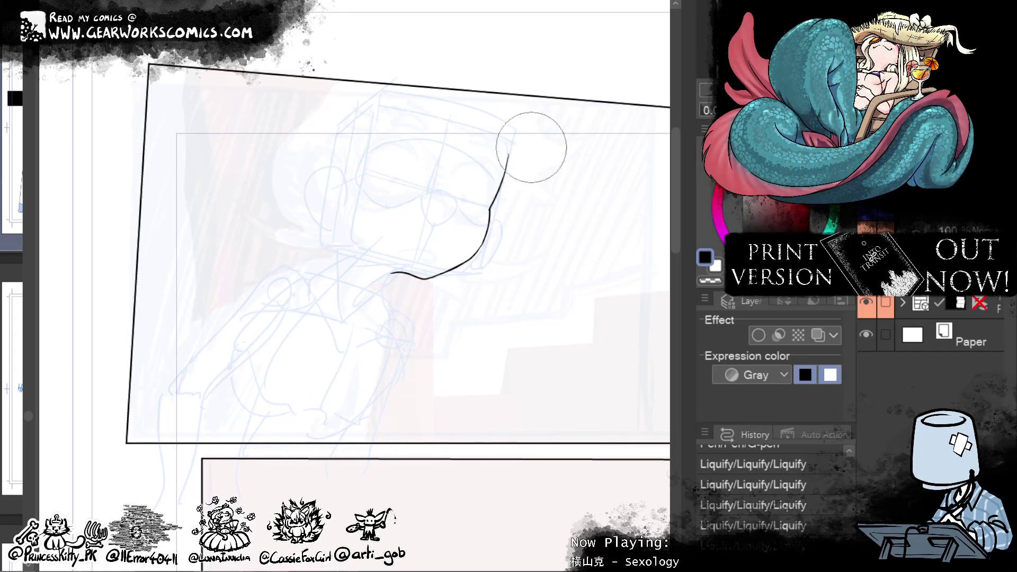
left_click_drag(477, 177, 499, 150)
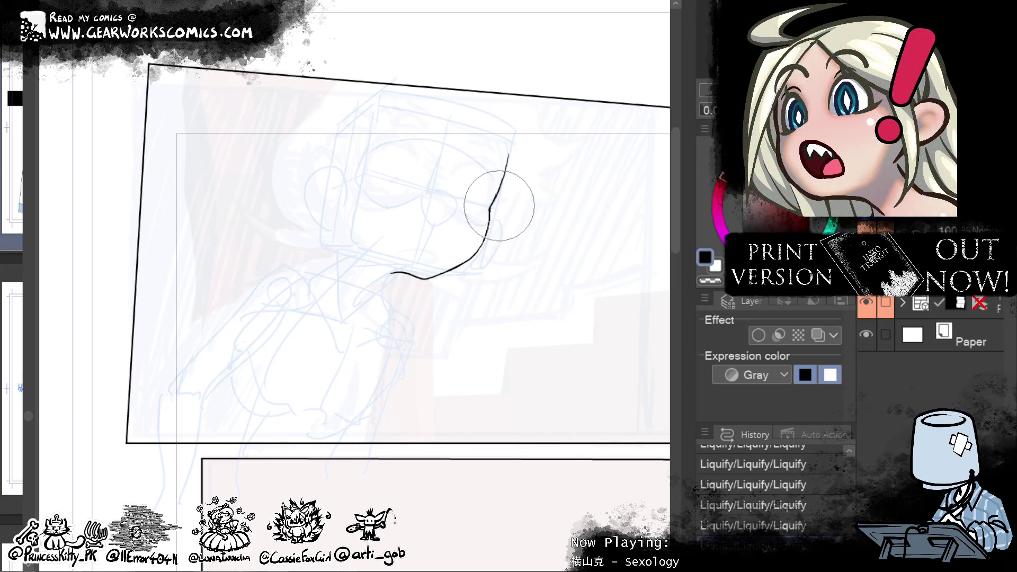
left_click_drag(408, 284, 426, 301)
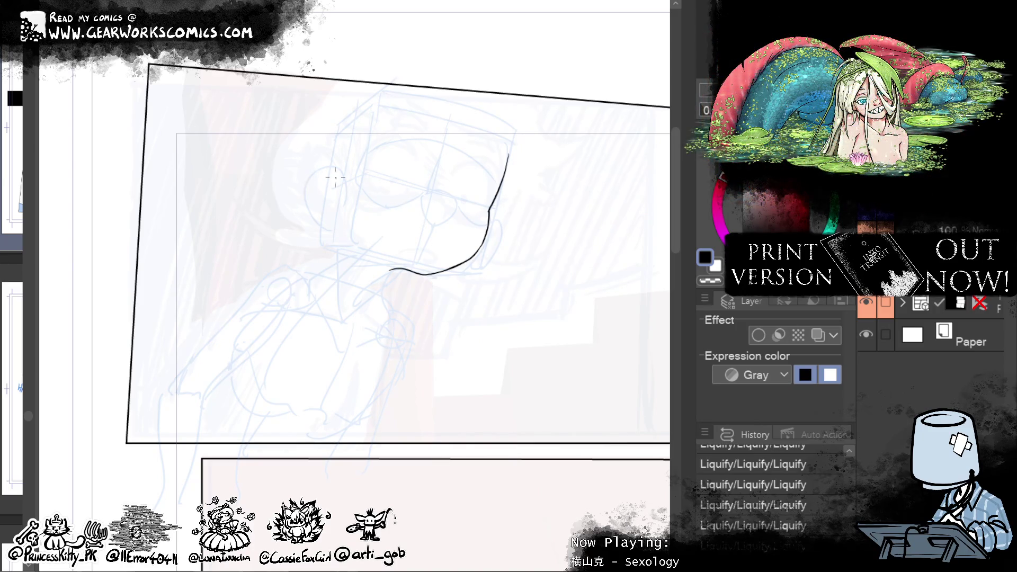
left_click_drag(343, 176, 338, 229)
Step: Redraw the C-shaped ear outline and ink the curved nose
key("ctrl+z")
left_click_drag(345, 179, 337, 229)
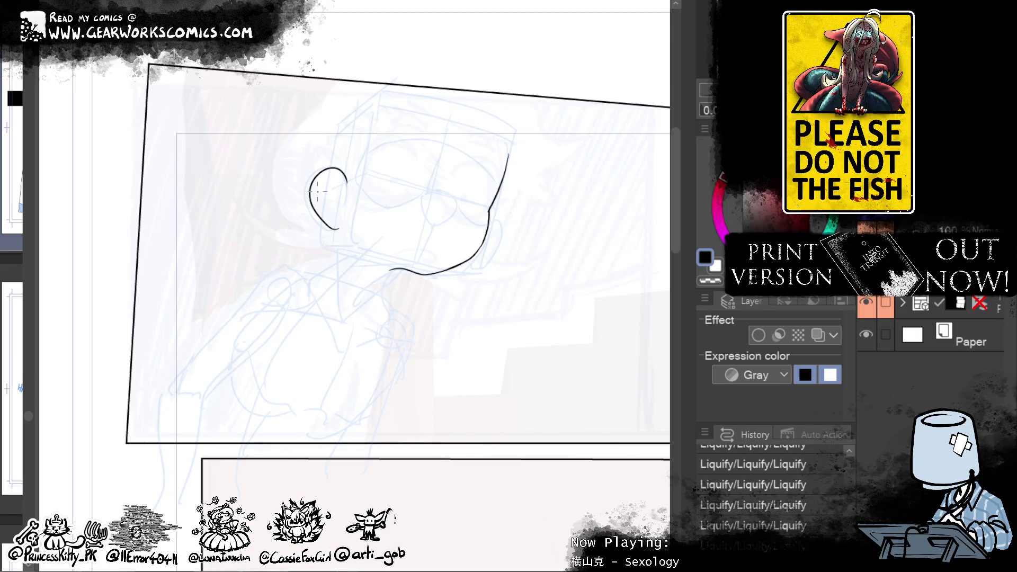
left_click_drag(428, 215, 427, 204)
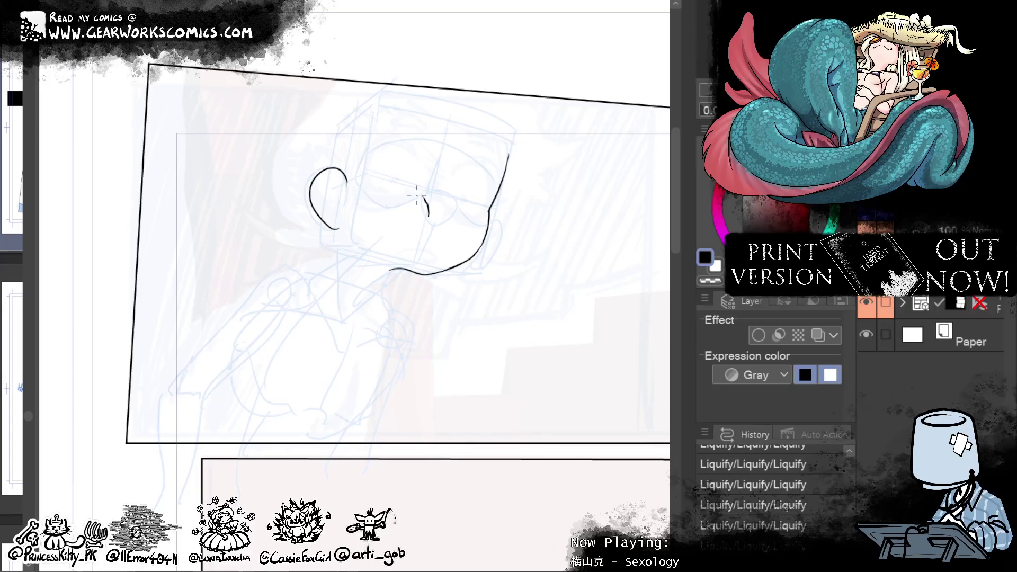
key("ctrl+z")
left_click_drag(422, 195, 429, 211)
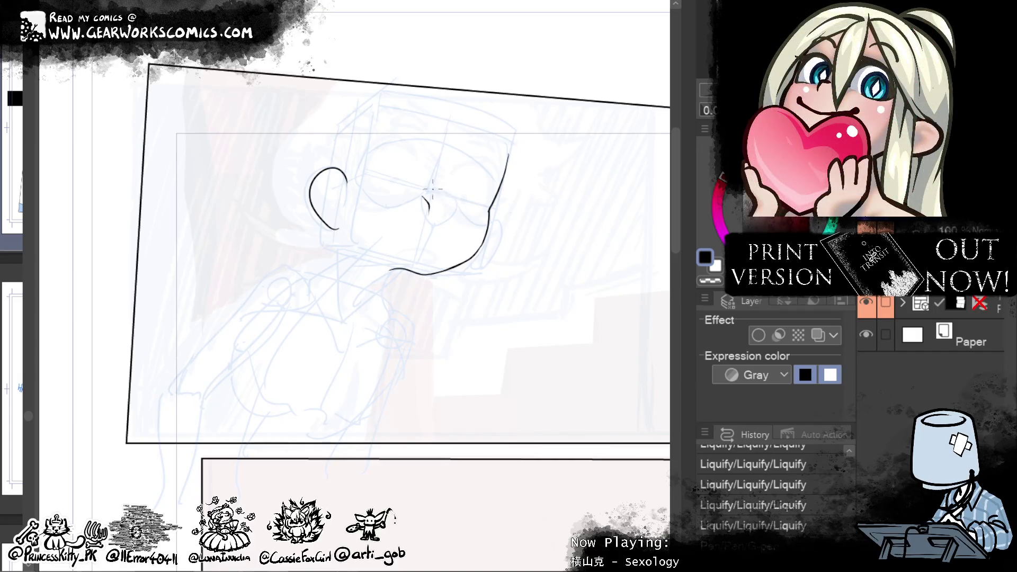
left_click_drag(431, 190, 444, 220)
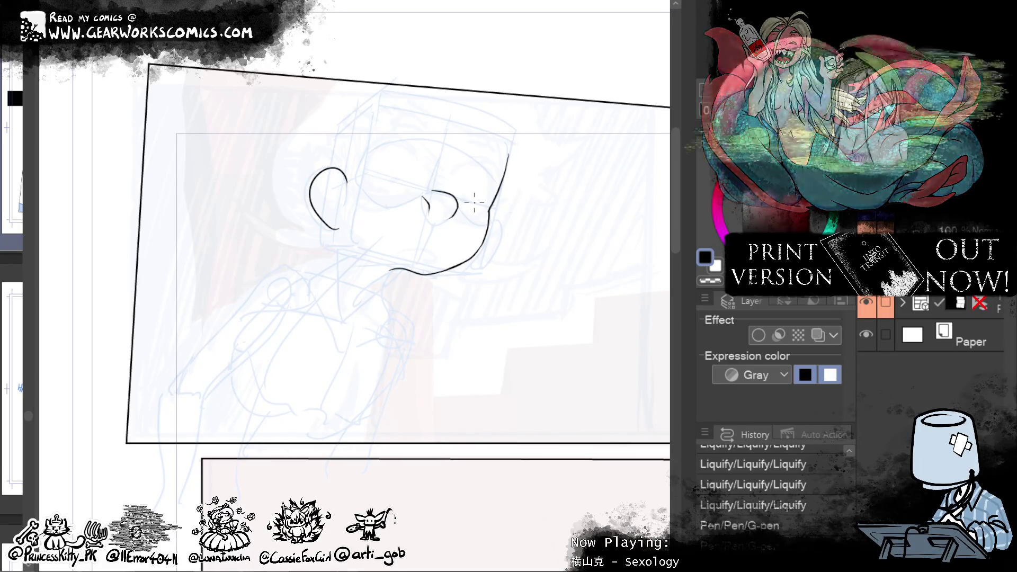
Step: Cut the nose with a freehand selection and paste it onto new Layer 33
key("m")
left_click_drag(461, 228, 448, 134)
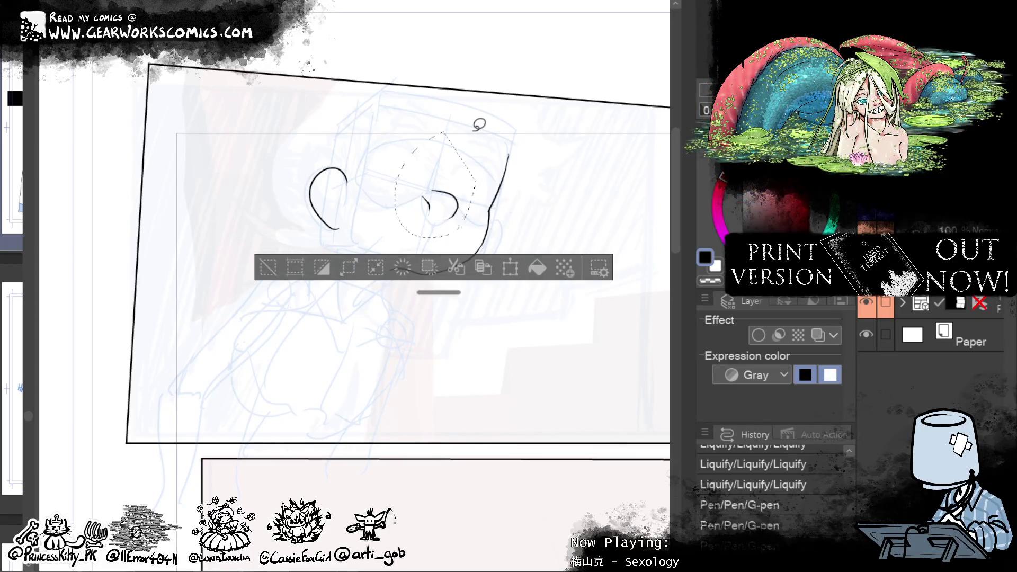
key("ctrl+x")
key("ctrl+v")
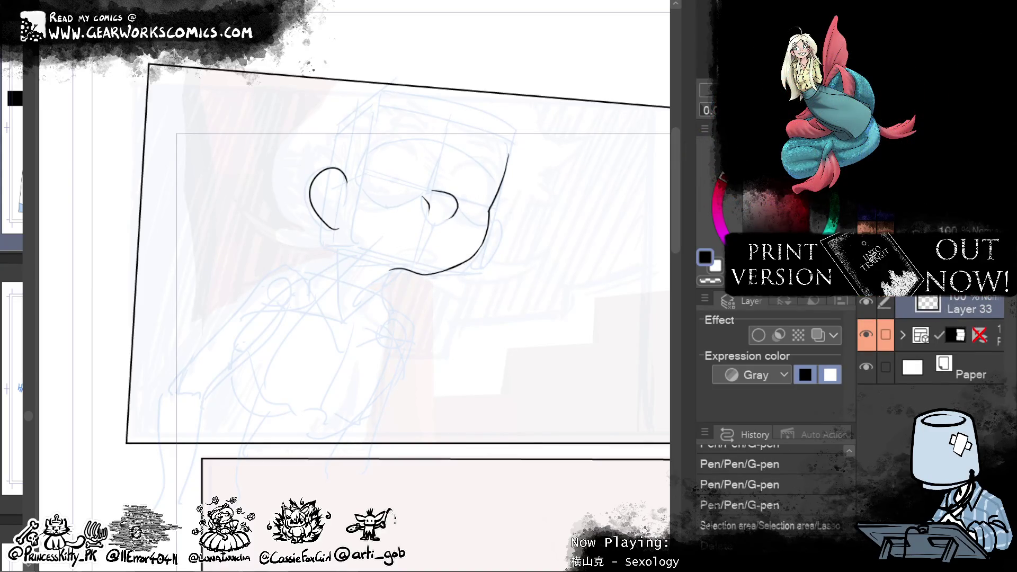
Step: Try an inner-ear curve, then undo it
left_click_drag(579, 342, 566, 314)
mouse_move(353, 185)
left_mouse_down()
mouse_move(353, 201)
mouse_move(343, 182)
mouse_move(349, 211)
mouse_move(349, 172)
mouse_move(340, 189)
left_mouse_up()
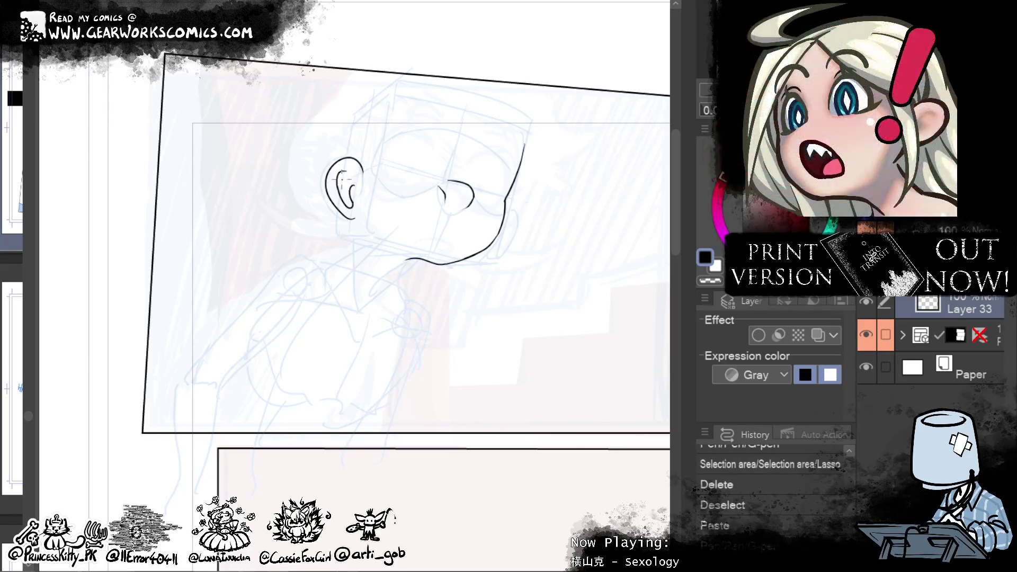
key("ctrl+z")
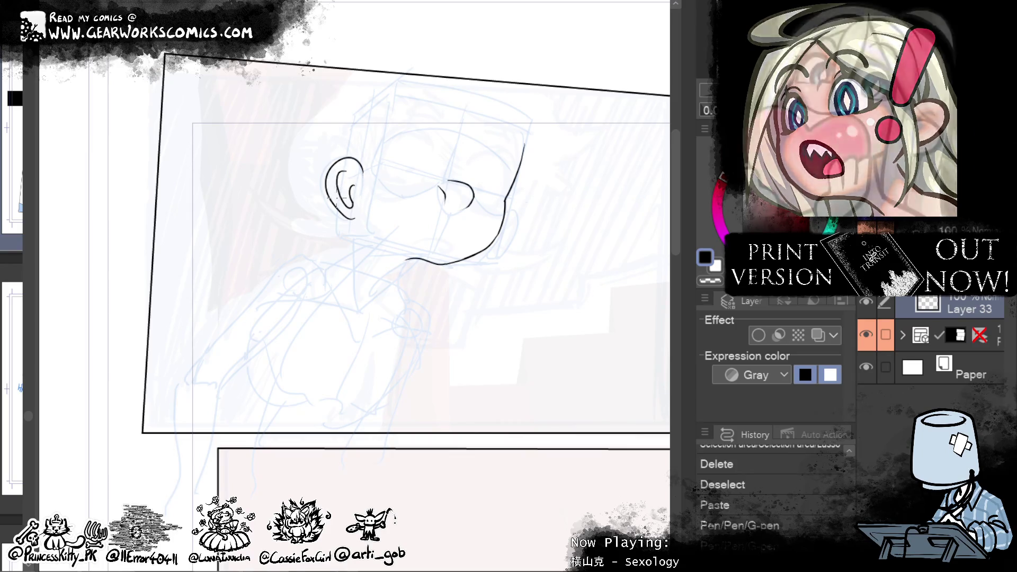
Step: Draw and retry the inner-ear curls, undoing and redoing strokes
left_click_drag(352, 168, 346, 204)
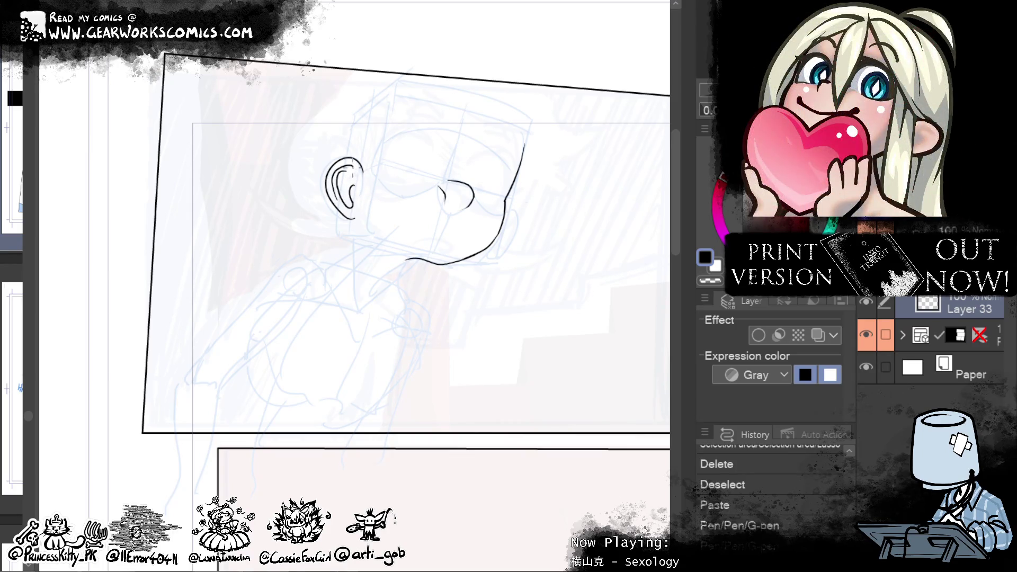
left_click_drag(350, 172, 352, 188)
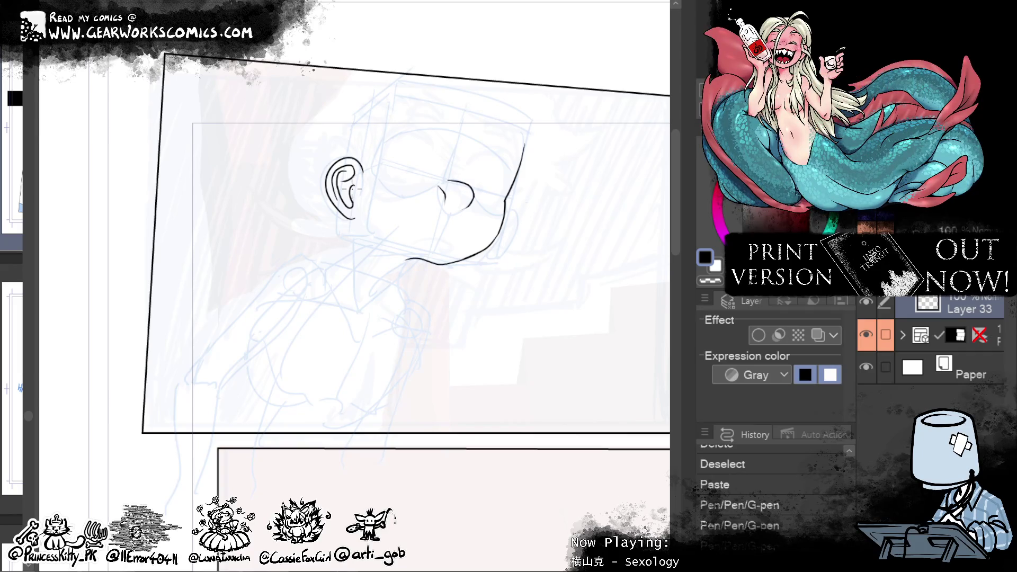
left_click_drag(351, 189, 293, 202)
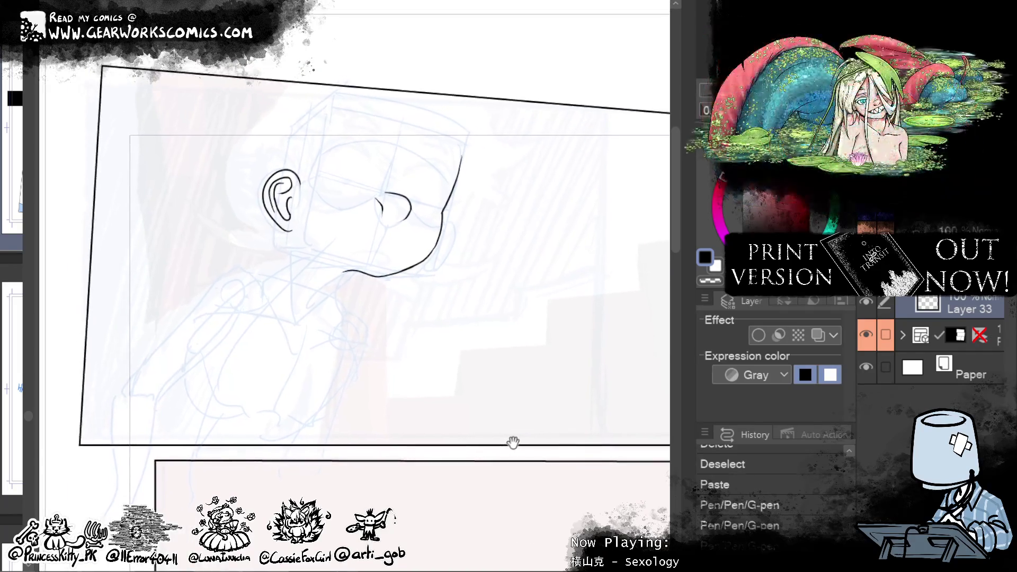
key("ctrl+z")
key("ctrl+z")
key("ctrl+z")
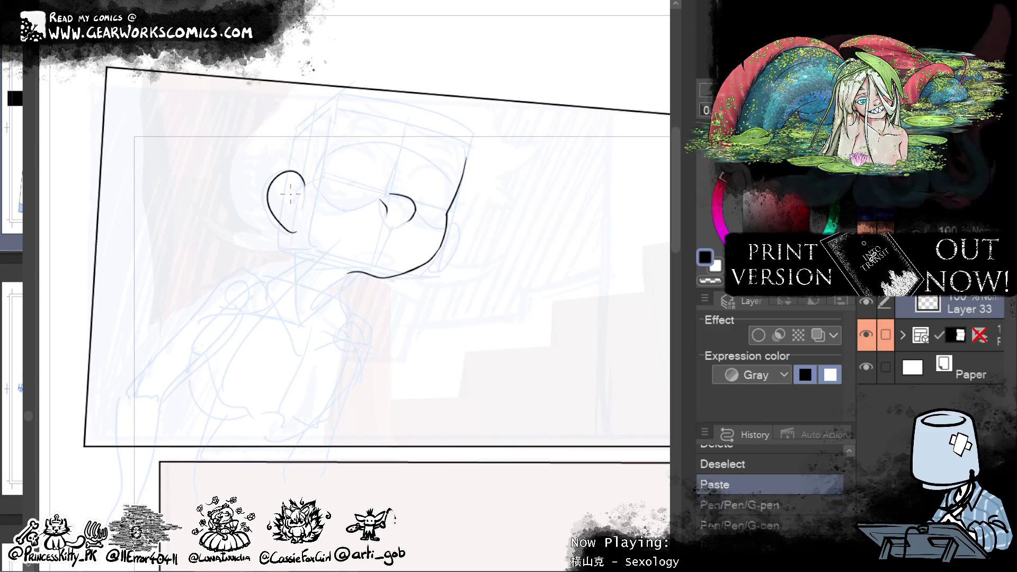
key("ctrl+y")
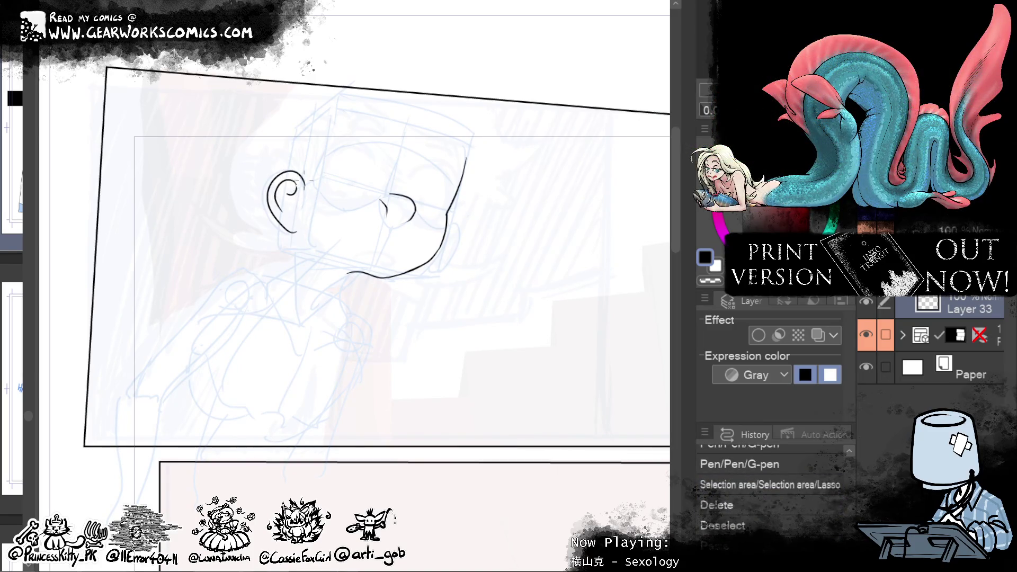
key("ctrl+y")
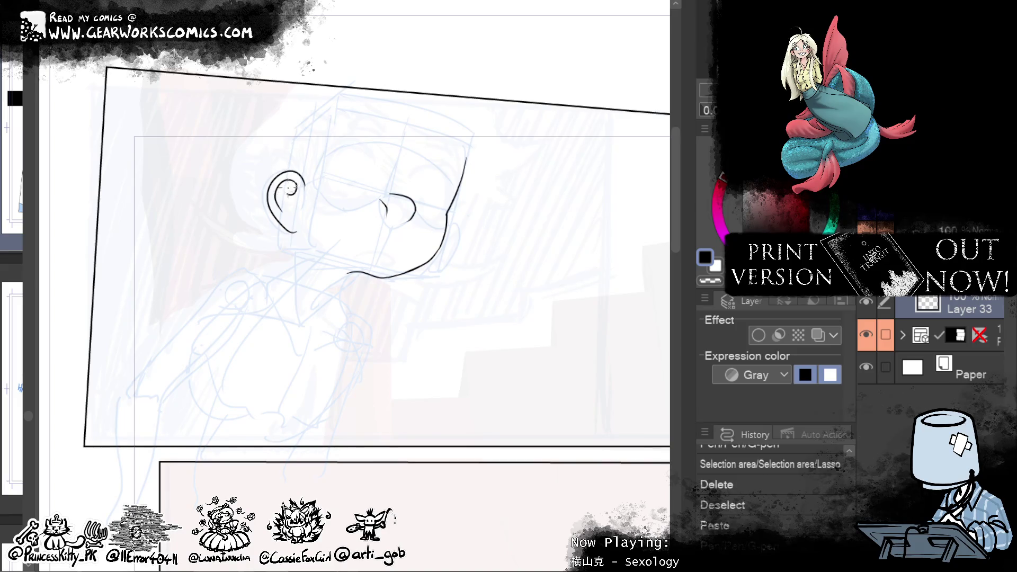
key("ctrl+y")
left_click_drag(294, 205, 289, 190)
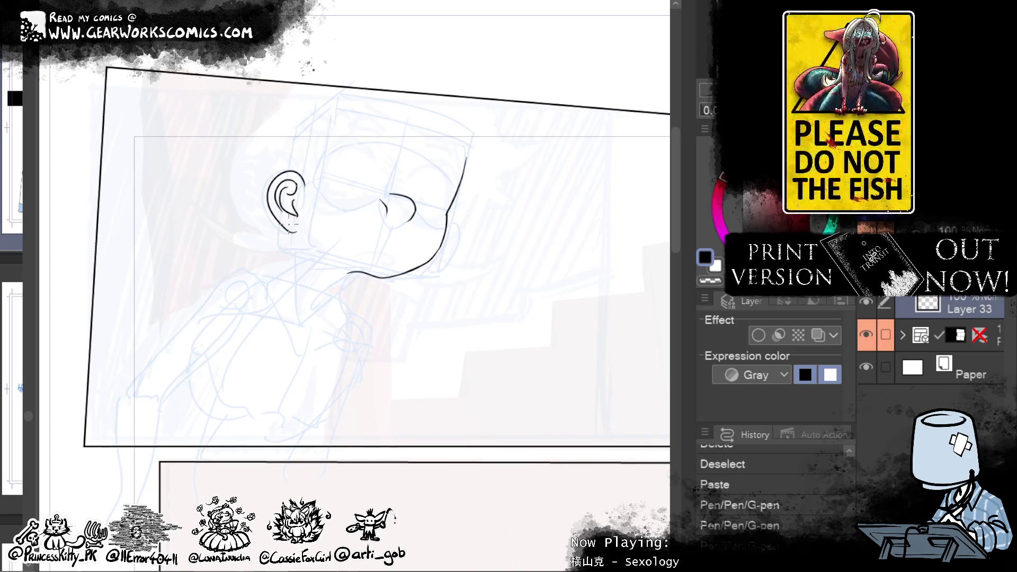
key("ctrl+z")
left_click_drag(291, 183, 286, 208)
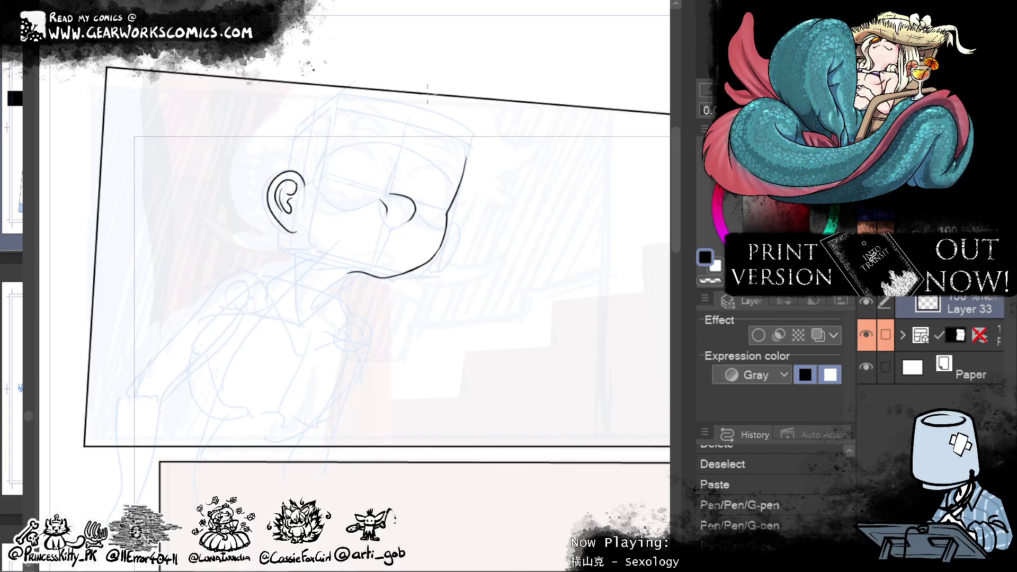
key("ctrl+z")
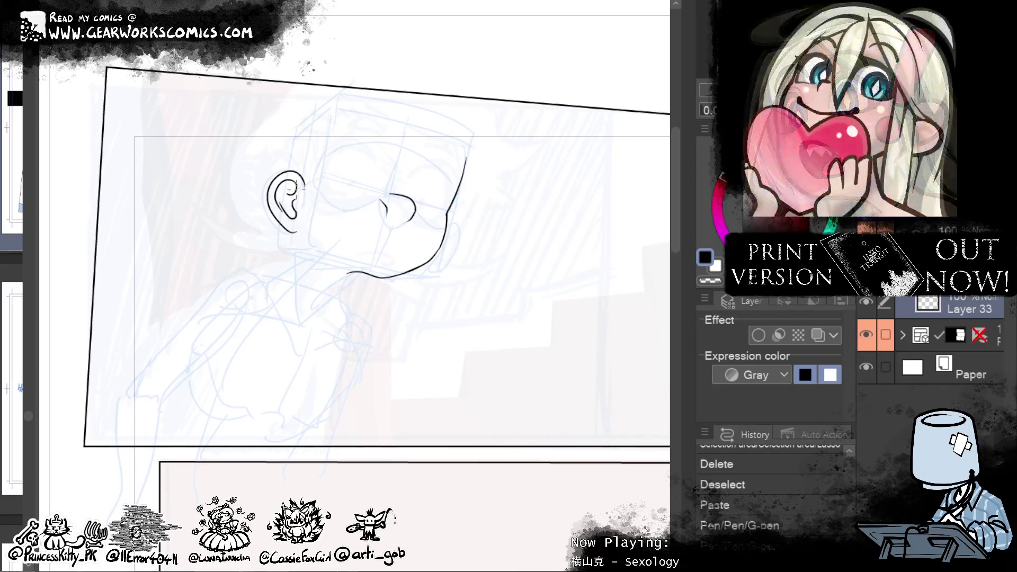
Step: Thicken the ear's left outline and add two inner curves inside the ear
left_click_drag(289, 186, 285, 202)
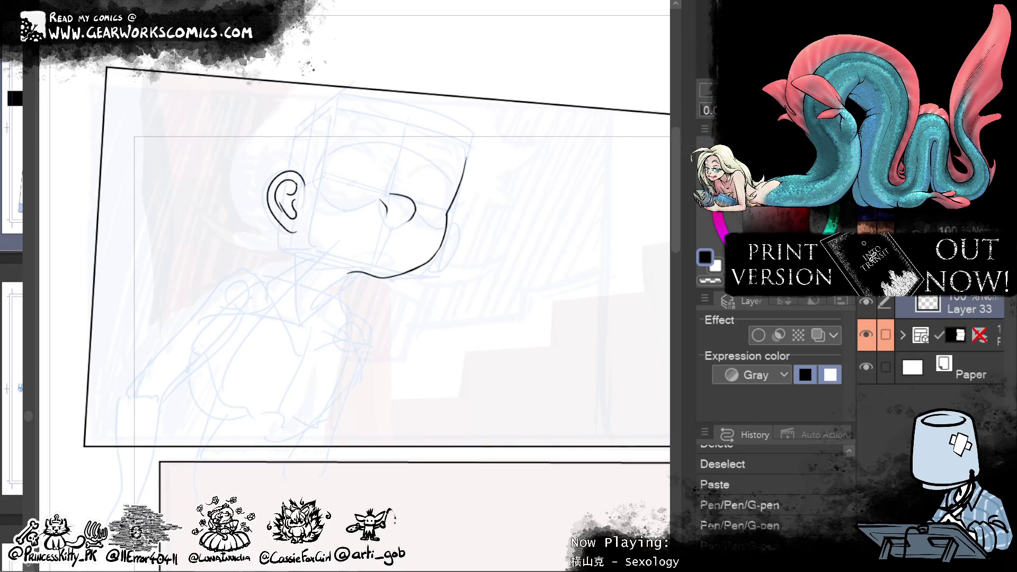
left_click_drag(297, 188, 290, 197)
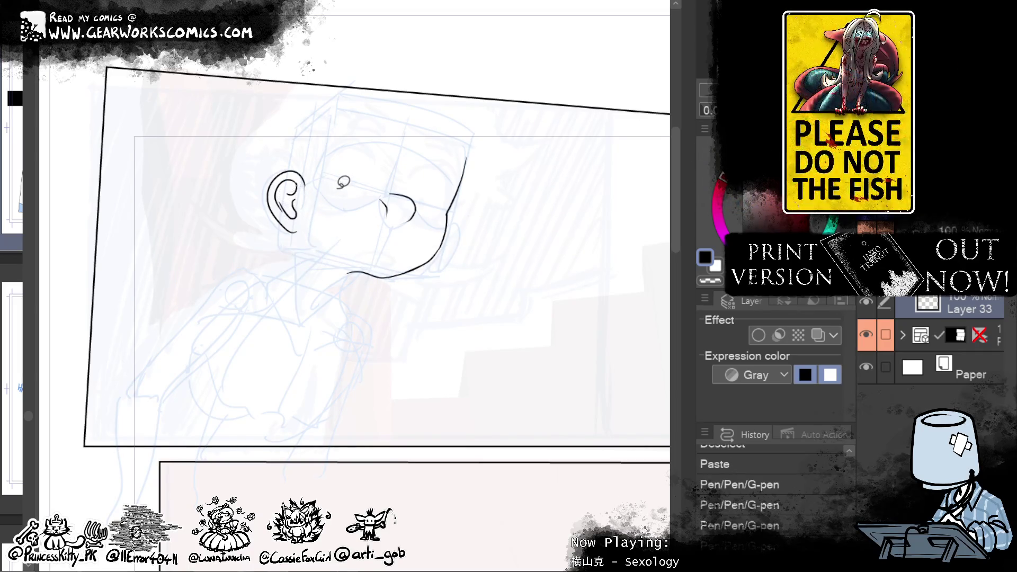
key("ctrl+z")
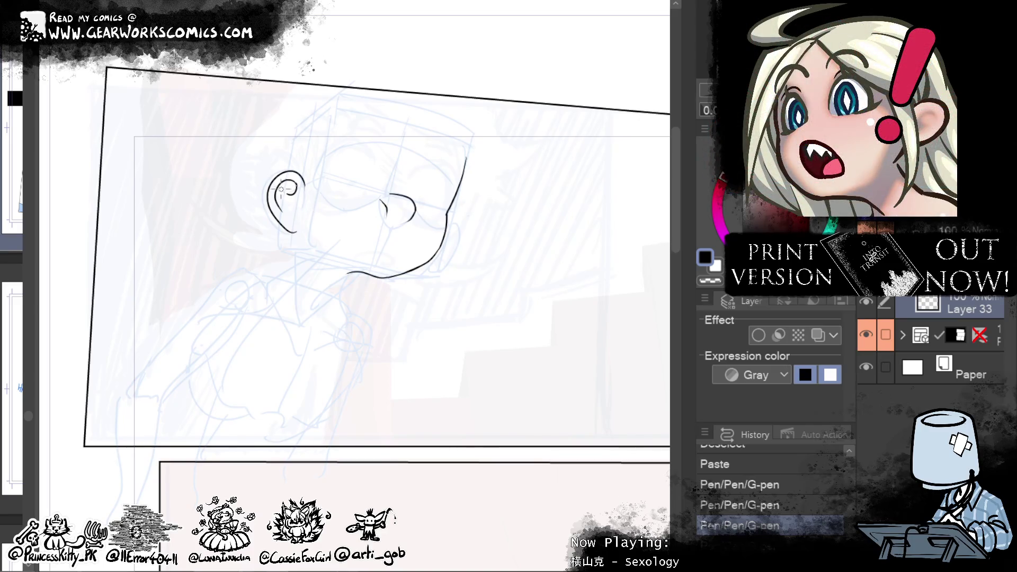
left_click_drag(290, 227, 296, 232)
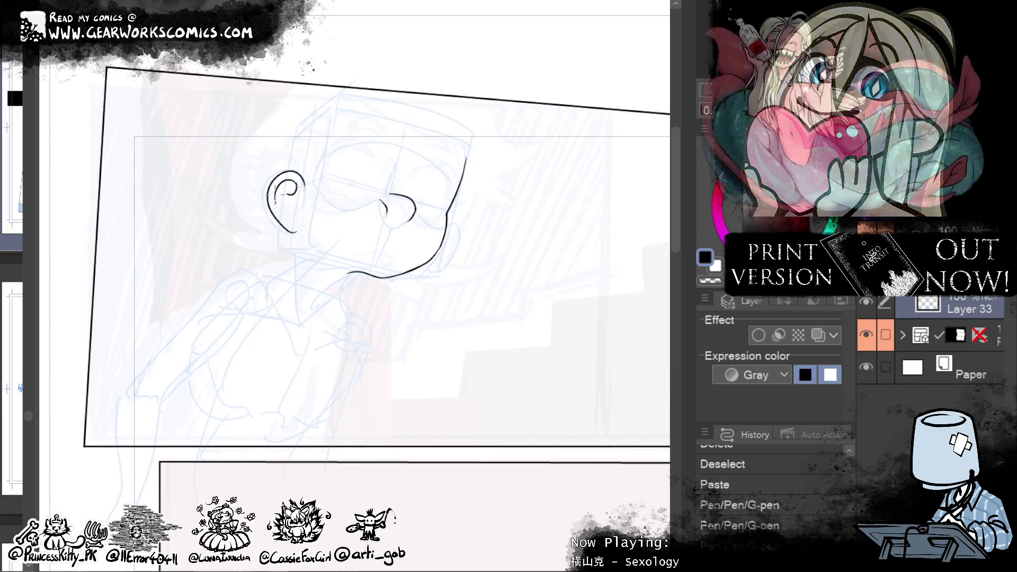
left_click_drag(274, 195, 288, 227)
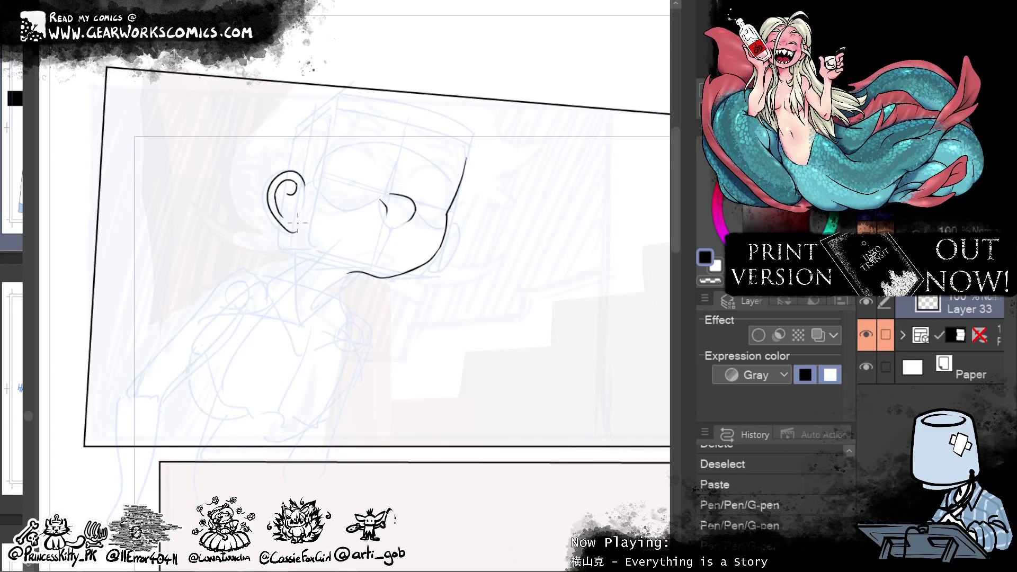
left_click_drag(293, 187, 281, 216)
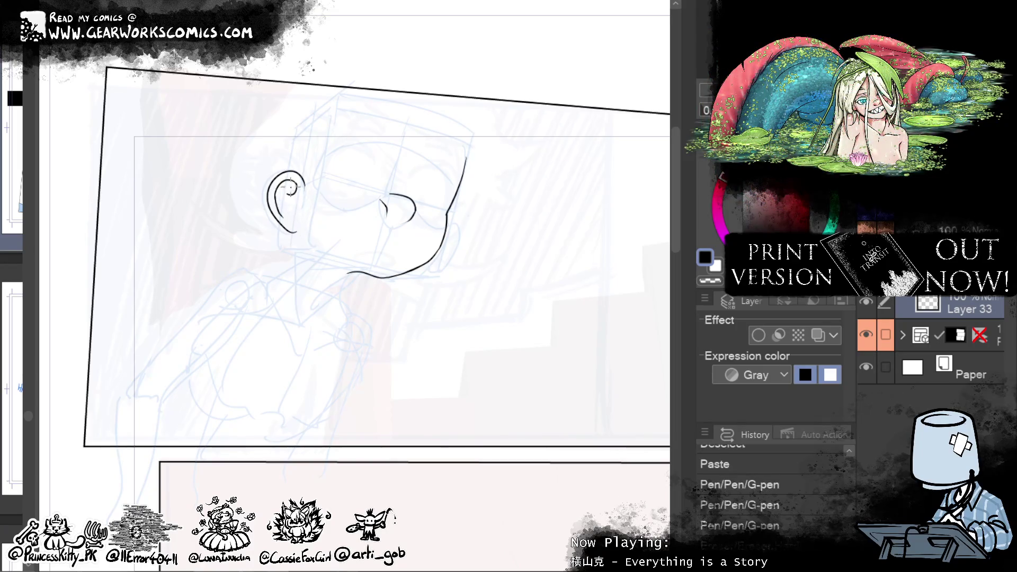
left_click_drag(295, 194, 288, 217)
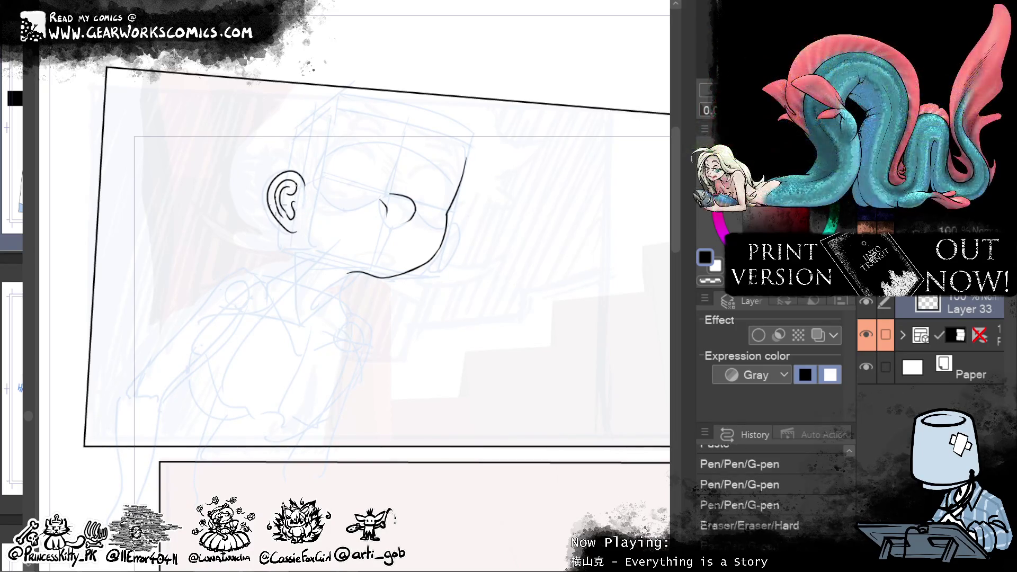
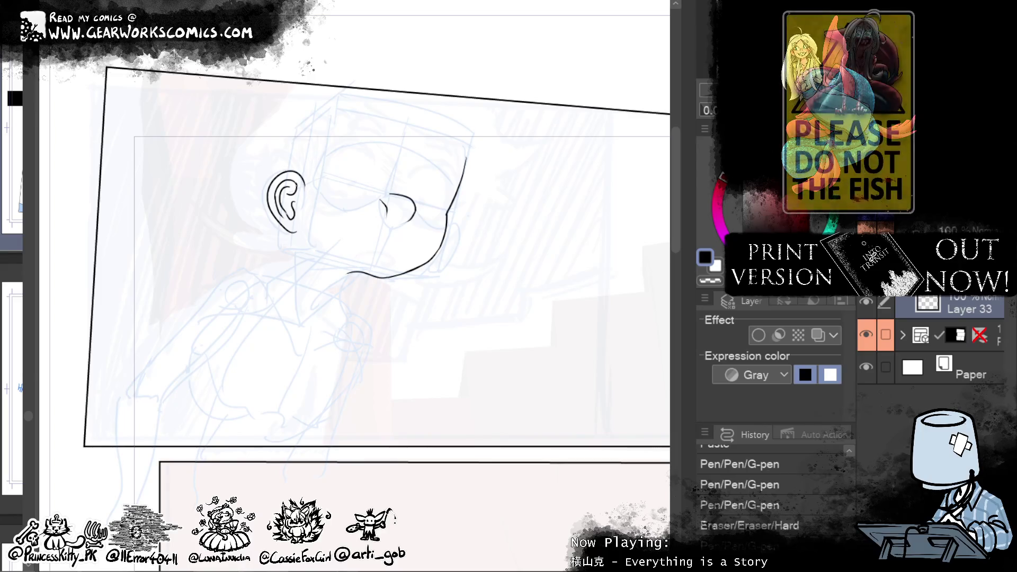
Step: Ink the ear's outer curve and rotate it slightly into place, then deselect
left_click_drag(551, 237, 587, 246)
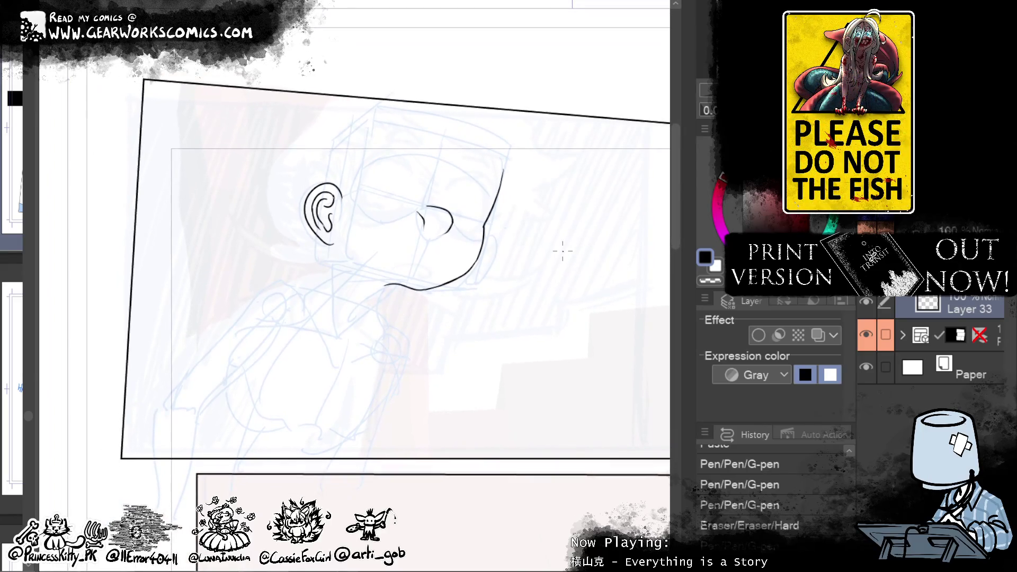
mouse_move(335, 187)
left_mouse_down()
mouse_move(328, 228)
mouse_move(345, 228)
mouse_move(333, 213)
left_mouse_up()
left_click(404, 265)
left_click_drag(406, 160, 403, 160)
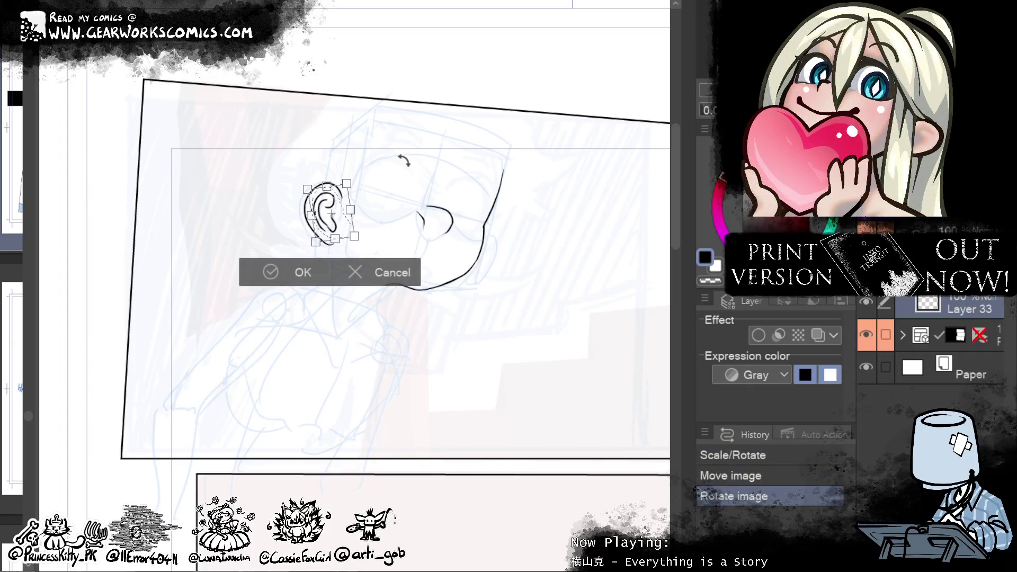
left_click(295, 273)
key("ctrl+d")
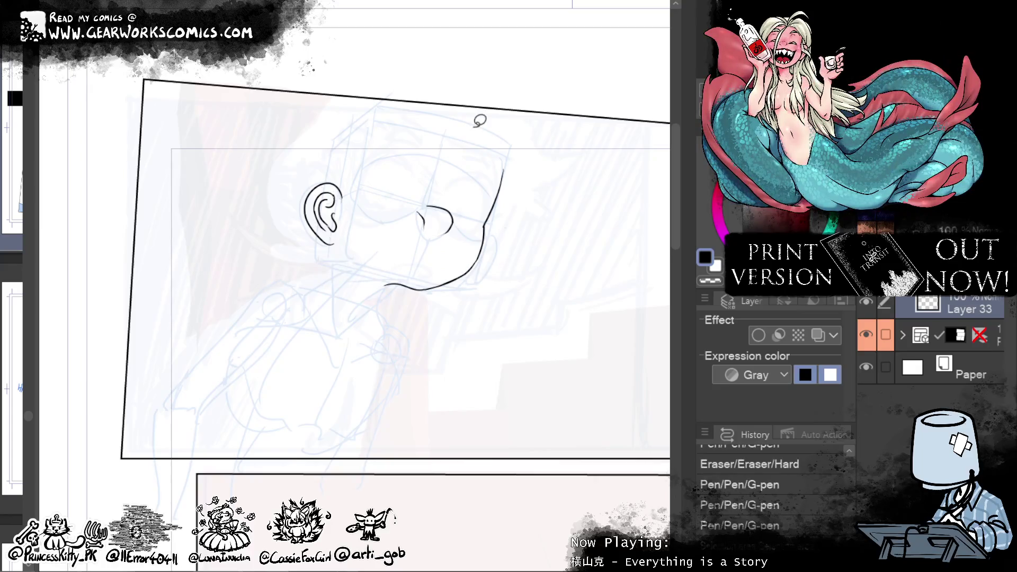
Step: Lasso the ear for another Scale/Rotate attempt, then cancel it and clear the selection
left_click_drag(365, 203, 366, 156)
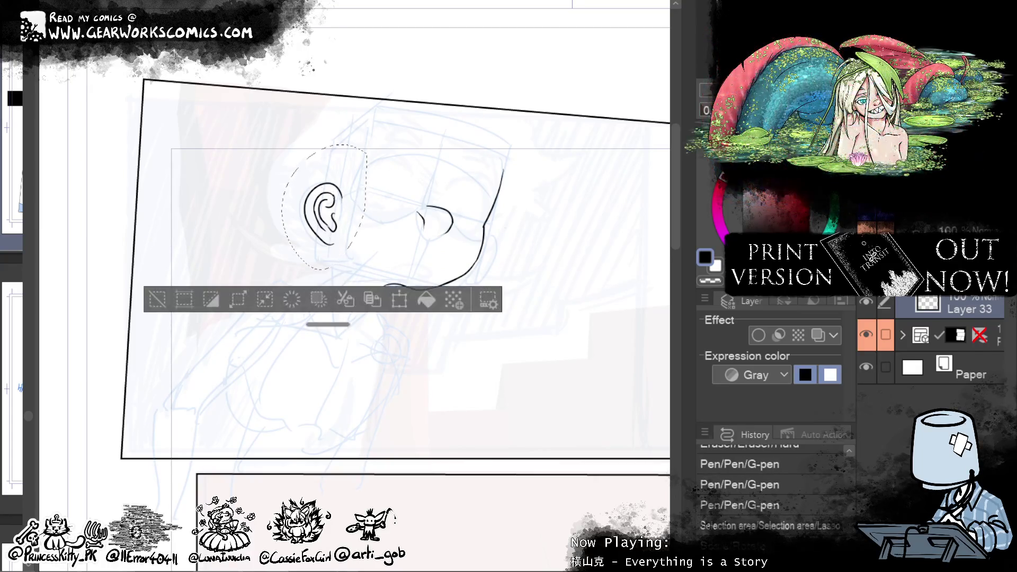
left_click(406, 310)
left_click(473, 194)
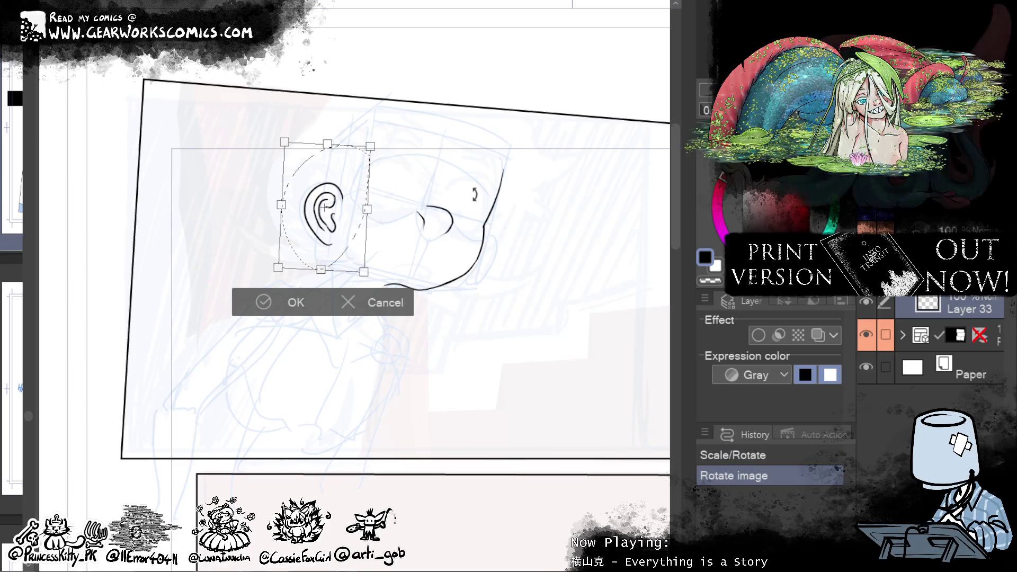
left_click(391, 306)
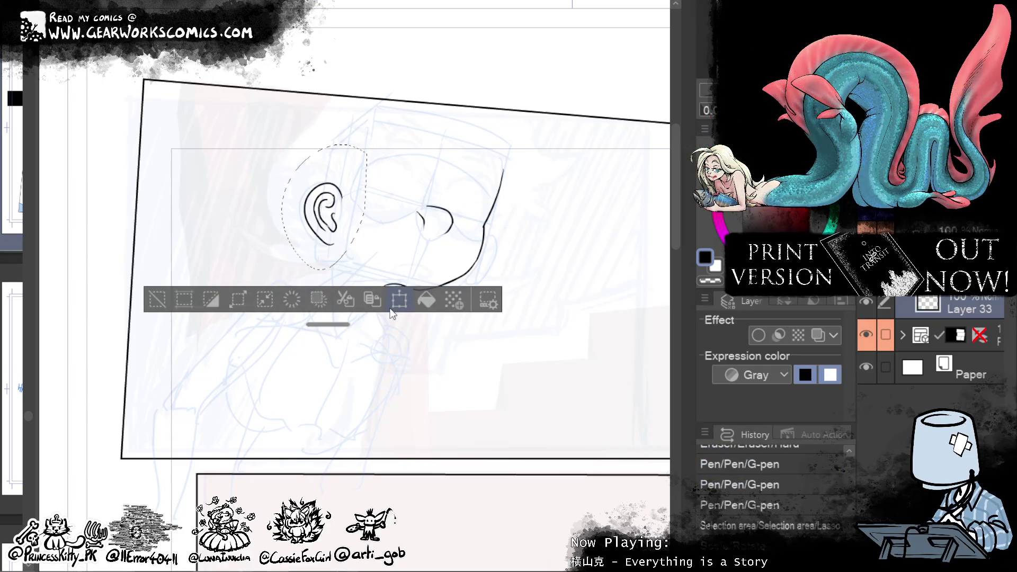
left_click(147, 297)
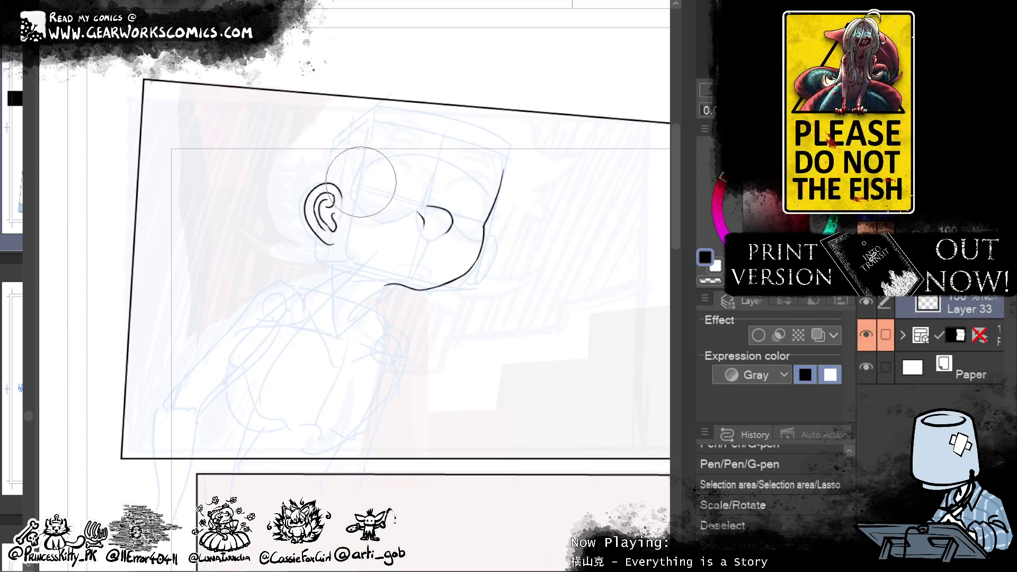
Step: Draw the inner fold of the ear, discarding a trial Liquify reshape
left_click_drag(334, 231, 329, 195)
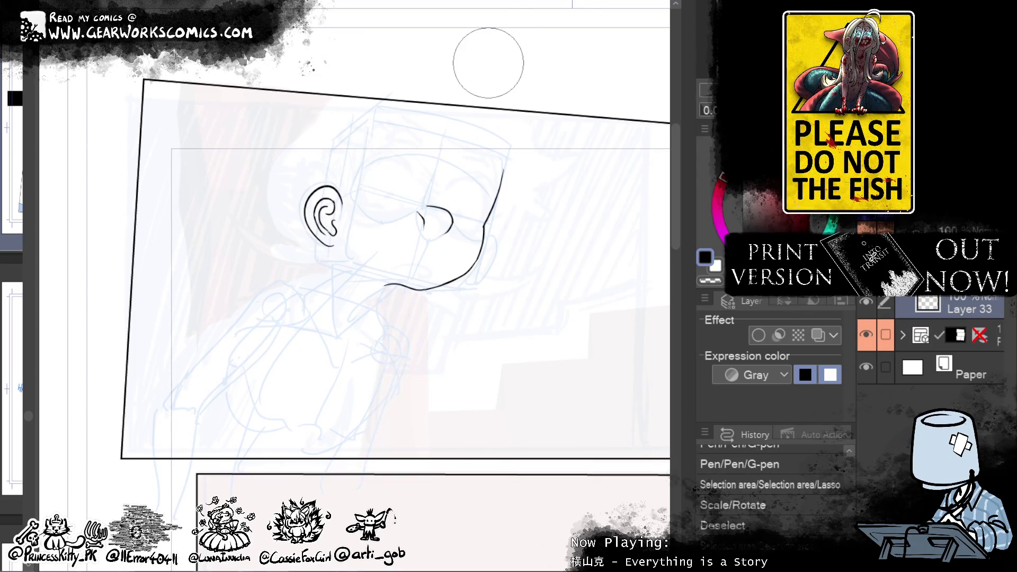
key("ctrl+z")
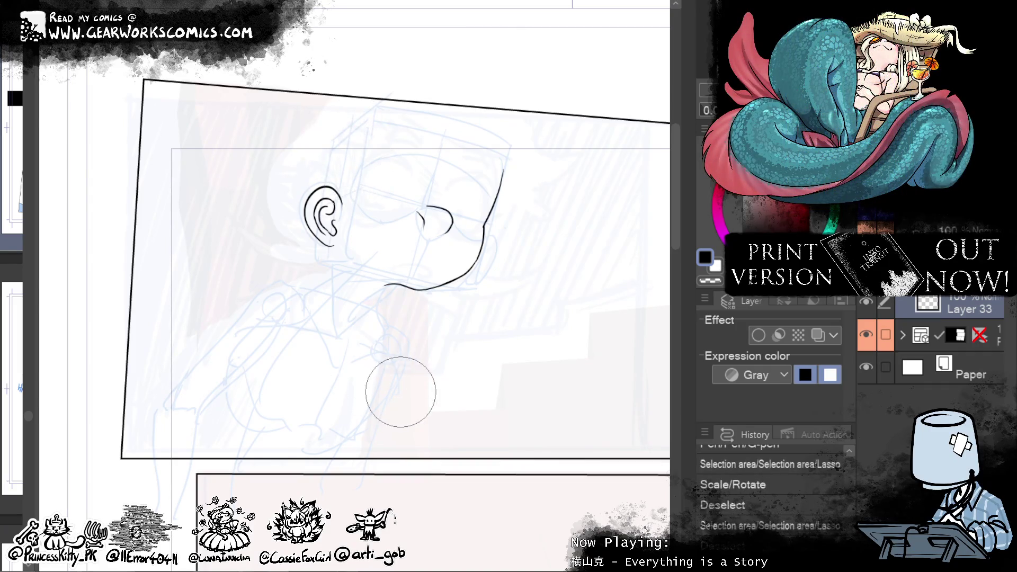
mouse_move(316, 200)
left_mouse_down()
mouse_move(317, 241)
mouse_move(344, 286)
left_mouse_up()
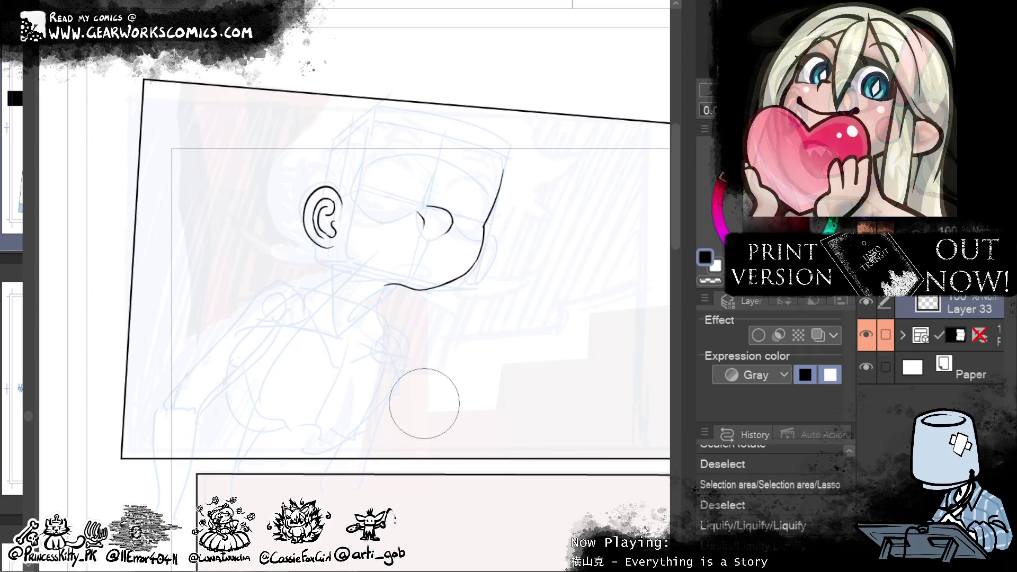
left_click_drag(312, 223, 329, 249)
key("ctrl+z")
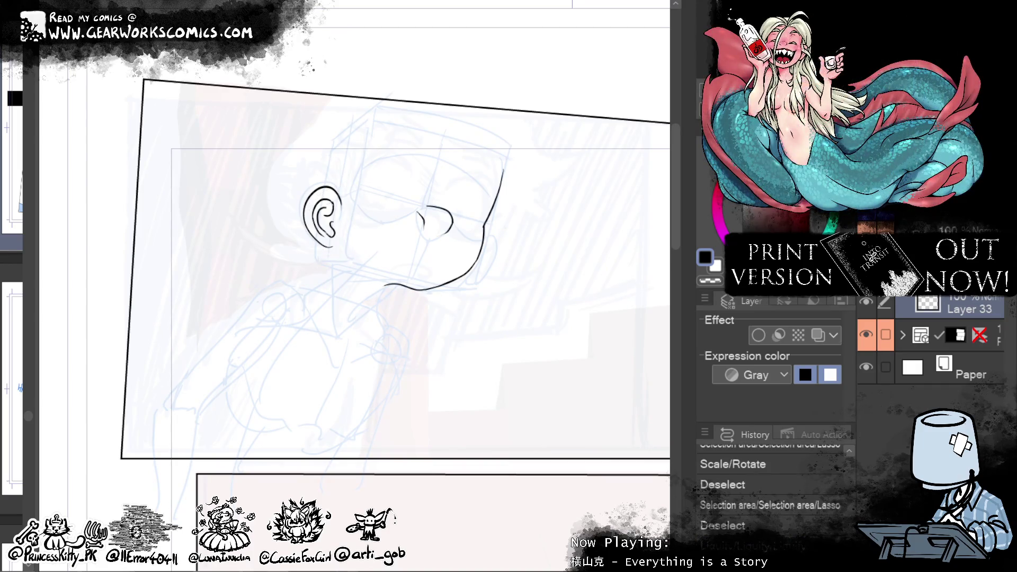
Step: Ink two curves along the jaw and lasso the chin area
left_click_drag(486, 234, 466, 273)
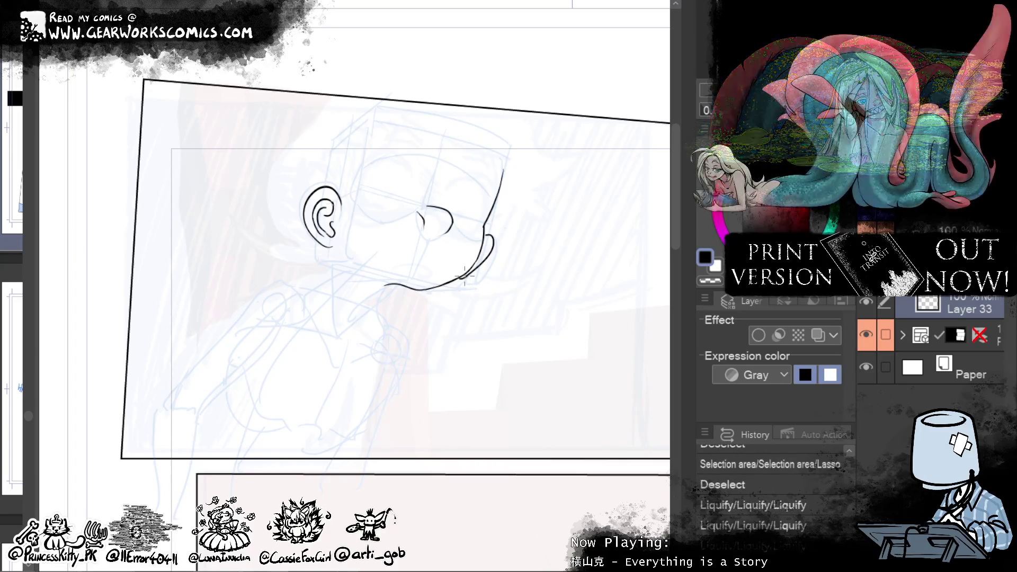
left_click_drag(476, 269, 466, 276)
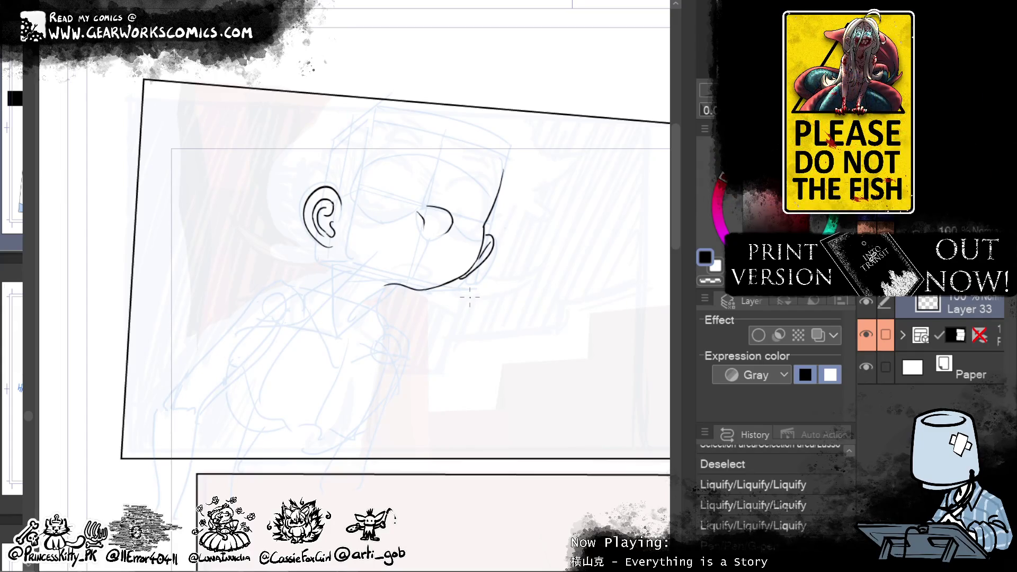
left_click_drag(483, 233, 451, 277)
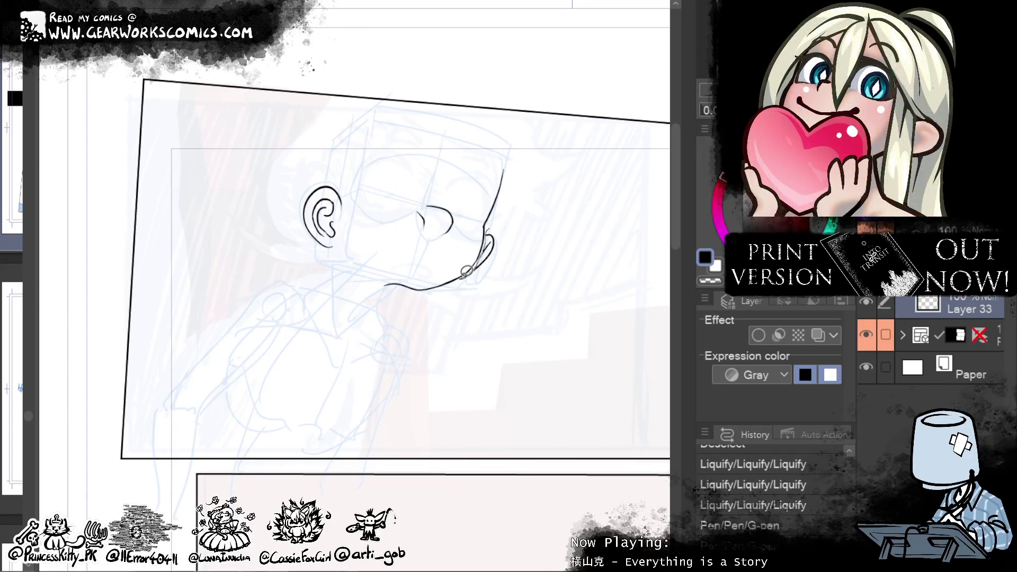
left_click_drag(475, 268, 504, 217)
Step: Zoom in, smooth the jaw lines with Liquify and delete the strokes inside the lasso
scroll(454, 266, "up", 1)
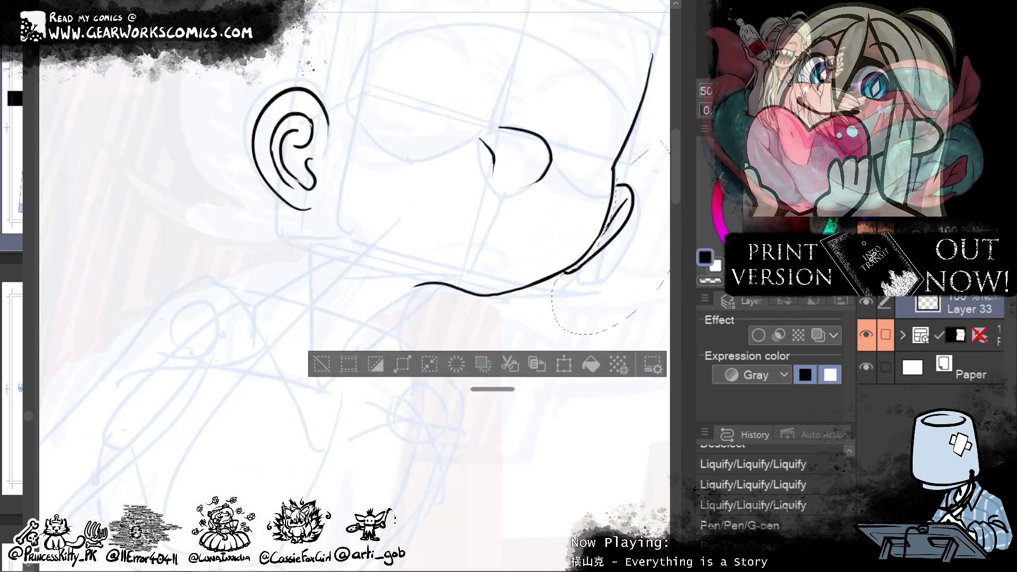
scroll(455, 267, "up", 1)
scroll(454, 267, "up", 1)
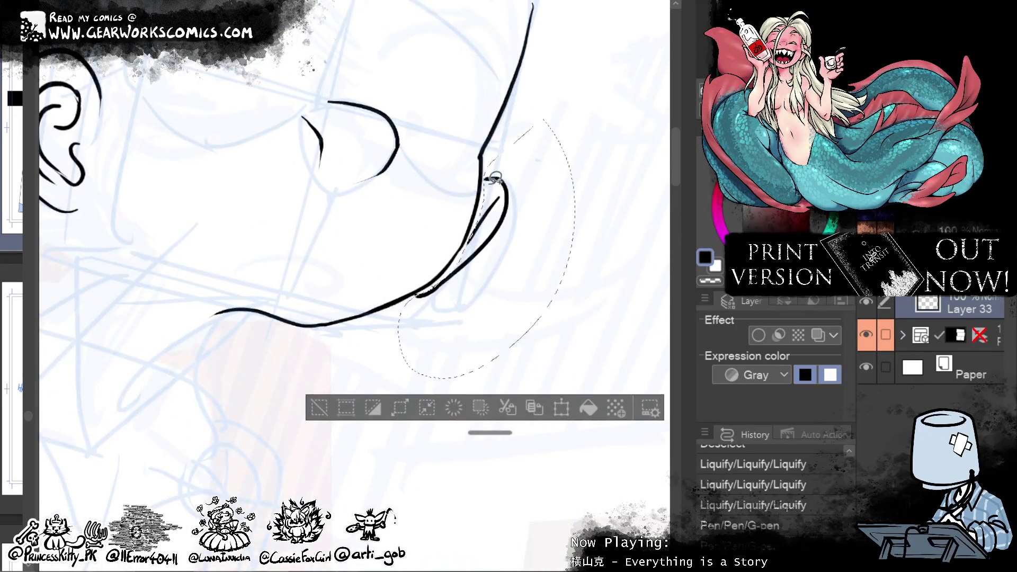
left_click_drag(473, 237, 460, 263)
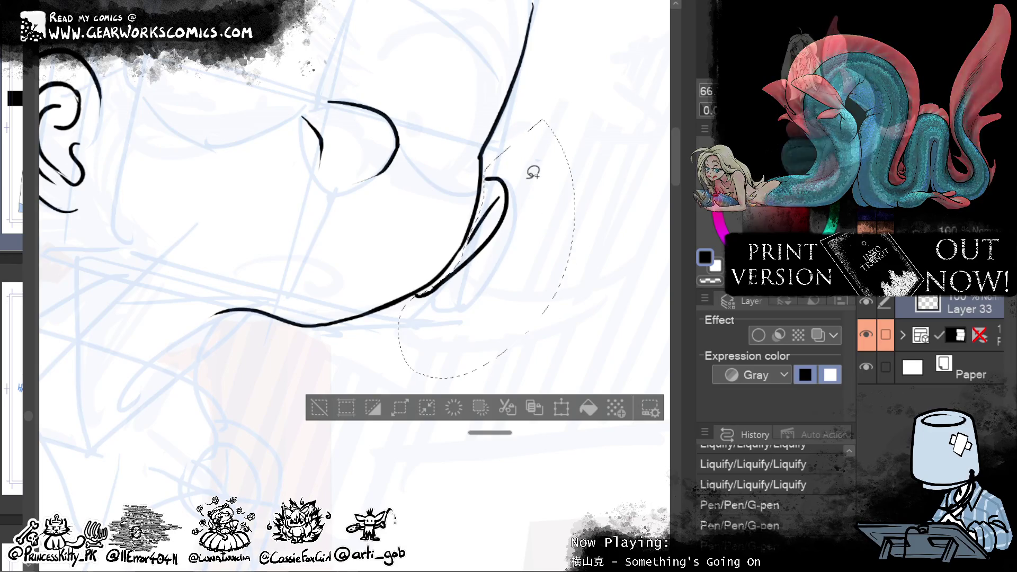
left_click_drag(445, 274, 416, 295)
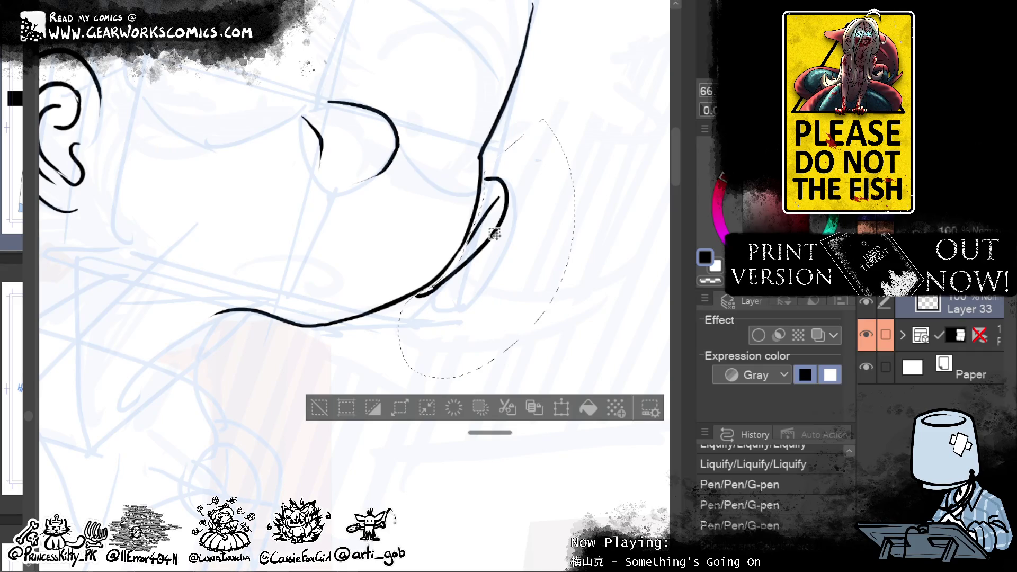
key("Delete")
Step: Paste the chin strokes onto a new layer and toggle that layer's visibility
left_click(318, 419)
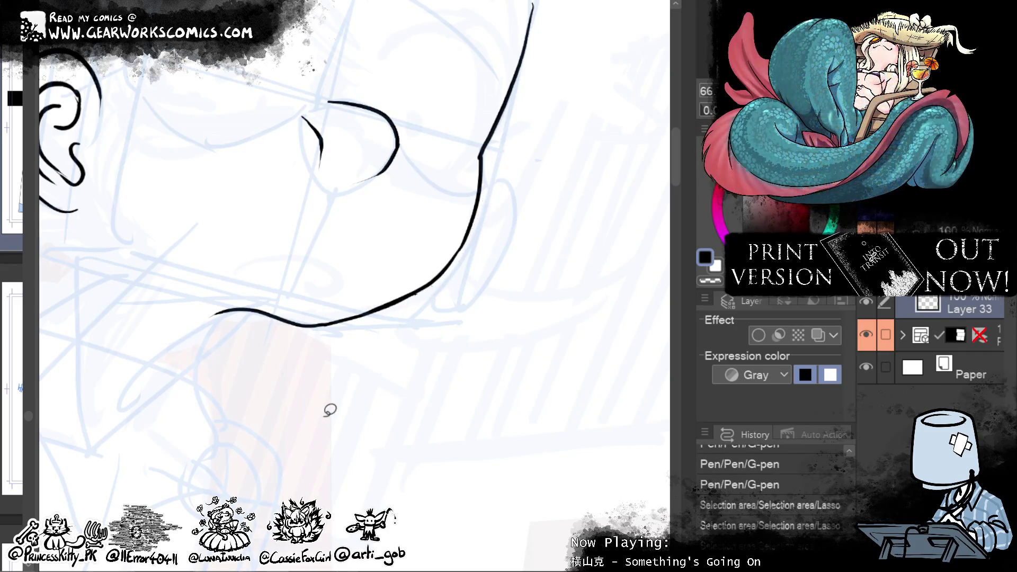
key("ctrl+v")
left_click(866, 302)
left_click(955, 326)
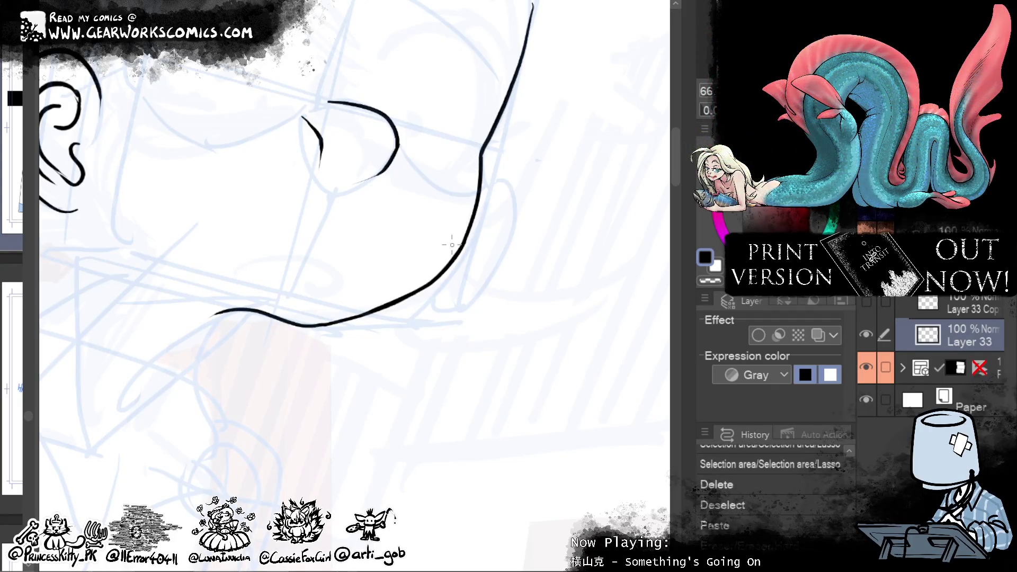
left_click(961, 310)
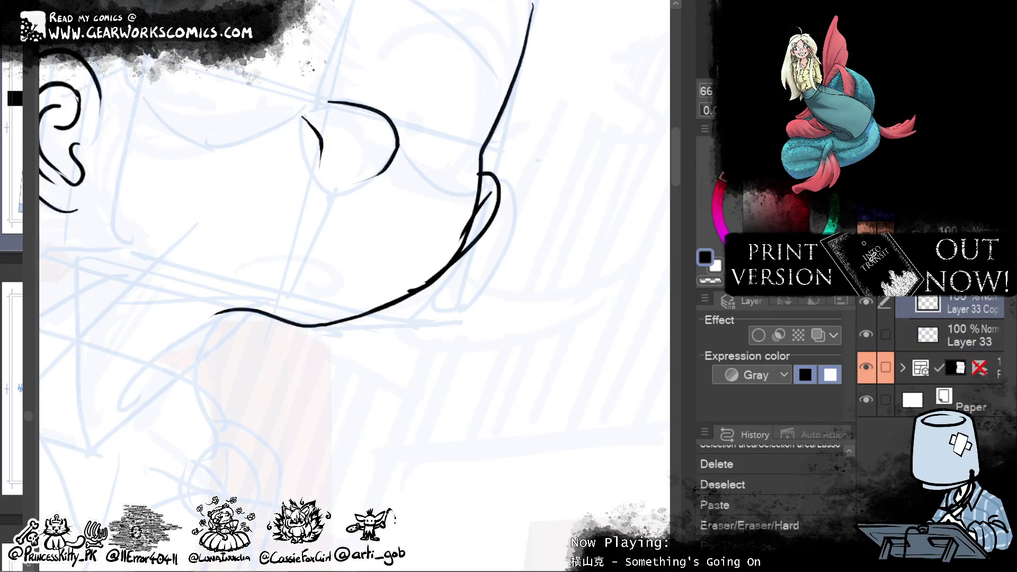
Step: Tilt and nudge the copied chin stroke into position with Ctrl+T
key("ctrl+minus")
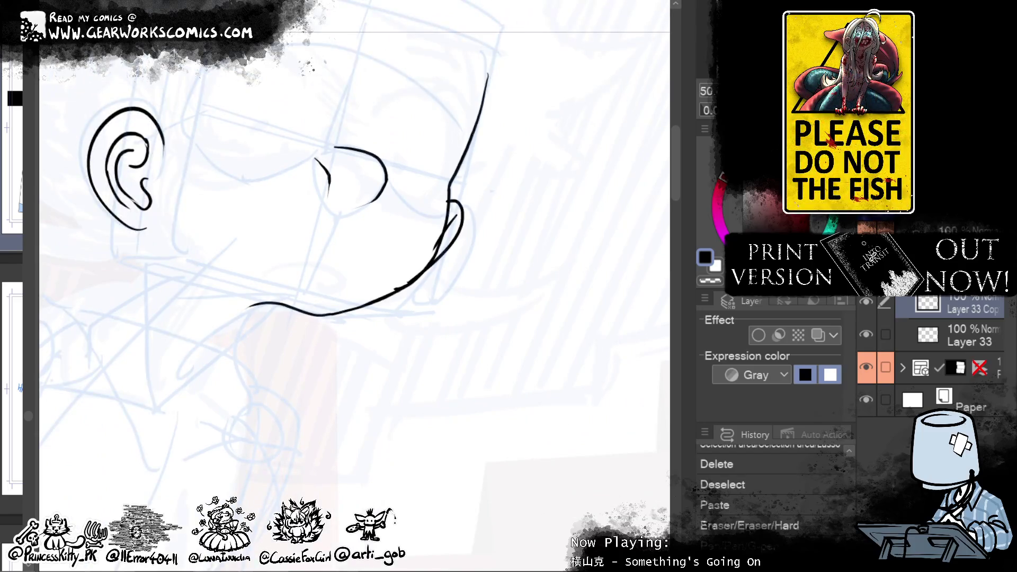
key("ctrl+t")
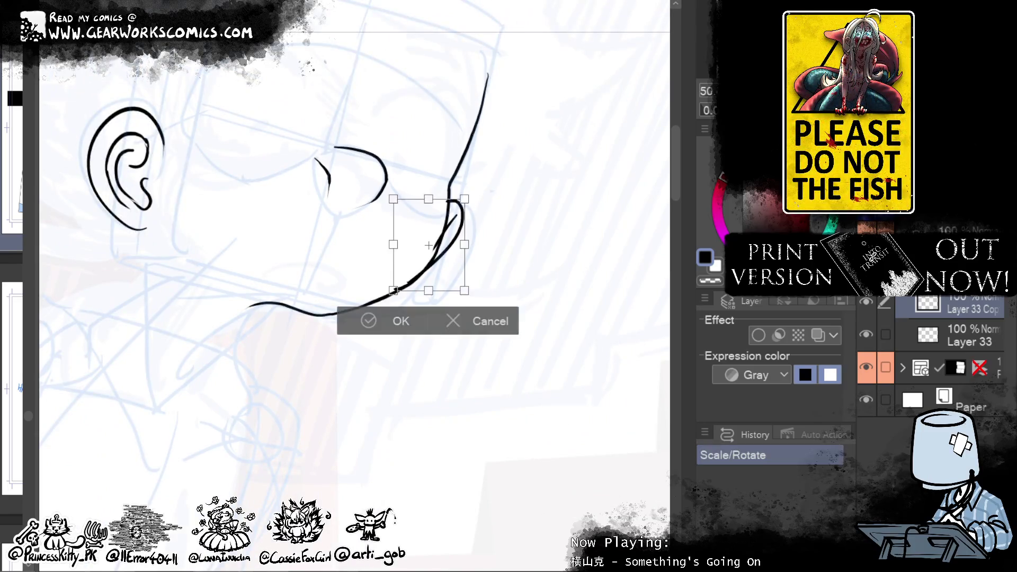
left_click_drag(588, 136, 586, 132)
left_click_drag(452, 265, 453, 266)
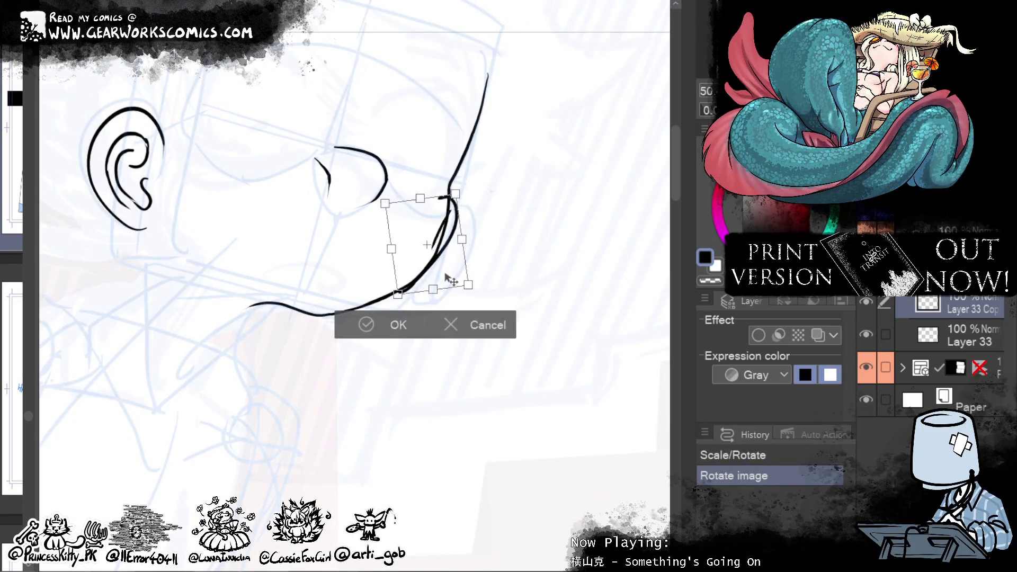
left_click(398, 326)
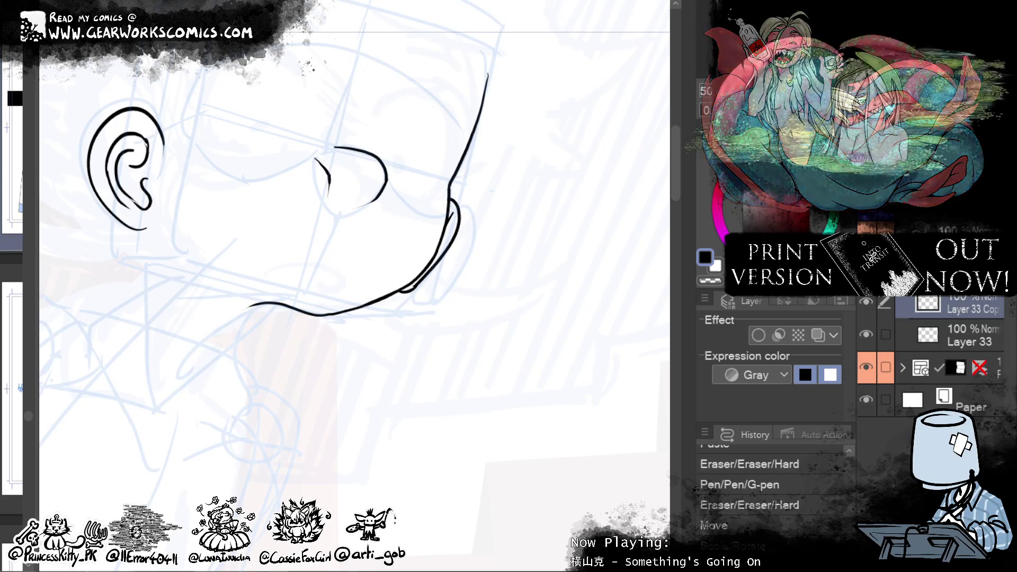
Step: Back on Layer 33, ink the line below the ear, the neck line and a short jaw stroke
scroll(454, 101, "down", 5)
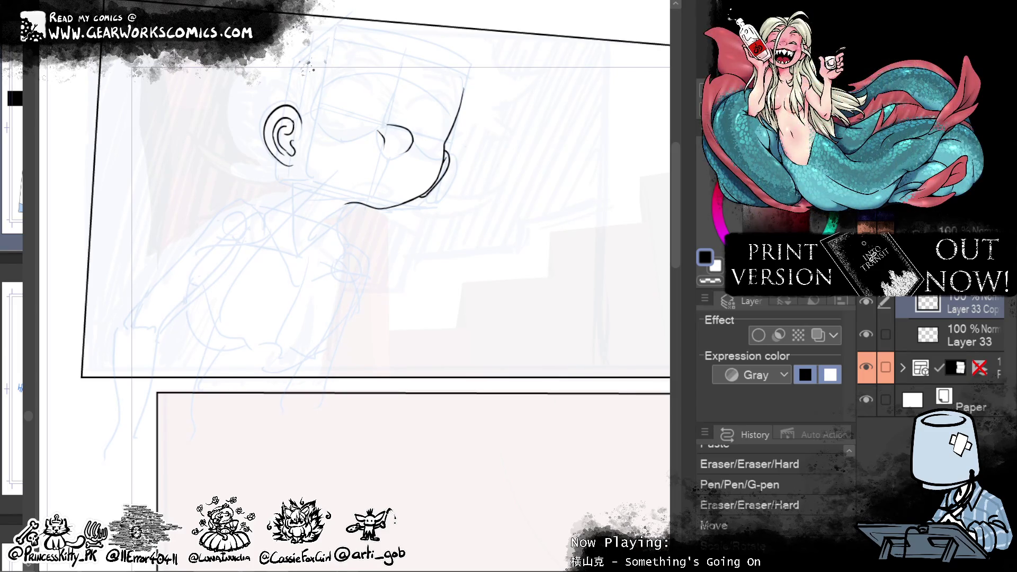
left_click(973, 329)
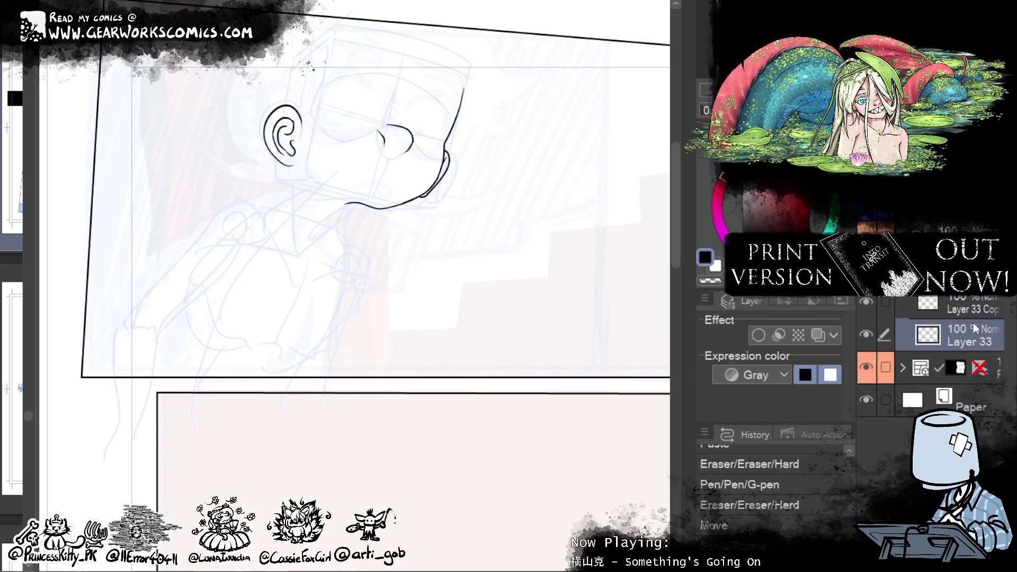
left_click_drag(519, 379, 572, 494)
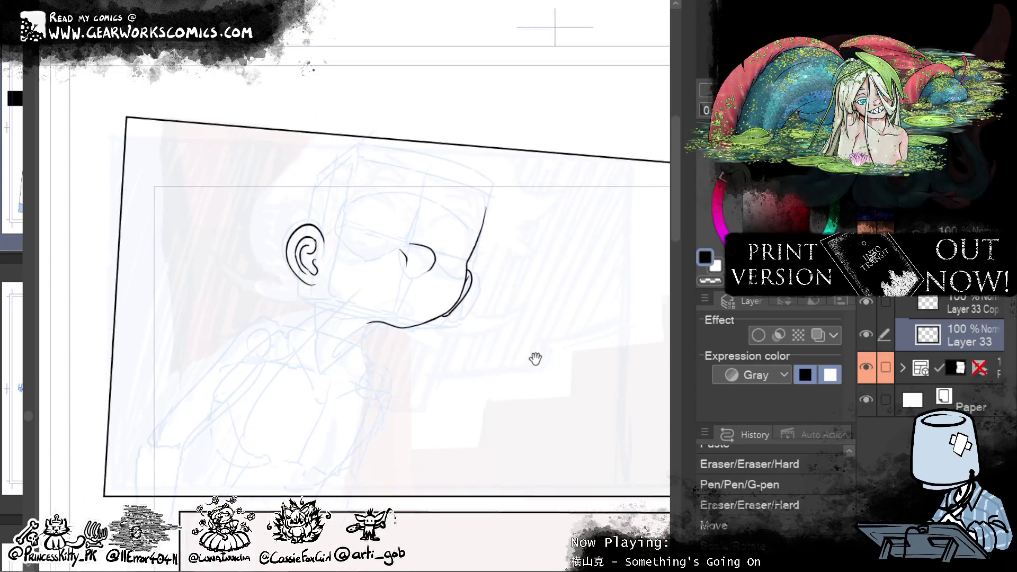
left_click_drag(566, 347, 565, 363)
mouse_move(347, 300)
left_mouse_down()
mouse_move(370, 320)
mouse_move(362, 316)
left_mouse_up()
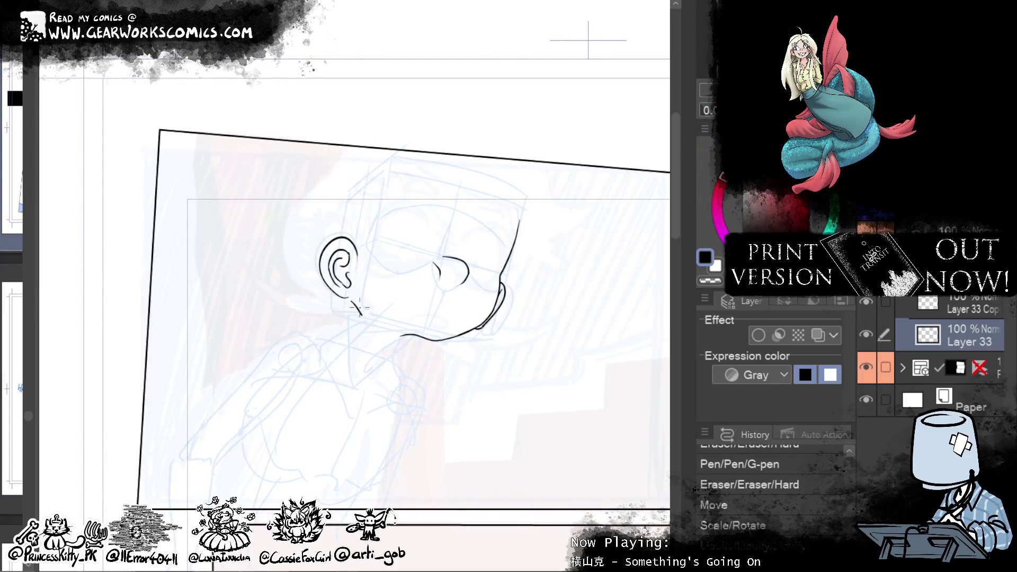
left_click_drag(351, 302, 362, 317)
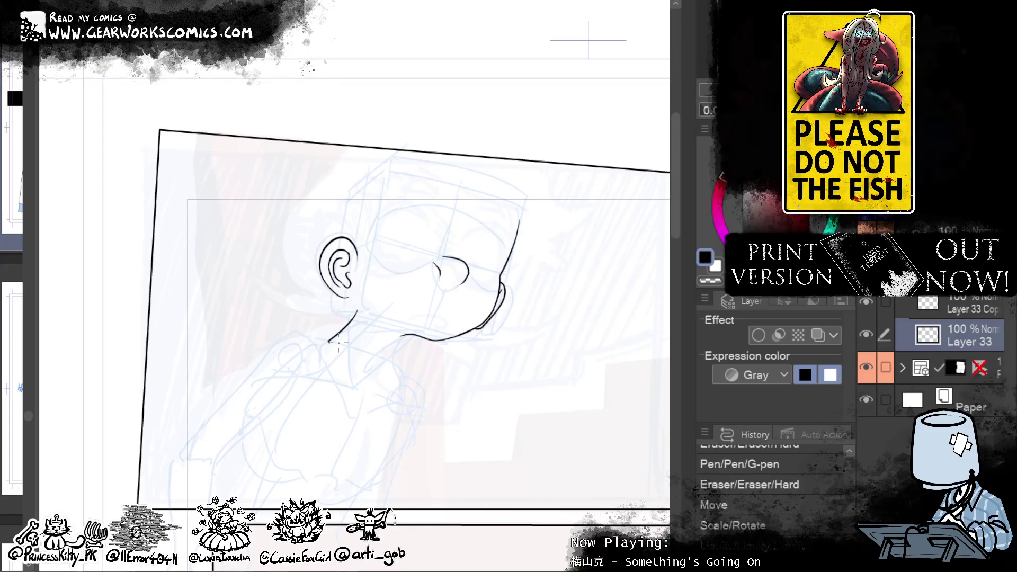
left_click_drag(401, 337, 391, 364)
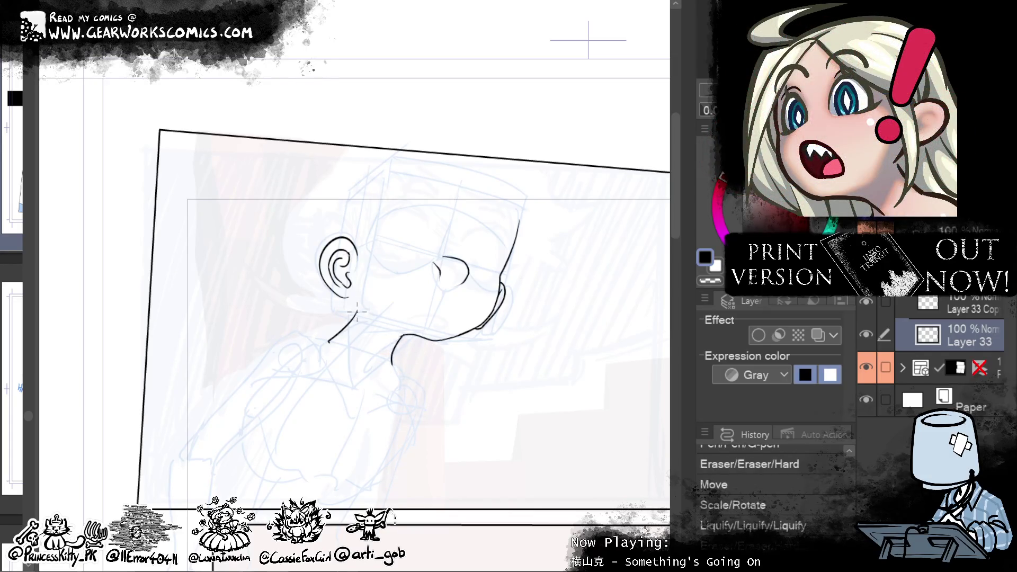
left_click_drag(356, 314, 352, 292)
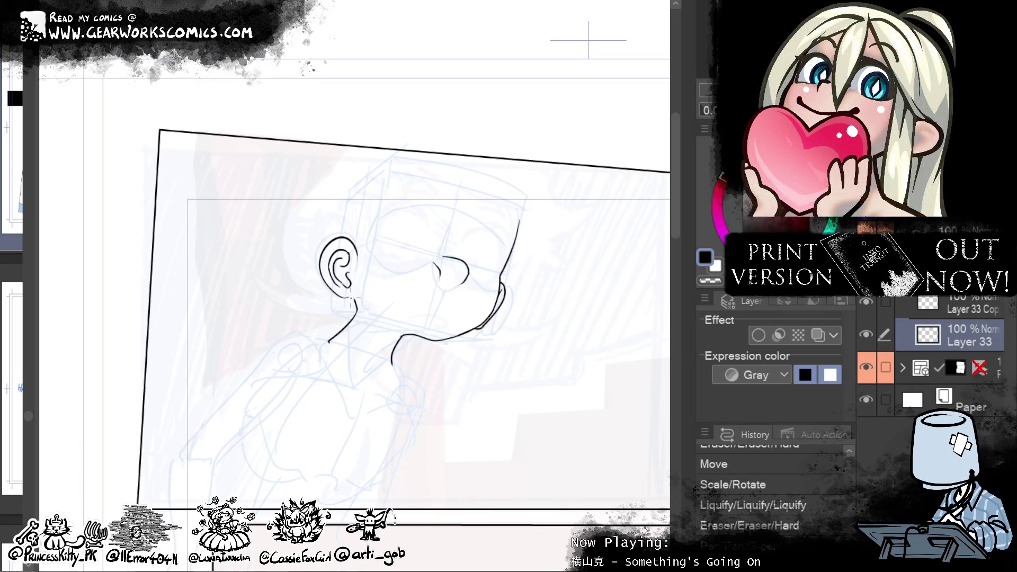
Step: Ink a short stroke near the chin and redraw the chin line
left_click_drag(350, 297, 302, 220)
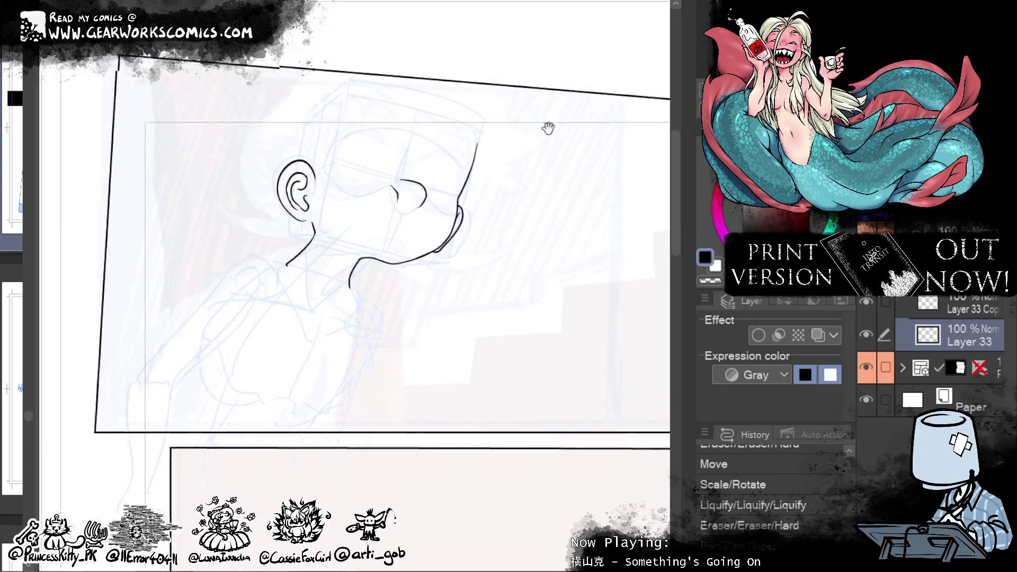
left_click_drag(540, 120, 572, 75)
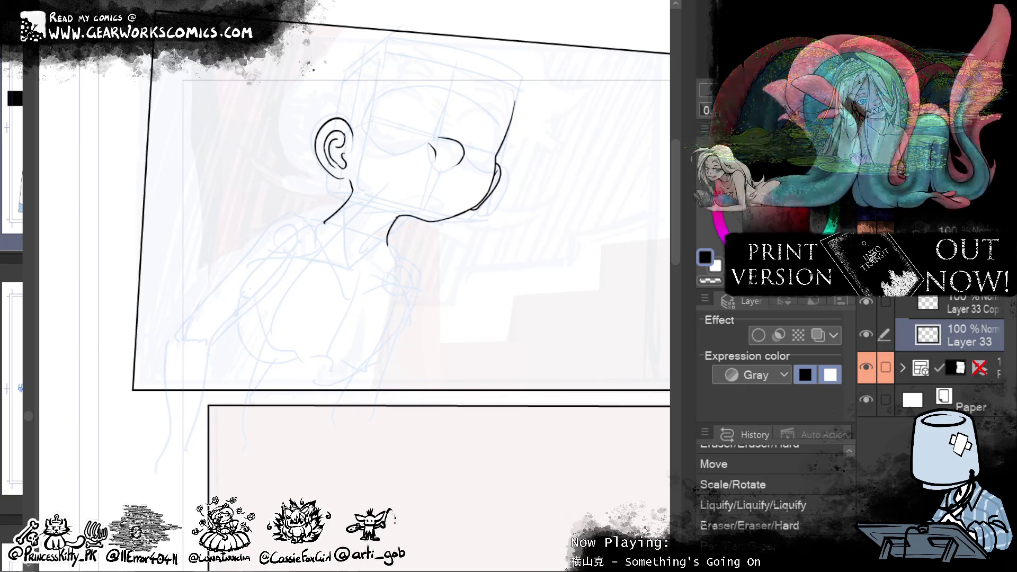
left_click_drag(394, 214, 422, 216)
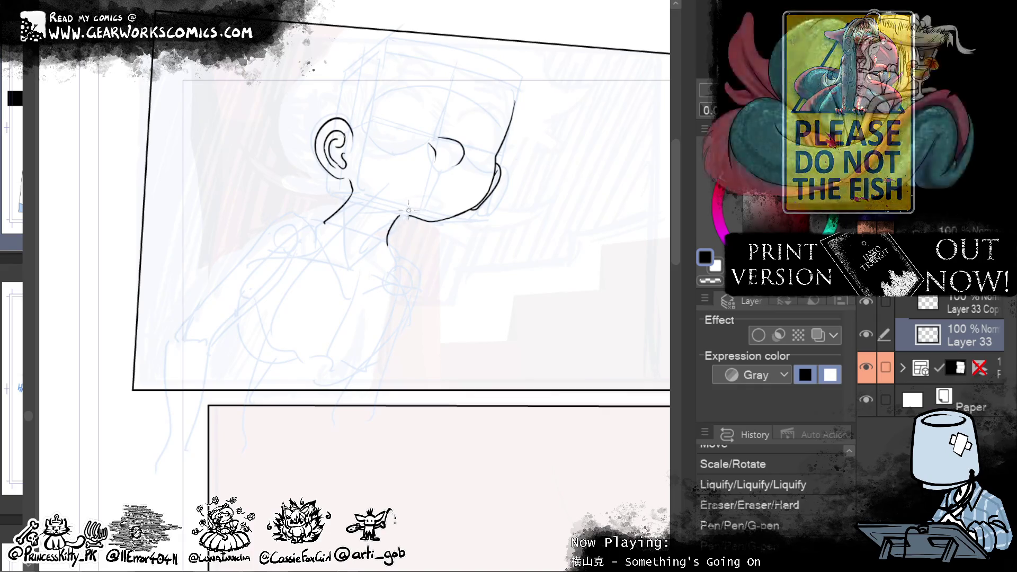
mouse_move(408, 216)
left_mouse_down()
mouse_move(423, 218)
mouse_move(404, 188)
left_mouse_up()
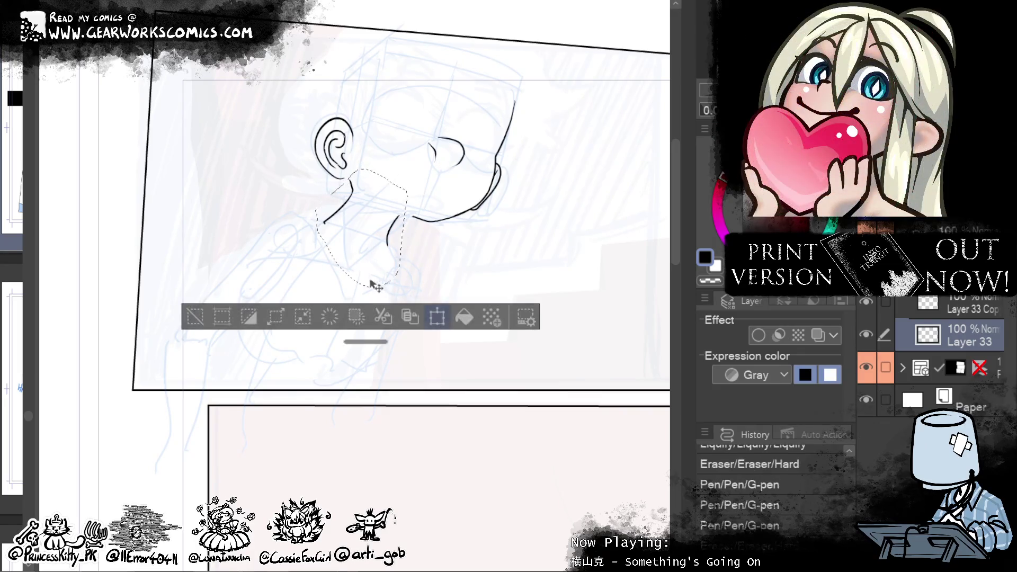
Step: Shift the selected chin lines slightly right, discarding a stray chin-and-neck stroke
key("ctrl+t")
left_click_drag(377, 288, 396, 284)
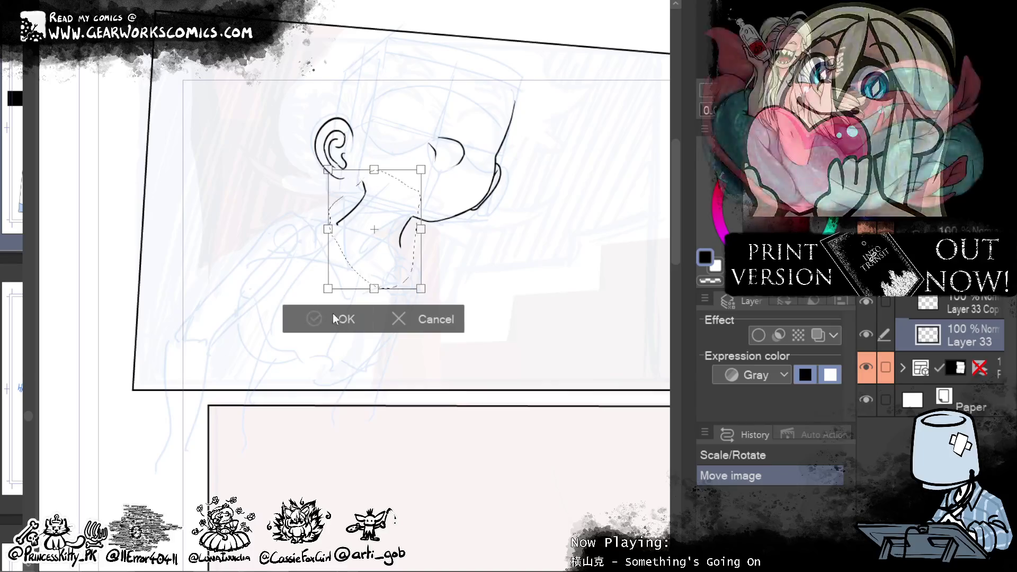
left_click(330, 318)
mouse_move(561, 252)
left_mouse_down()
mouse_move(518, 369)
mouse_move(513, 355)
left_mouse_up()
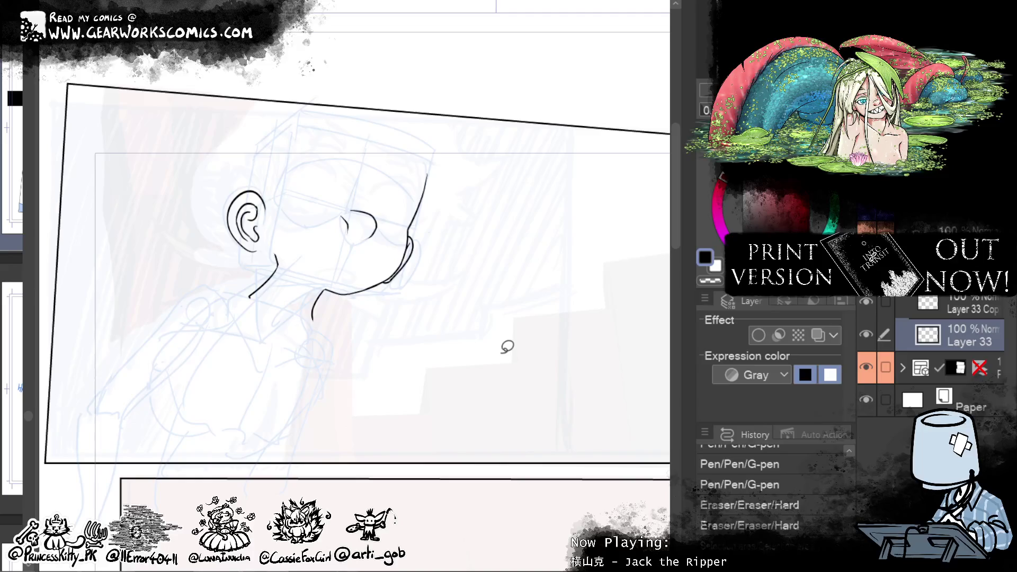
mouse_move(329, 304)
left_mouse_down()
mouse_move(297, 266)
mouse_move(395, 371)
left_mouse_up()
key("ctrl+z")
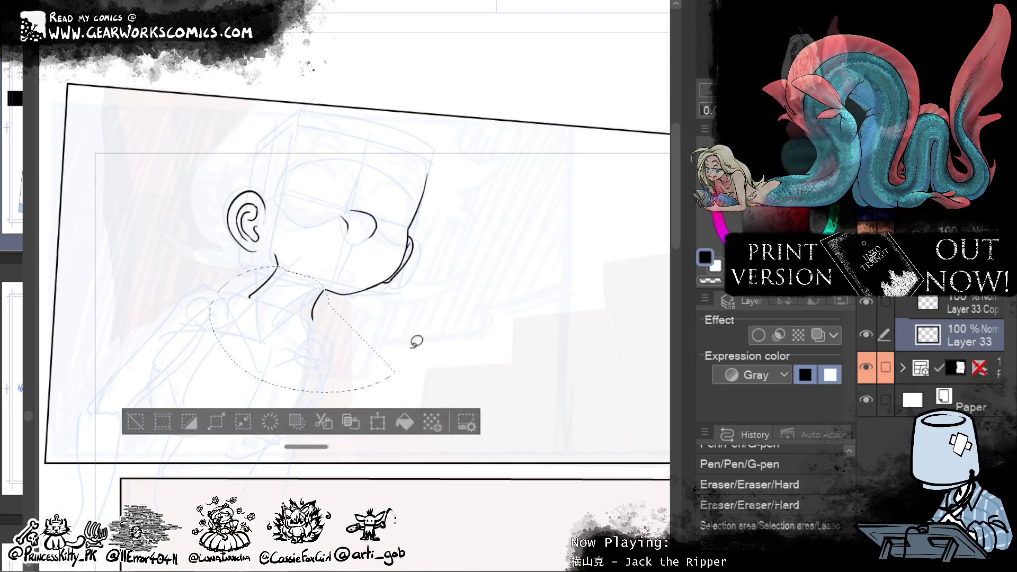
Step: Reshape the chin and neck lines with Free Transform corner handles, then deselect
key("ctrl+t")
right_click(782, 294)
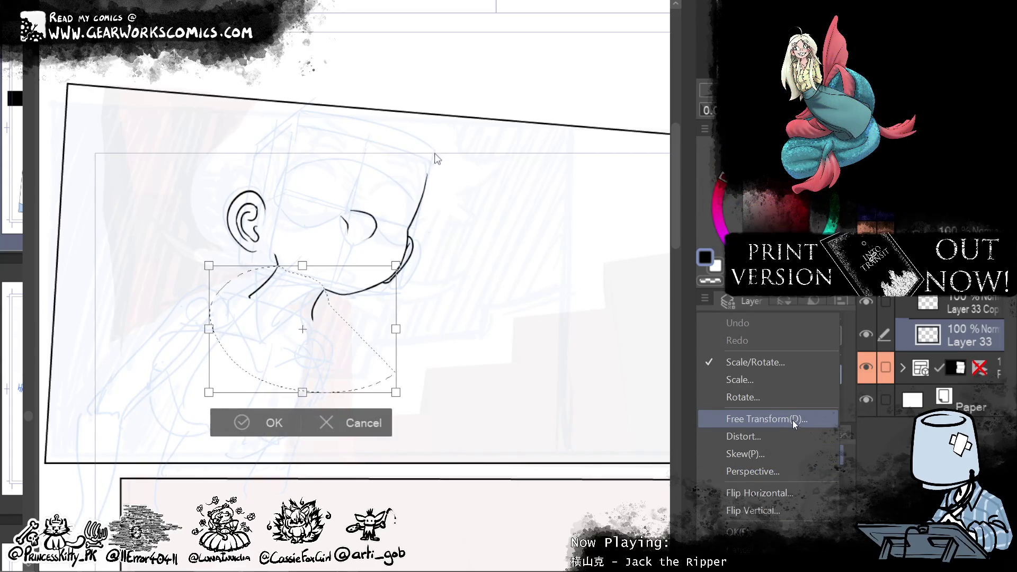
left_click(829, 439)
left_click_drag(399, 398, 371, 407)
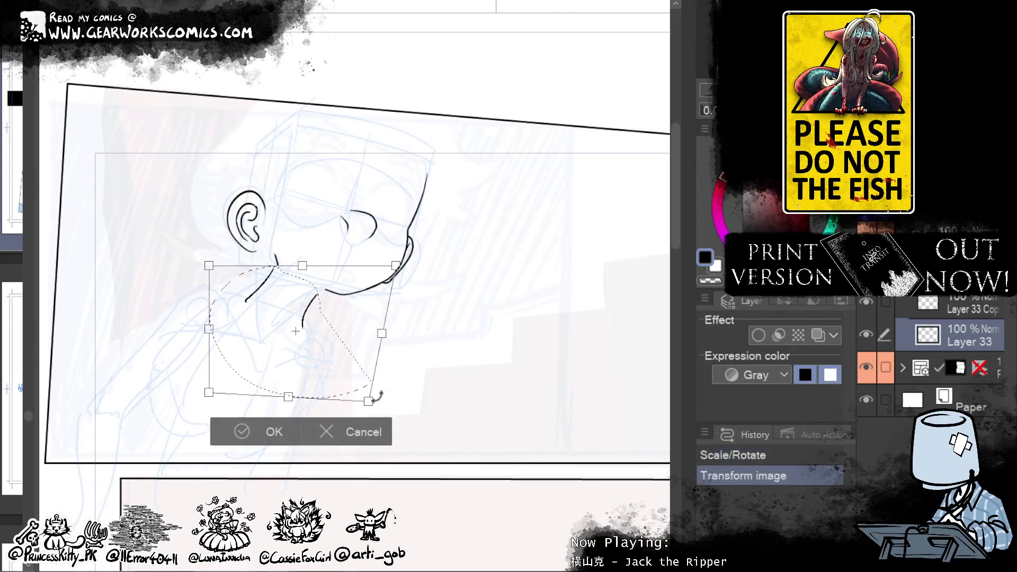
left_click_drag(397, 268, 427, 251)
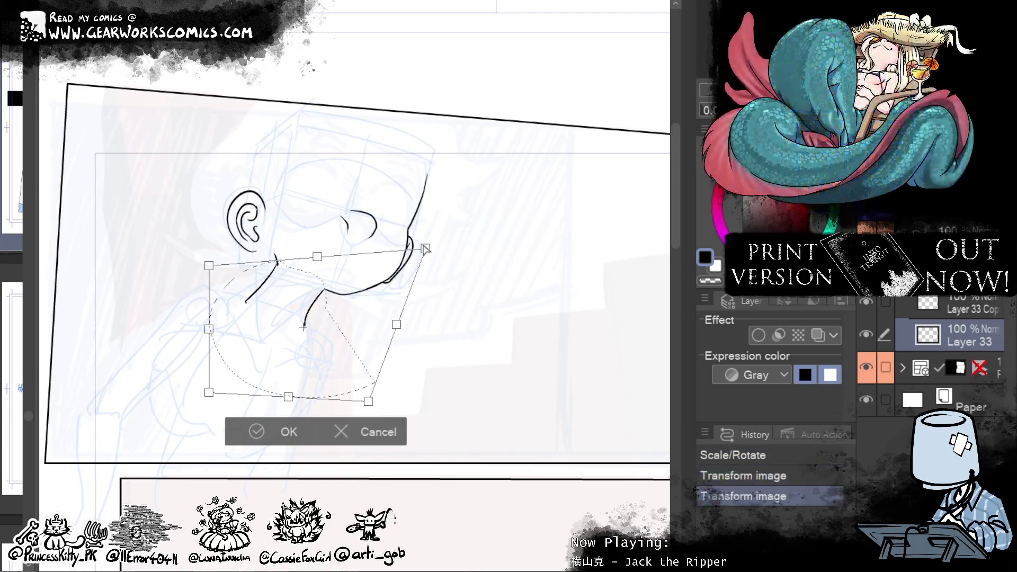
left_click_drag(210, 393, 195, 380)
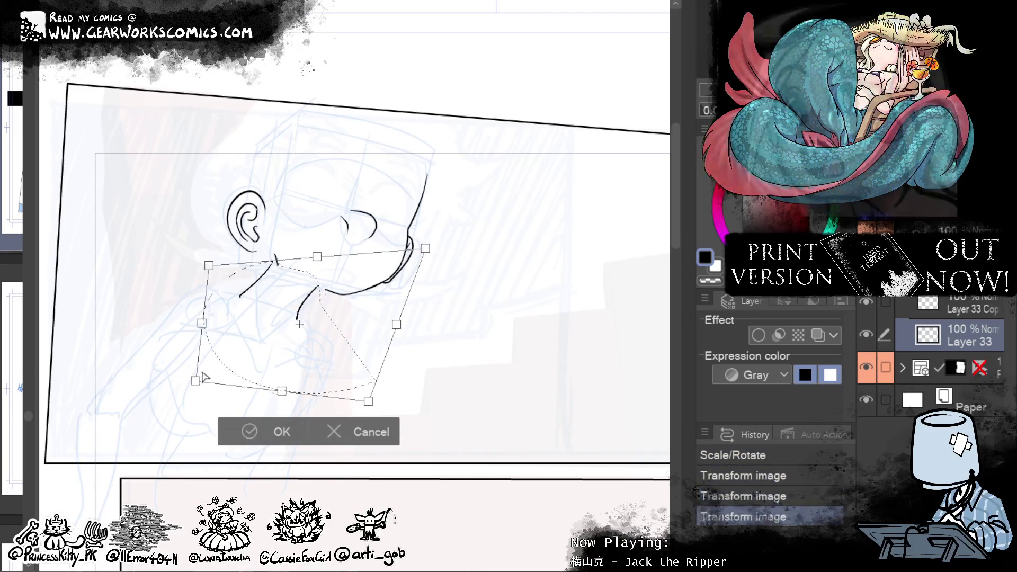
left_click_drag(426, 248, 442, 258)
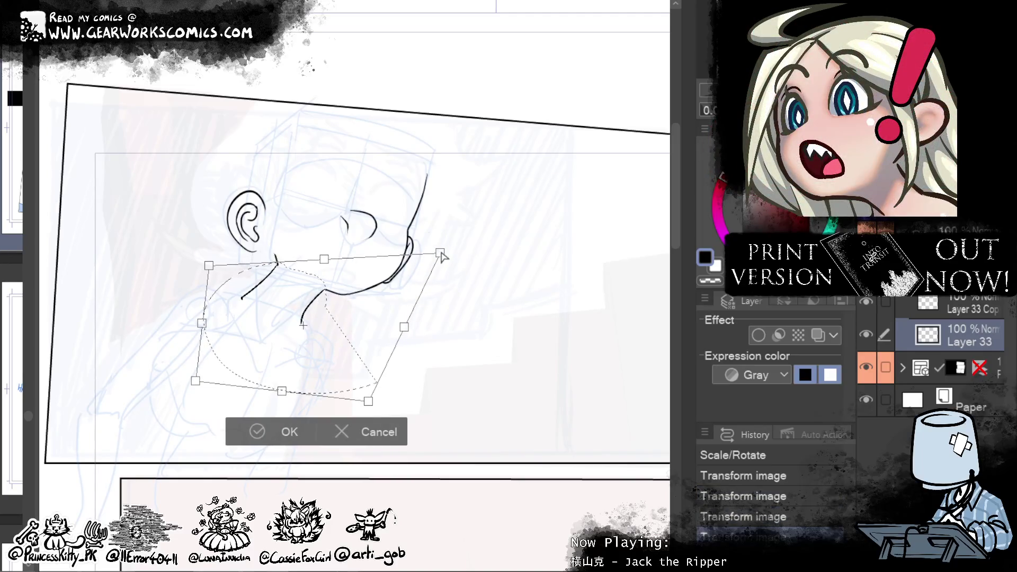
left_click(277, 430)
left_click(277, 429)
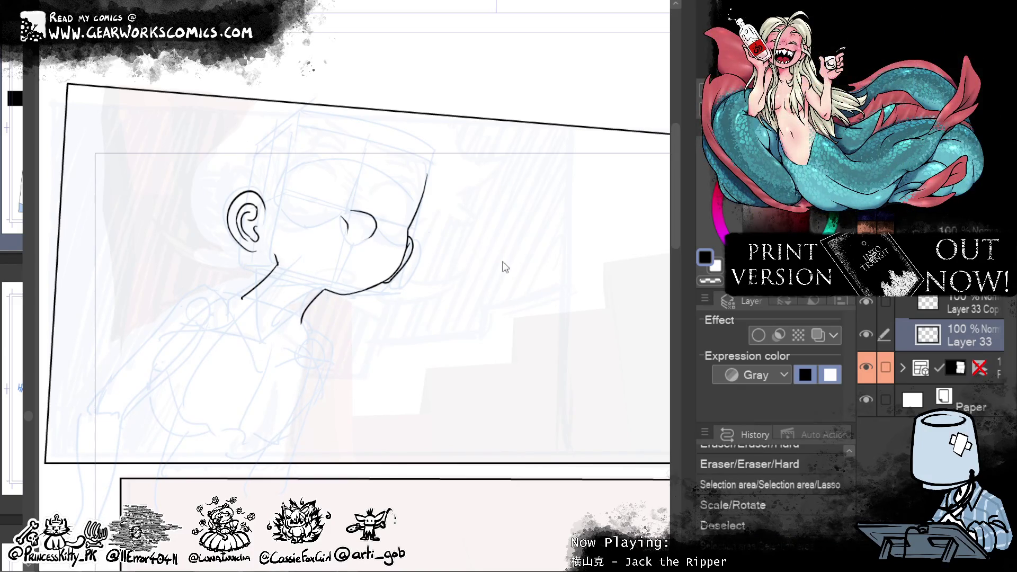
Step: Erase the excess end of the chin line where it meets the neck
left_click_drag(278, 261, 347, 300)
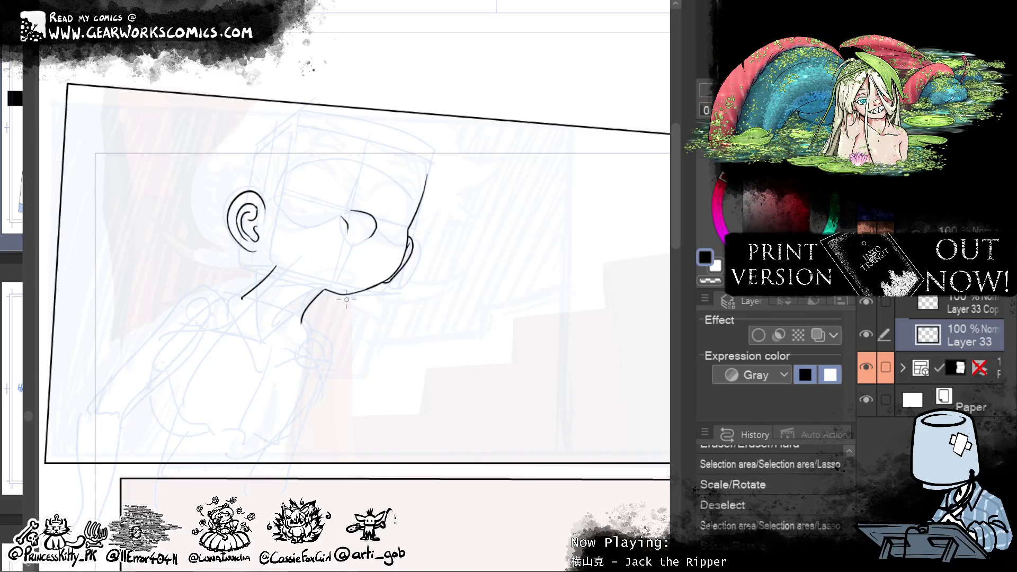
left_click(241, 260)
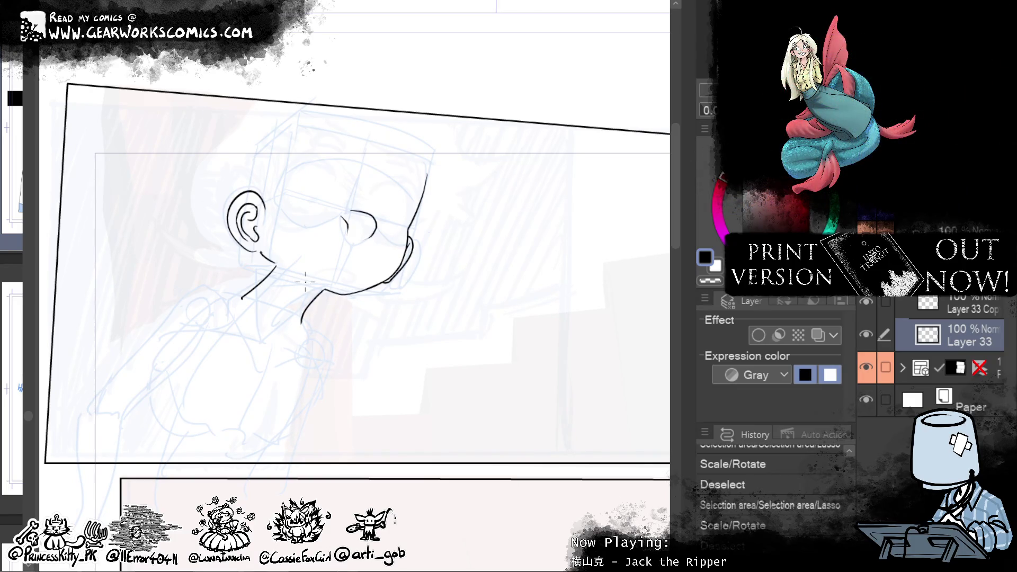
left_click_drag(314, 290, 338, 293)
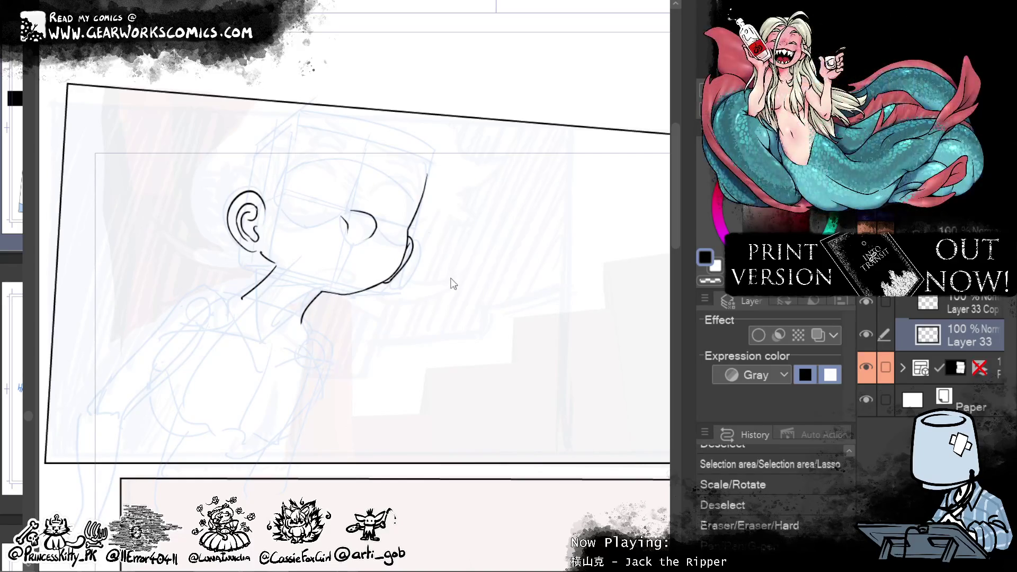
mouse_move(449, 278)
left_mouse_down()
mouse_move(578, 497)
mouse_move(525, 456)
left_mouse_up()
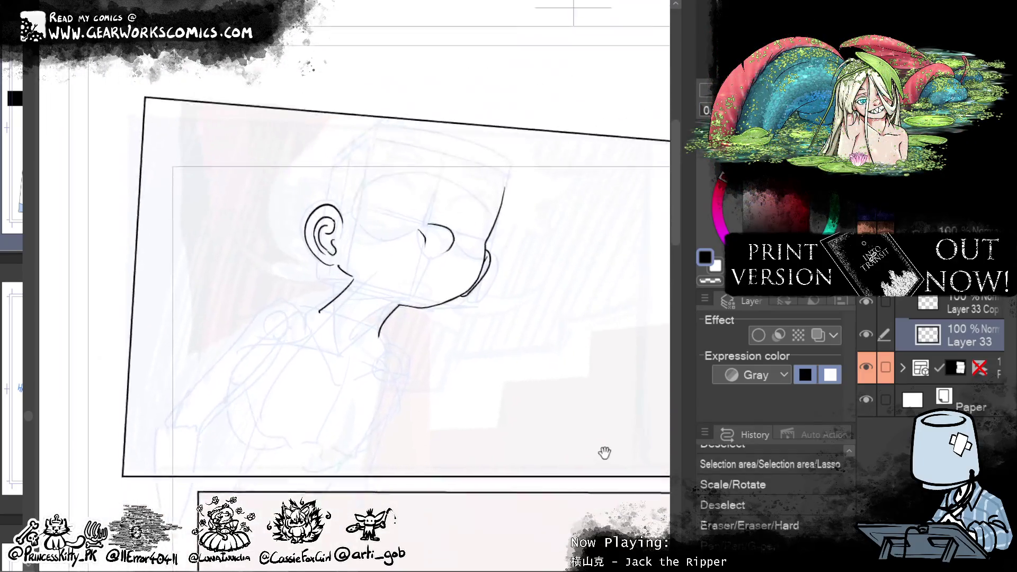
Step: Ink short neck strokes running down from the chin
left_click_drag(303, 335, 310, 400)
key("ctrl+z")
key("ctrl+z")
mouse_move(300, 365)
left_mouse_down()
mouse_move(309, 397)
mouse_move(320, 391)
left_mouse_up()
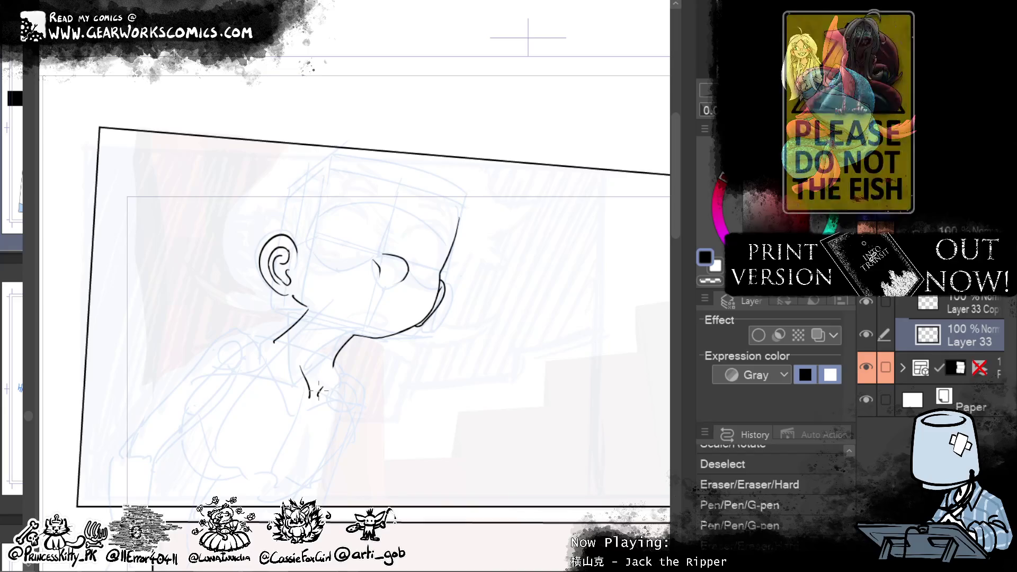
left_click(299, 331)
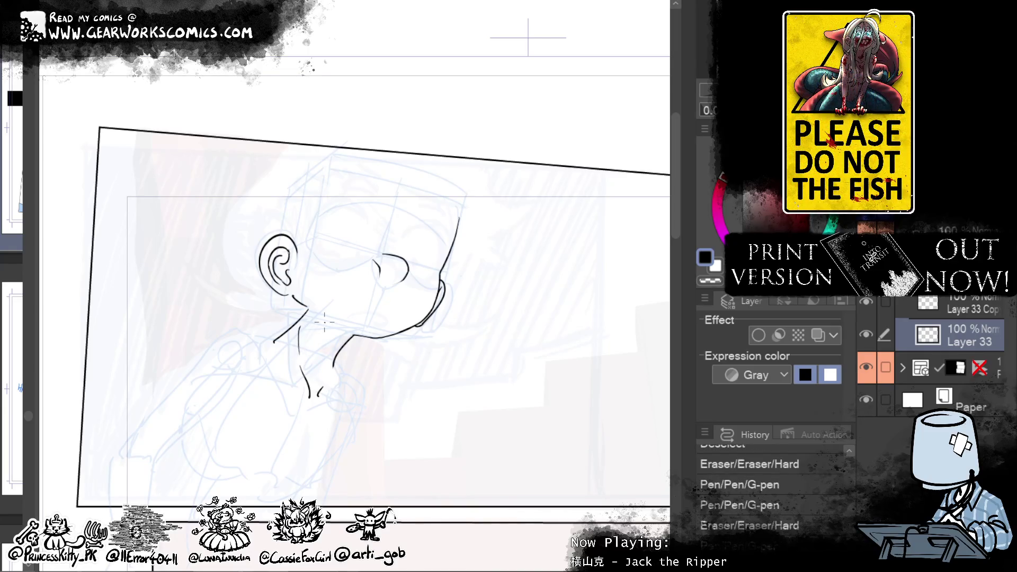
mouse_move(323, 433)
left_mouse_down()
mouse_move(535, 271)
mouse_move(444, 254)
mouse_move(546, 272)
mouse_move(621, 225)
mouse_move(626, 176)
left_mouse_up()
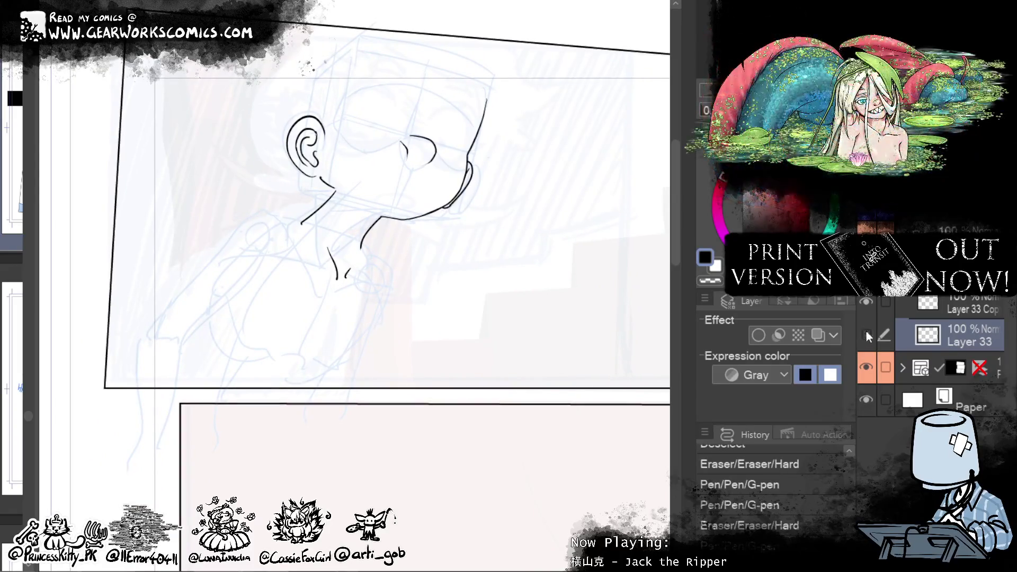
mouse_move(635, 396)
left_mouse_down()
mouse_move(570, 427)
mouse_move(608, 445)
left_mouse_up()
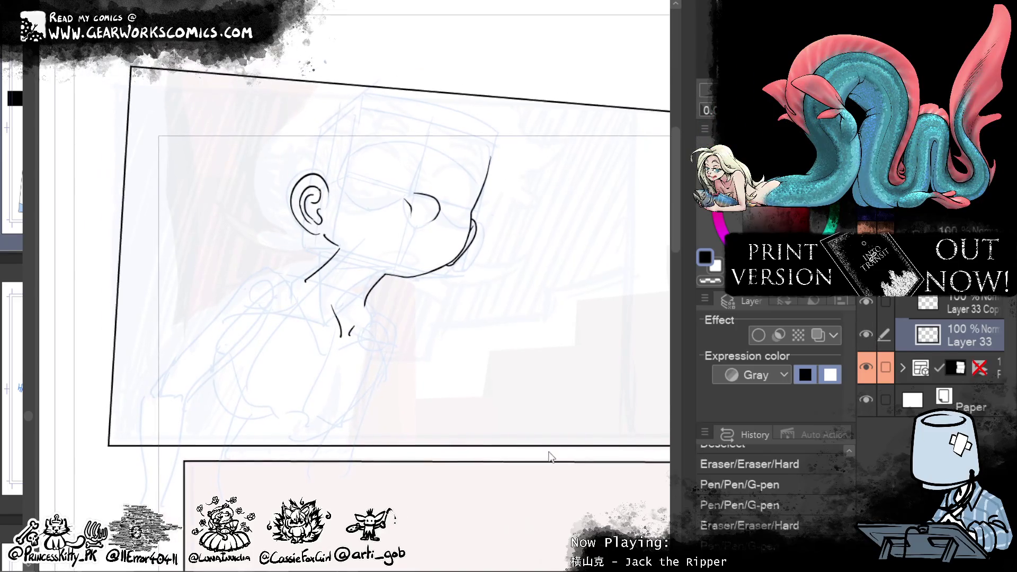
left_click_drag(548, 451, 562, 477)
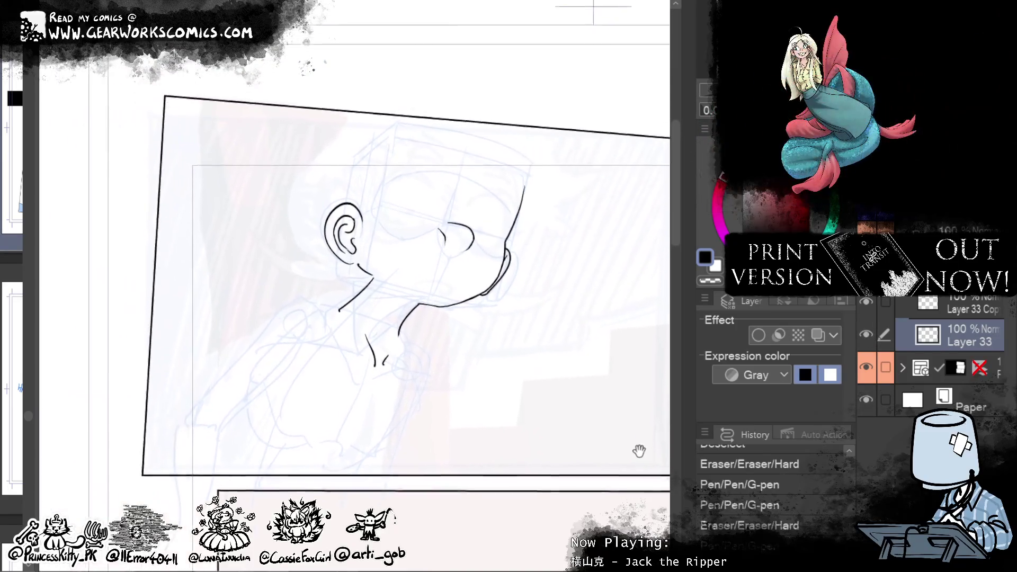
Step: On Layer 33 Copy, ink the eye outline and a small open mouth
left_click(900, 305)
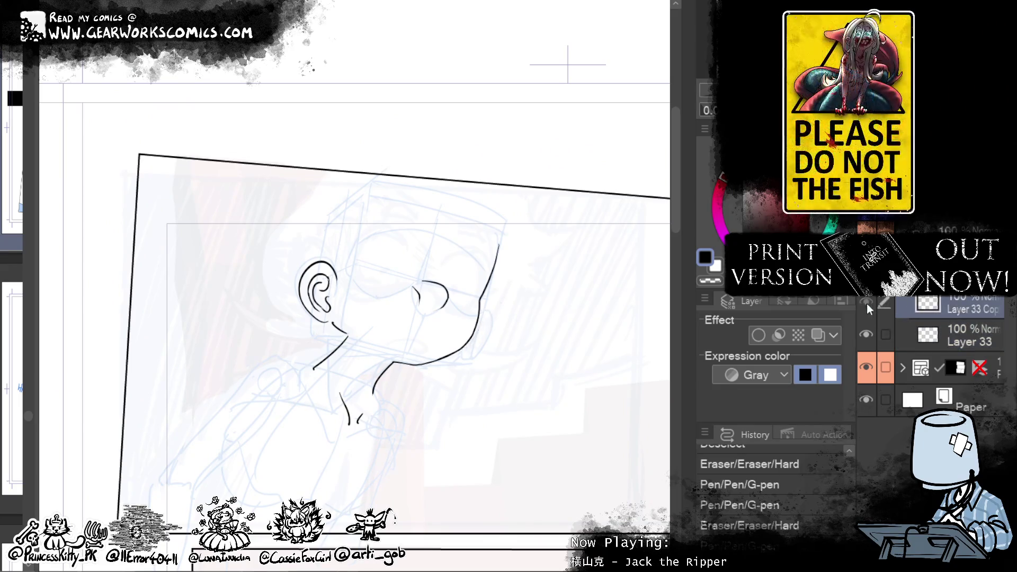
left_click_drag(413, 287, 420, 303)
left_click_drag(423, 281, 437, 311)
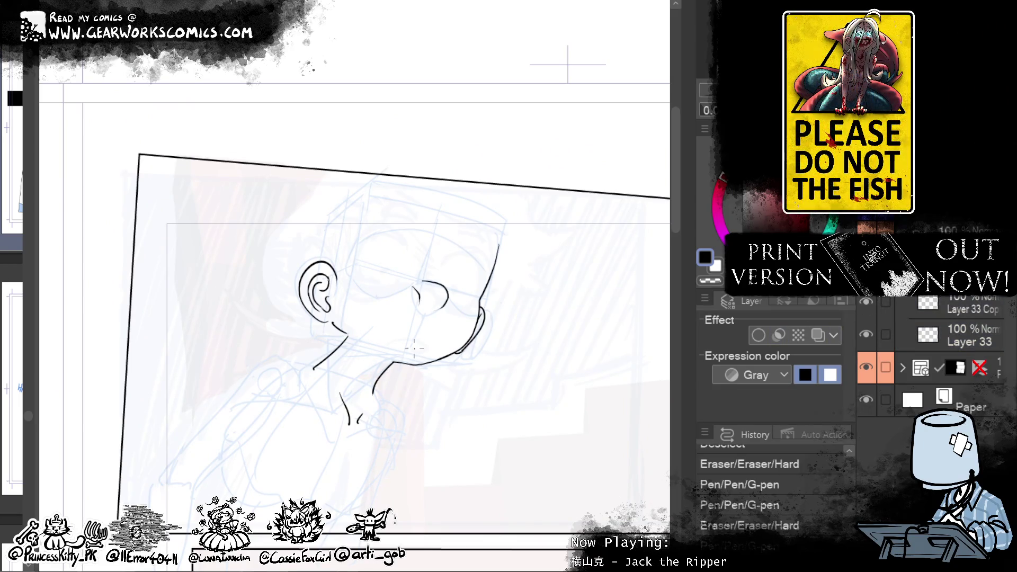
left_click_drag(389, 347, 423, 345)
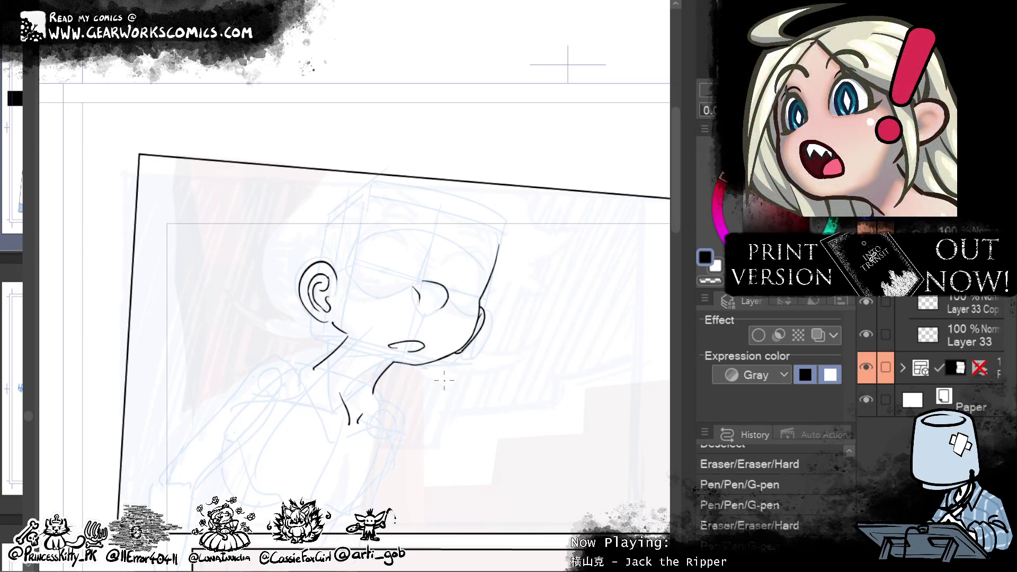
scroll(556, 347, "down", 3)
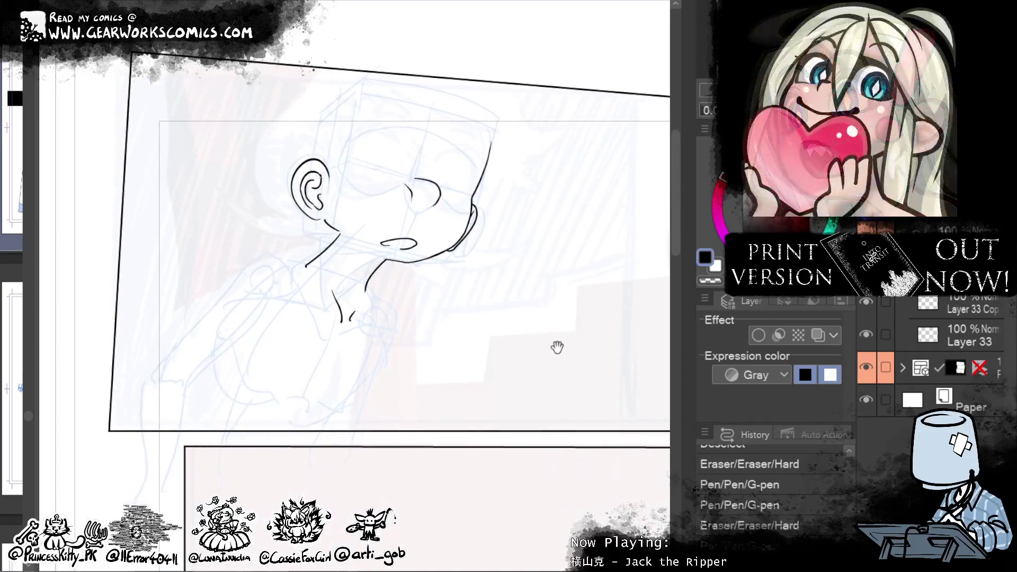
left_click_drag(579, 422, 605, 344)
scroll(605, 344, "up", 5)
scroll(547, 325, "down", 3)
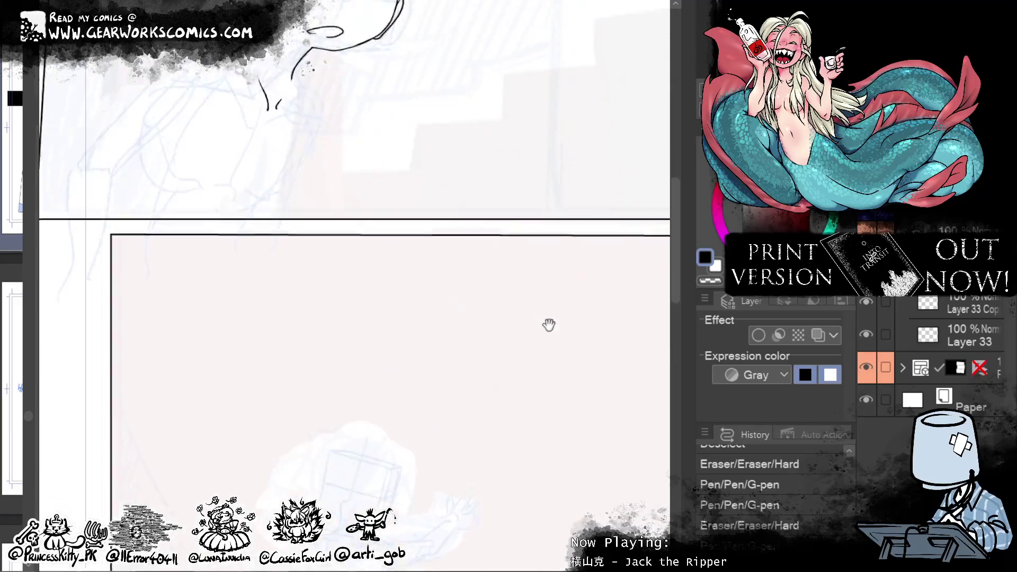
Step: Make Layer 33 active and zoom in on the blue sketch of the chibi on the ledge
left_click_drag(547, 325, 517, 125)
left_click(961, 303)
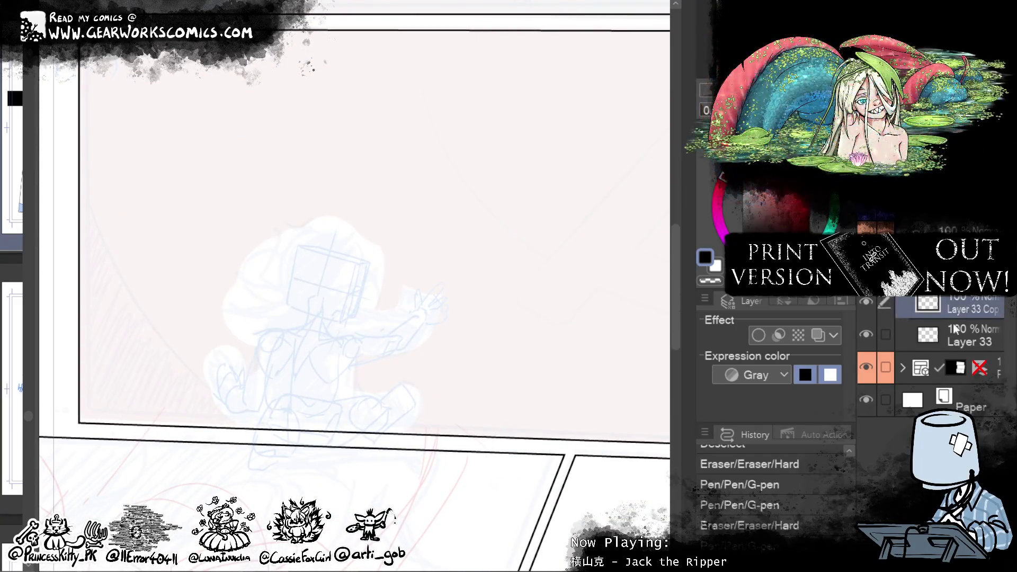
left_click(917, 326)
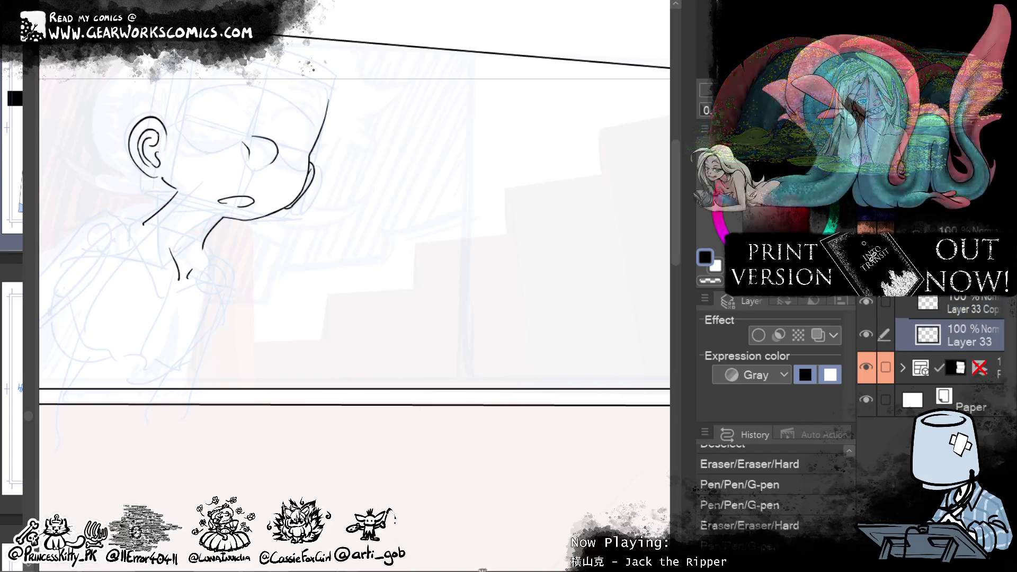
left_click_drag(533, 447, 605, 116)
left_click_drag(506, 425, 596, 322)
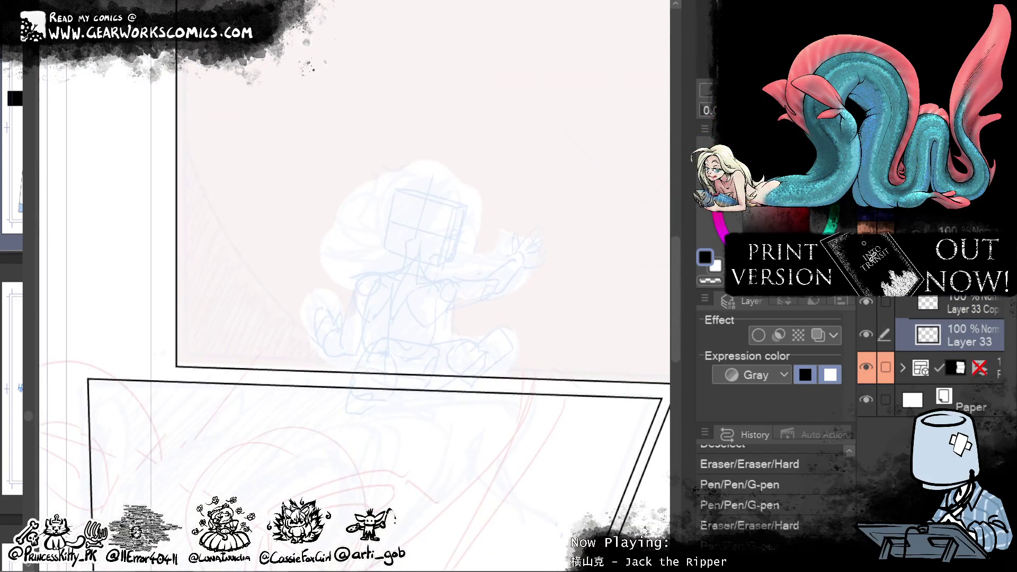
scroll(350, 297, "up", 1)
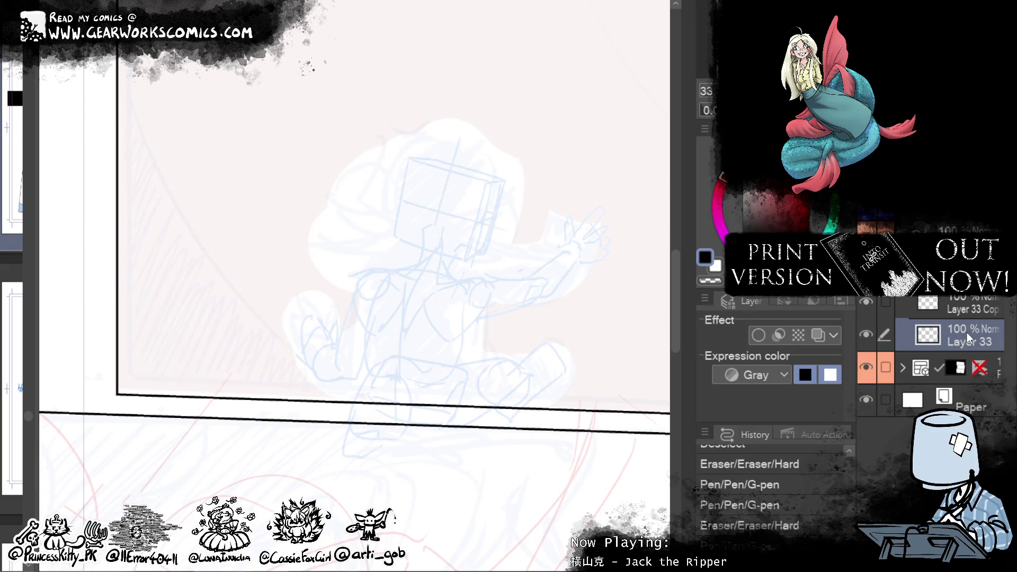
Step: Ink the chibi's ear, undoing the extra strokes beneath it
mouse_move(465, 495)
left_mouse_down()
mouse_move(480, 445)
mouse_move(557, 433)
left_mouse_up()
mouse_move(478, 240)
left_mouse_down()
mouse_move(488, 221)
mouse_move(478, 257)
left_mouse_up()
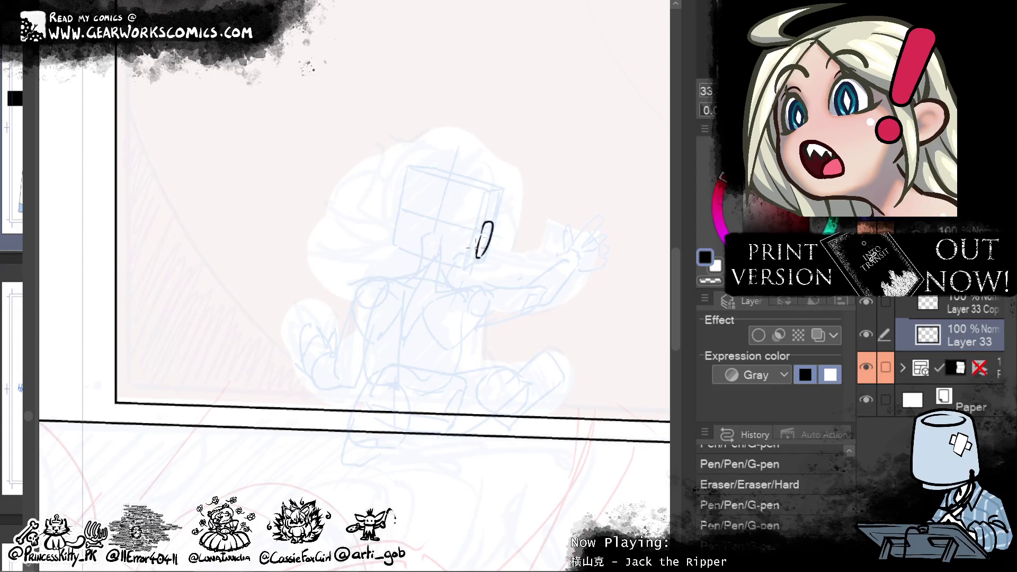
left_click_drag(470, 247, 478, 235)
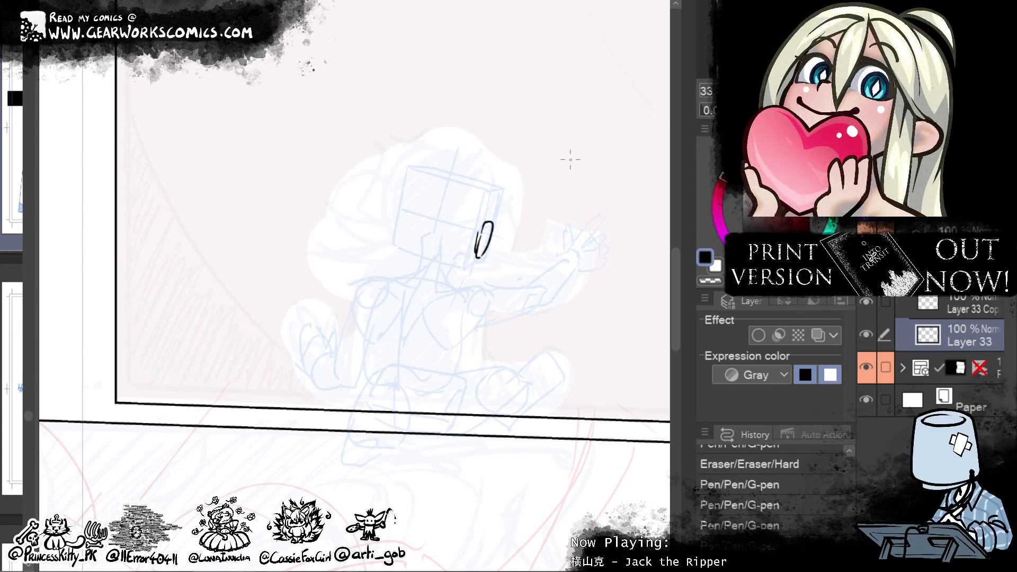
key("ctrl+z")
left_click_drag(477, 260, 454, 268)
key("ctrl+z")
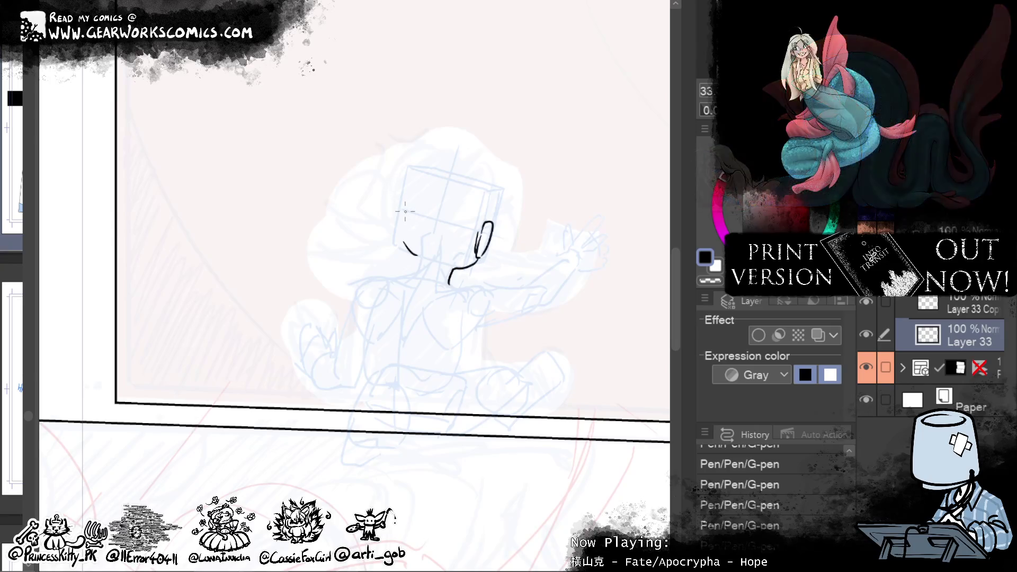
Step: Ink the curve of the back of the head and extend it into the neck
left_click_drag(406, 242, 440, 175)
key("ctrl+z")
left_click_drag(398, 234, 431, 167)
key("ctrl+z")
left_click_drag(399, 228, 430, 171)
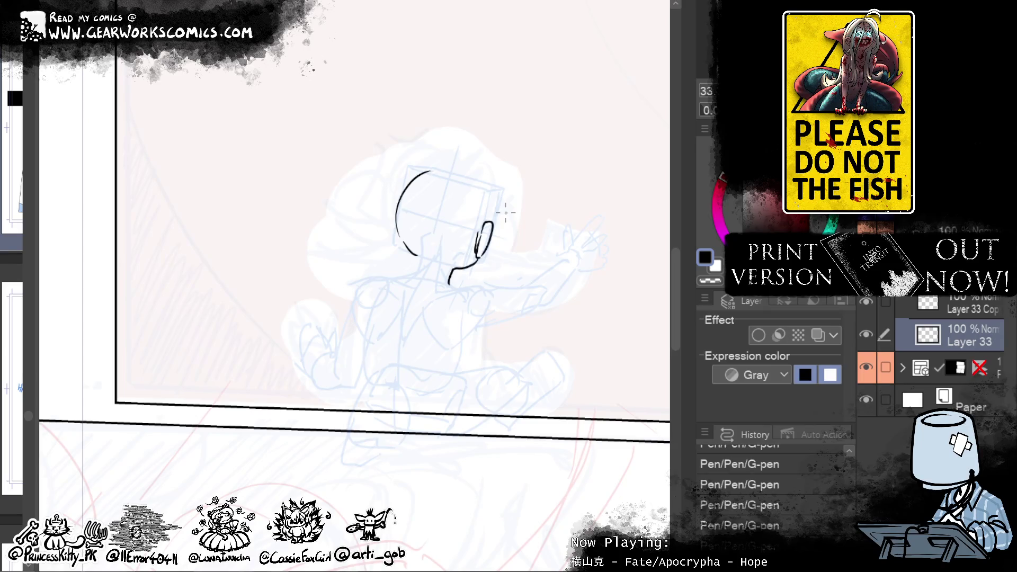
left_click_drag(416, 255, 413, 274)
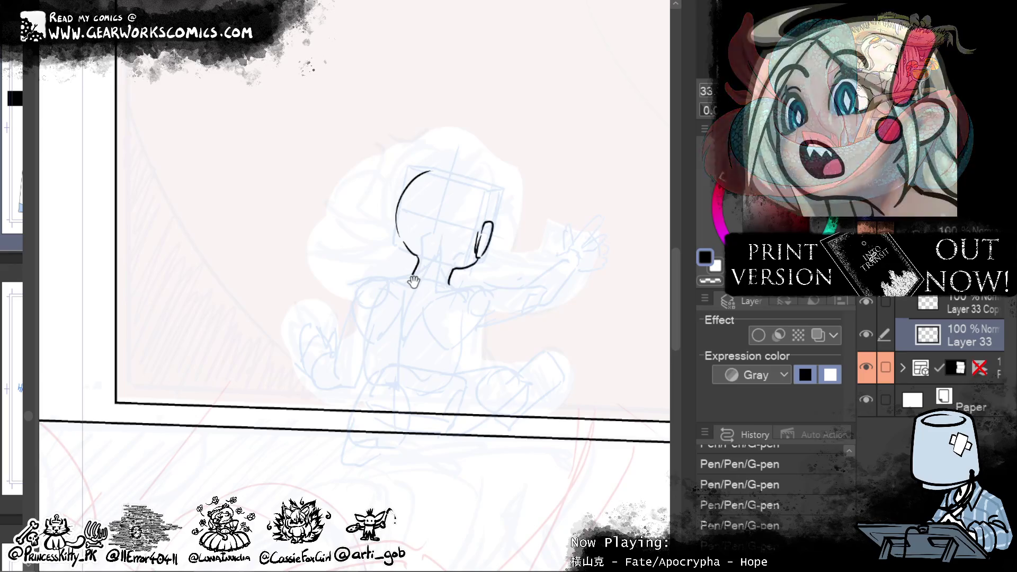
Step: Bring the raised hand into view and ink a first diagonal line along it
left_click_drag(414, 282, 420, 221)
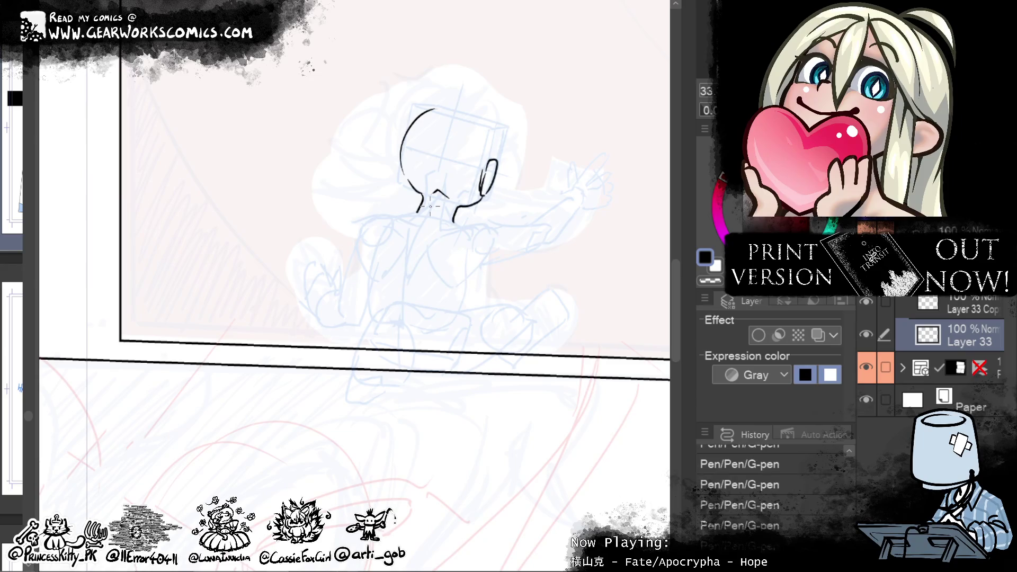
mouse_move(545, 378)
left_mouse_down()
mouse_move(442, 418)
mouse_move(504, 421)
left_mouse_up()
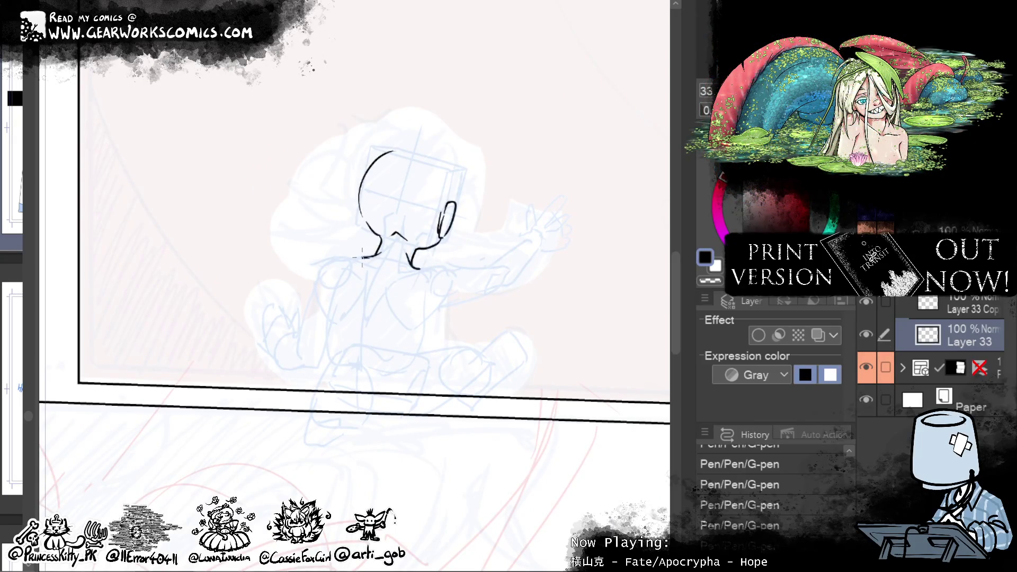
left_click_drag(601, 375, 437, 429)
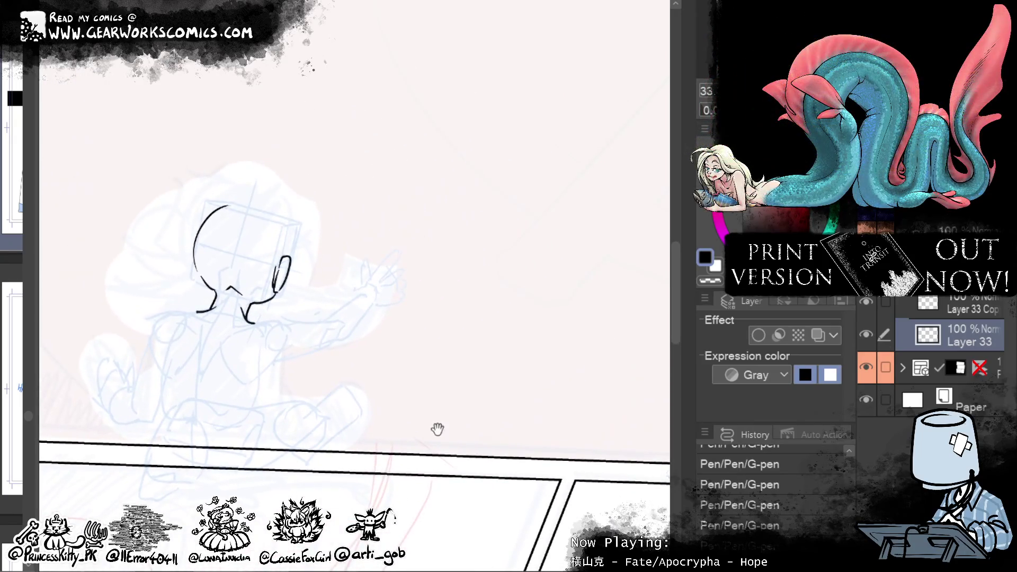
left_click_drag(348, 303, 362, 290)
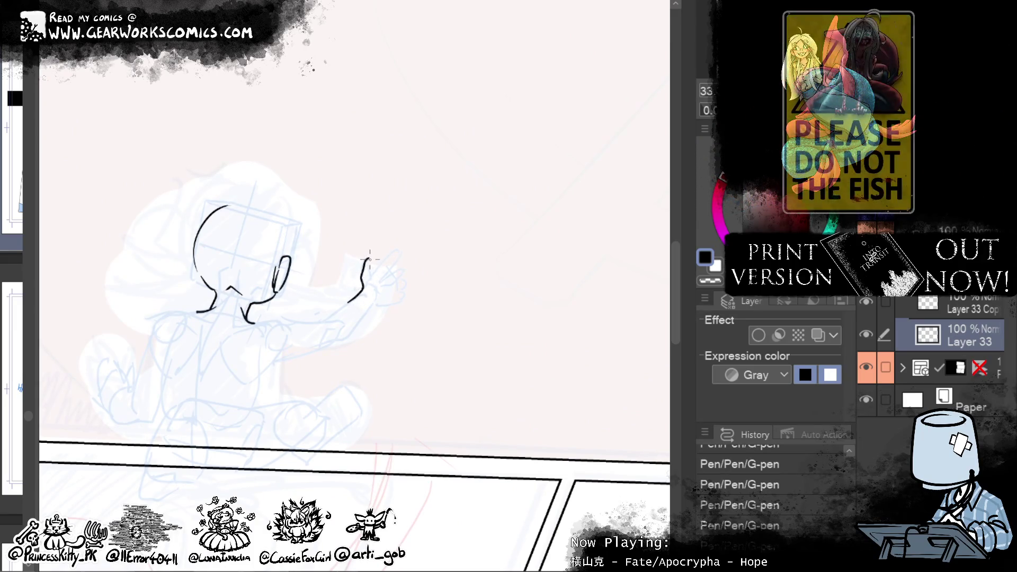
Step: Ink the raised hand's edges, fingers, a fingertip and the bottom of the palm
left_click_drag(368, 258, 371, 273)
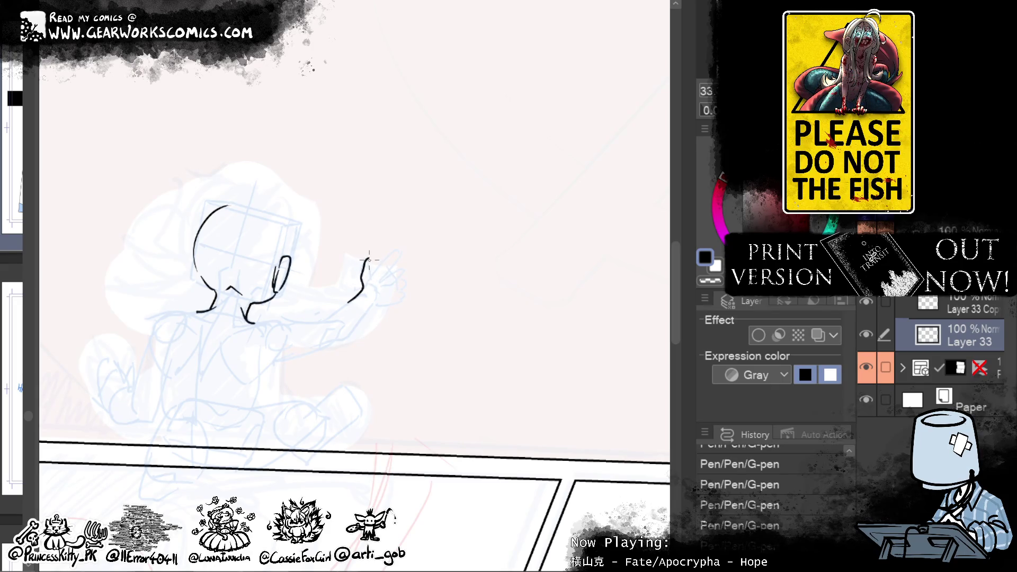
mouse_move(369, 259)
left_mouse_down()
mouse_move(374, 274)
mouse_move(391, 270)
left_mouse_up()
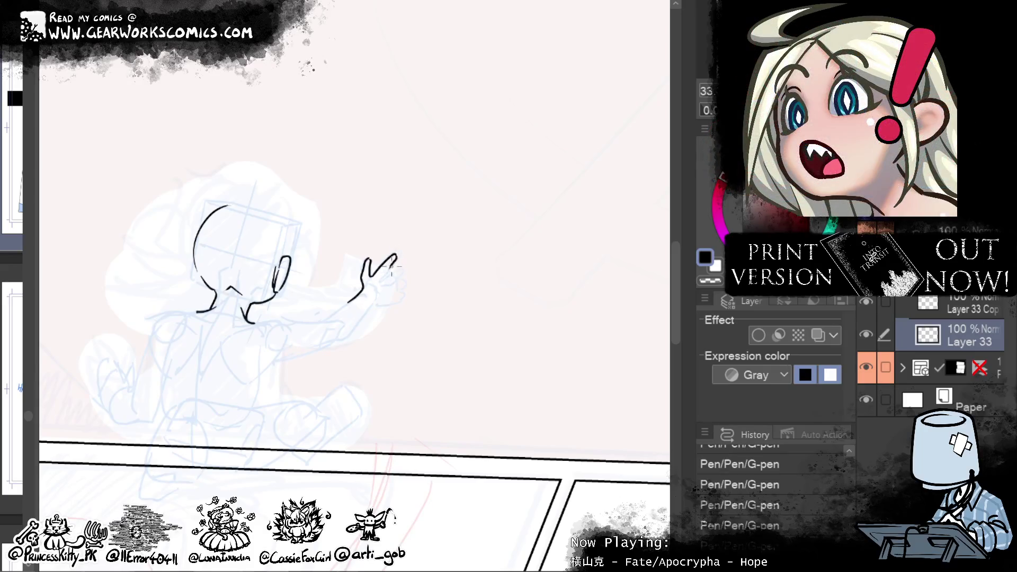
left_click_drag(382, 266, 394, 277)
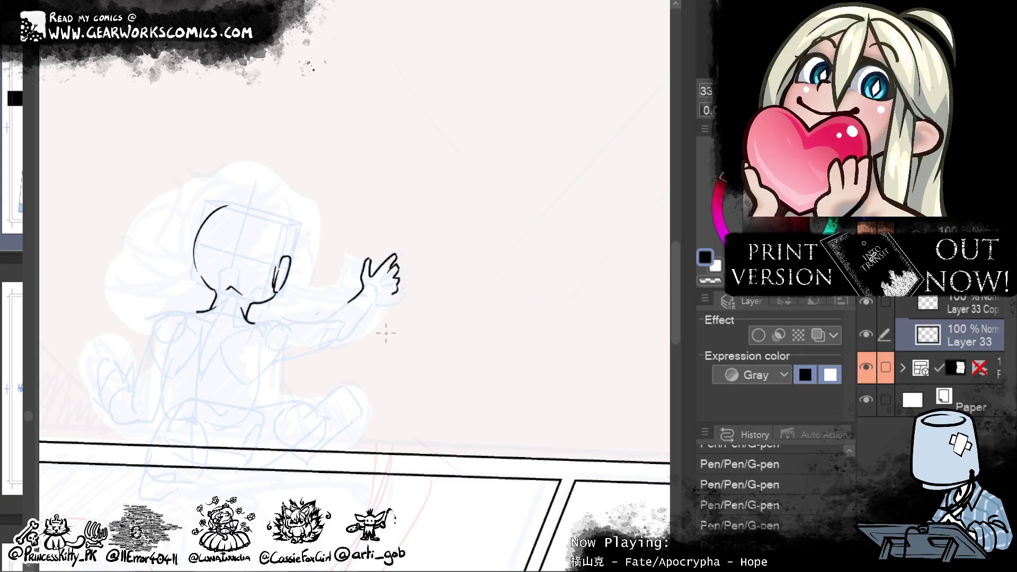
left_click_drag(395, 257, 392, 263)
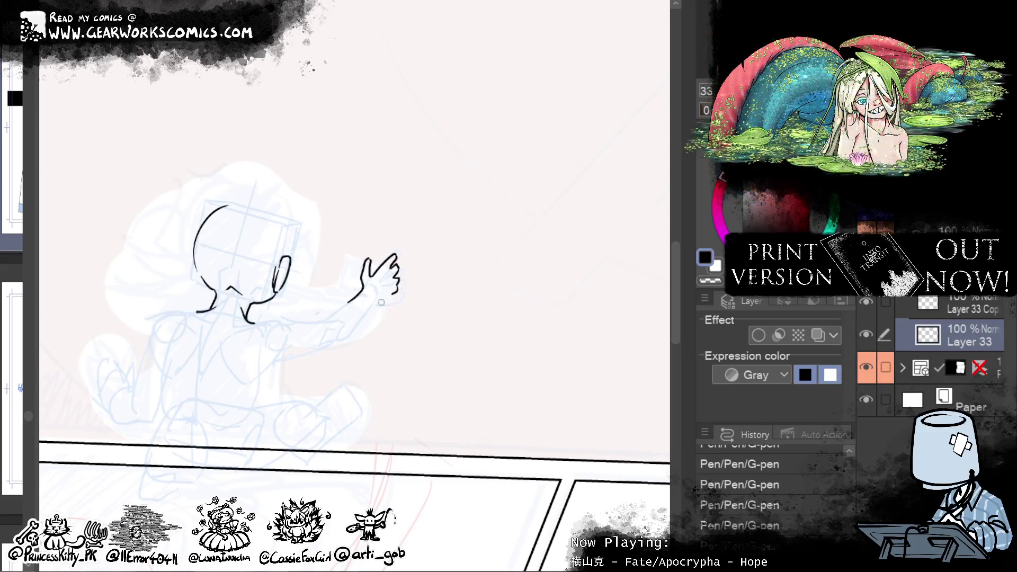
left_click_drag(398, 287, 372, 305)
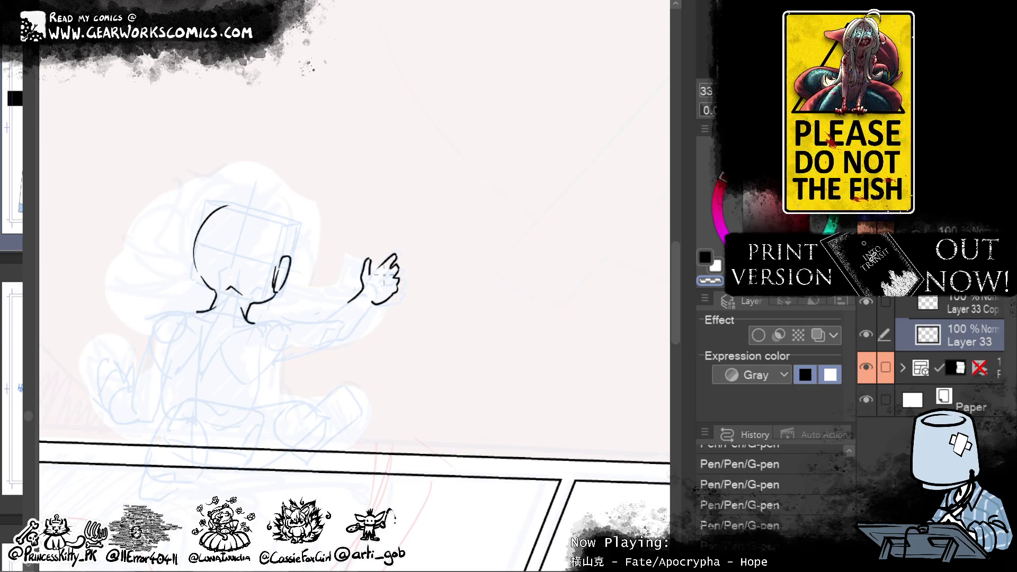
Step: Switch back to black and refine the hand lines, fingertips and thumb
left_click(705, 258)
left_click_drag(385, 262, 375, 273)
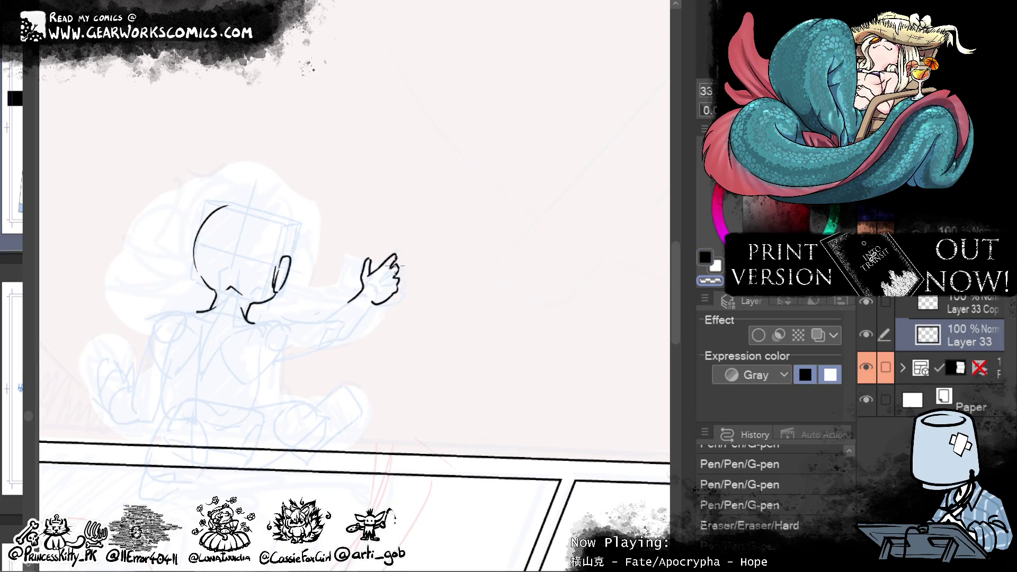
left_click_drag(401, 266, 404, 261)
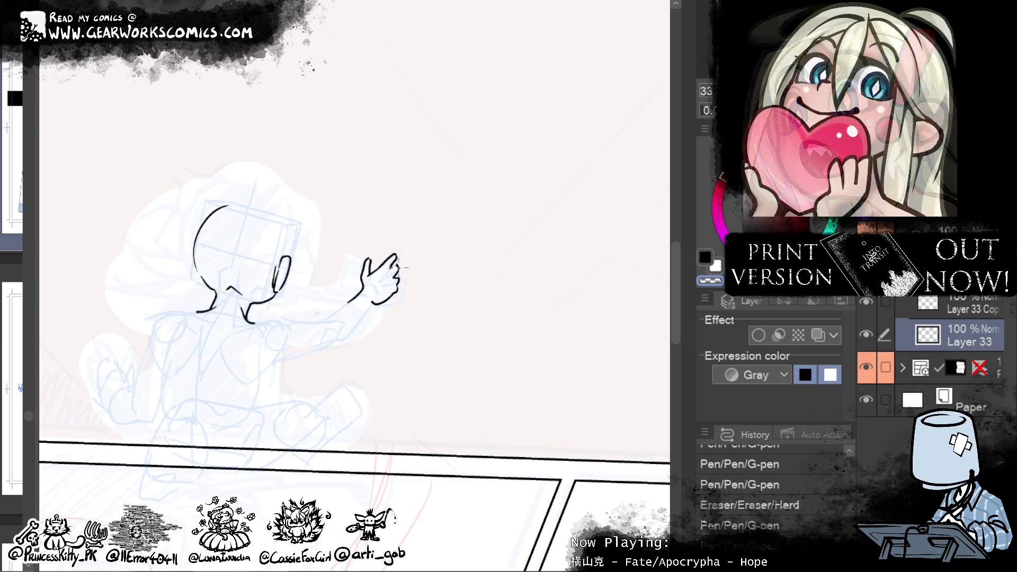
left_click_drag(397, 267, 405, 268)
left_click_drag(398, 263, 398, 276)
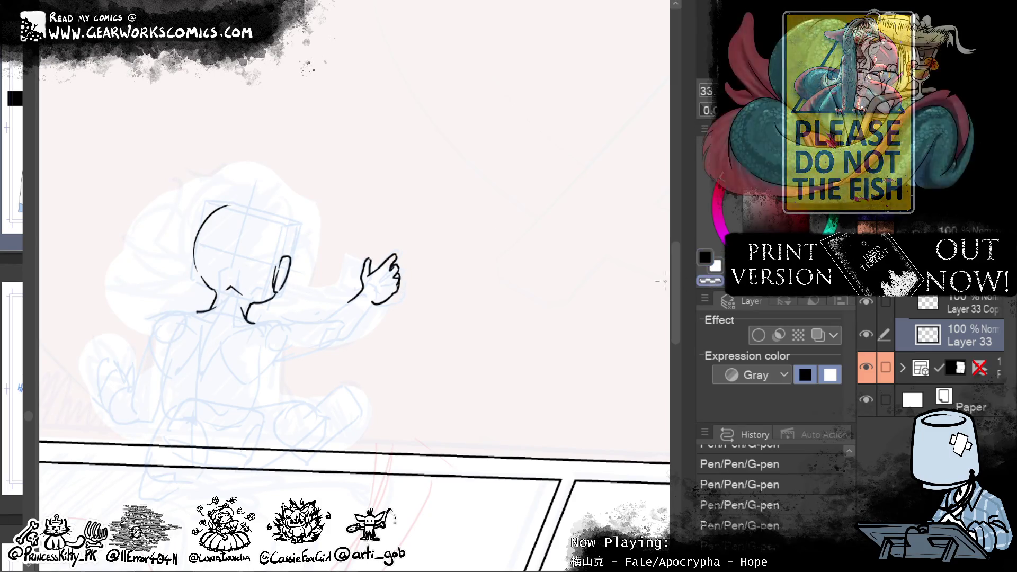
left_click_drag(393, 283, 400, 293)
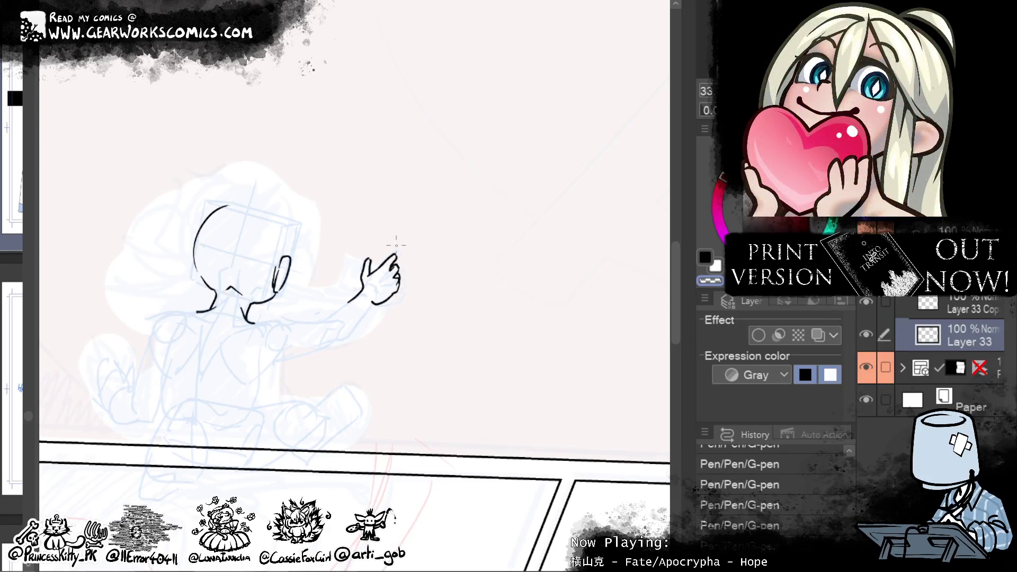
left_click_drag(559, 219, 445, 159)
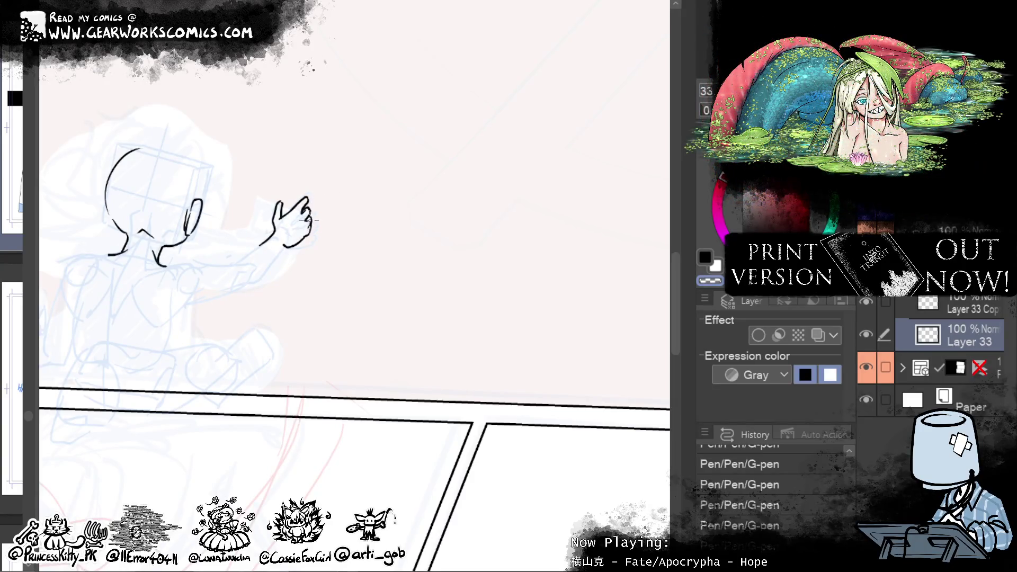
mouse_move(498, 371)
left_mouse_down()
mouse_move(623, 426)
mouse_move(612, 404)
left_mouse_up()
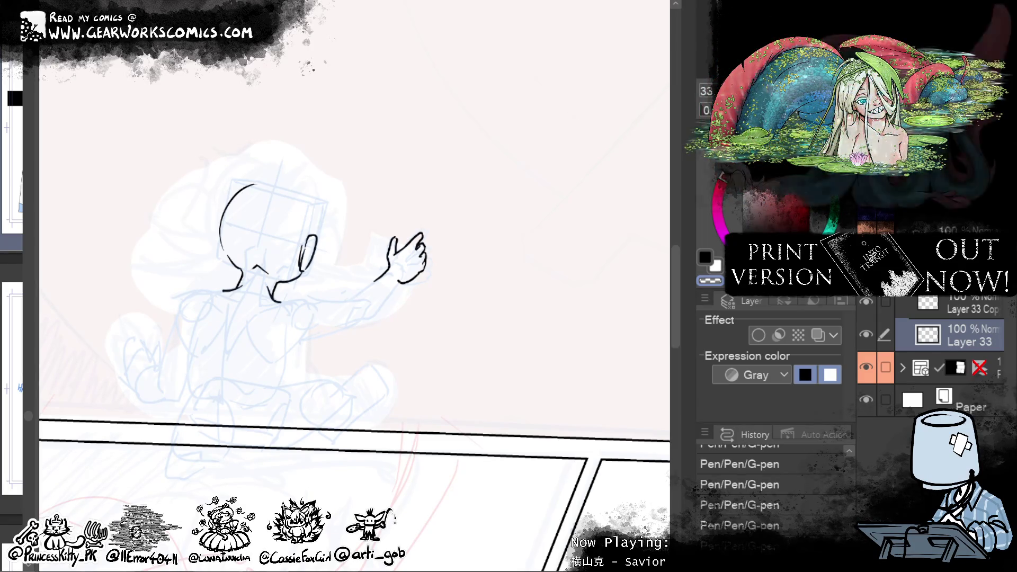
left_click_drag(528, 387, 588, 398)
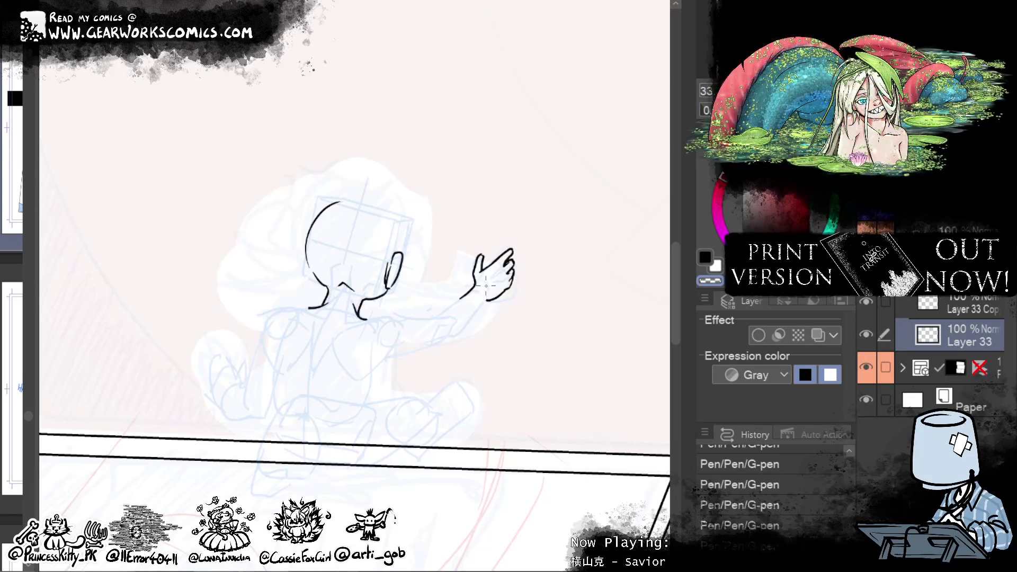
Step: Ink the arm down from the raised hand and clean up stray wrist lines
left_click_drag(488, 281, 460, 332)
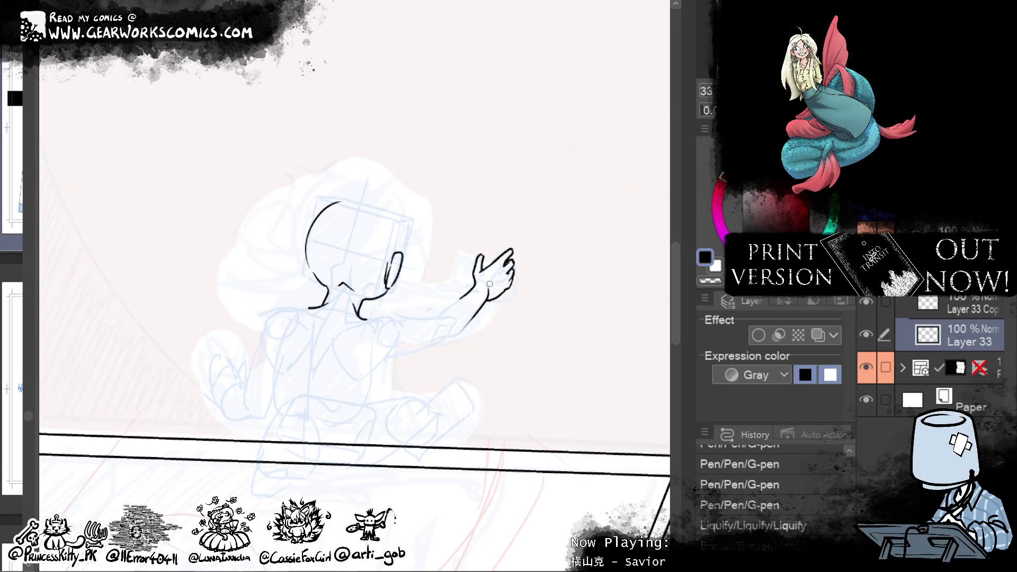
left_click_drag(489, 284, 490, 302)
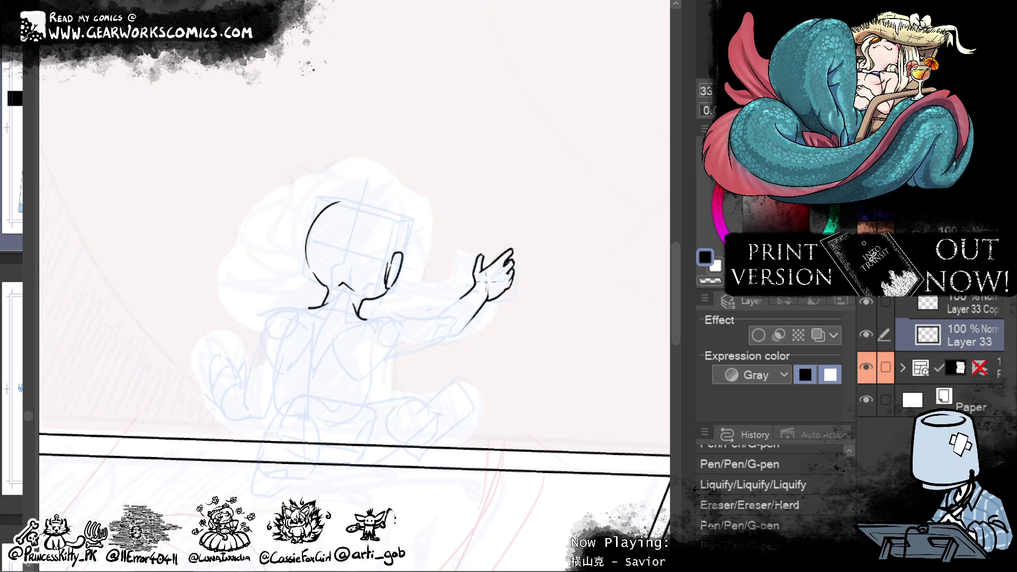
left_click_drag(490, 297, 484, 285)
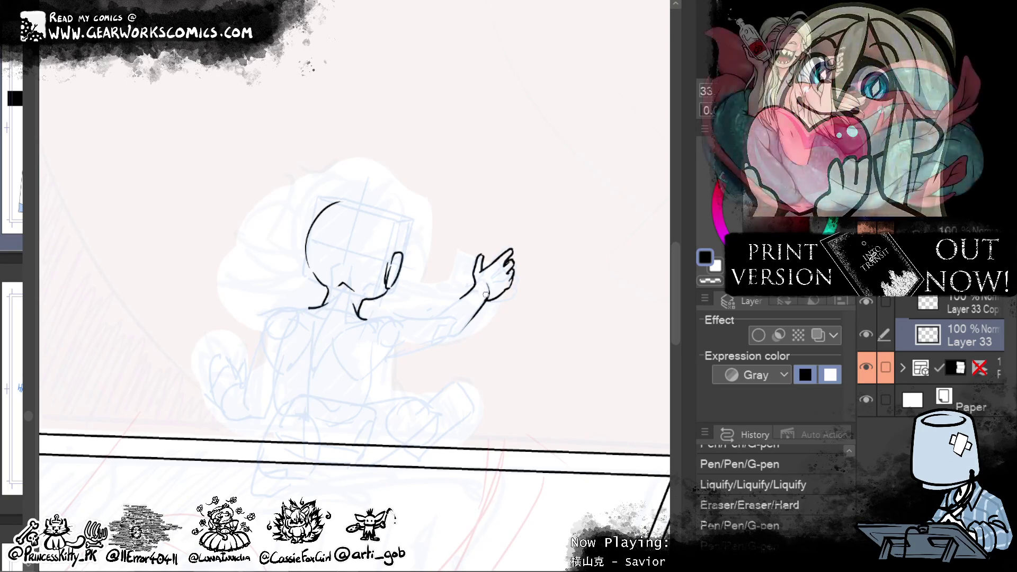
left_click_drag(487, 292, 482, 300)
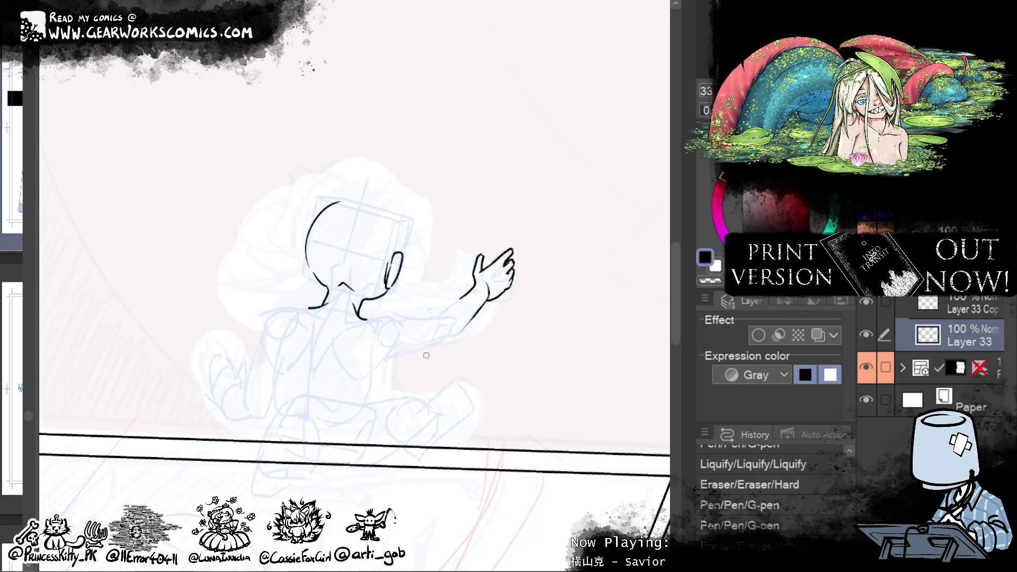
left_click_drag(480, 299, 486, 292)
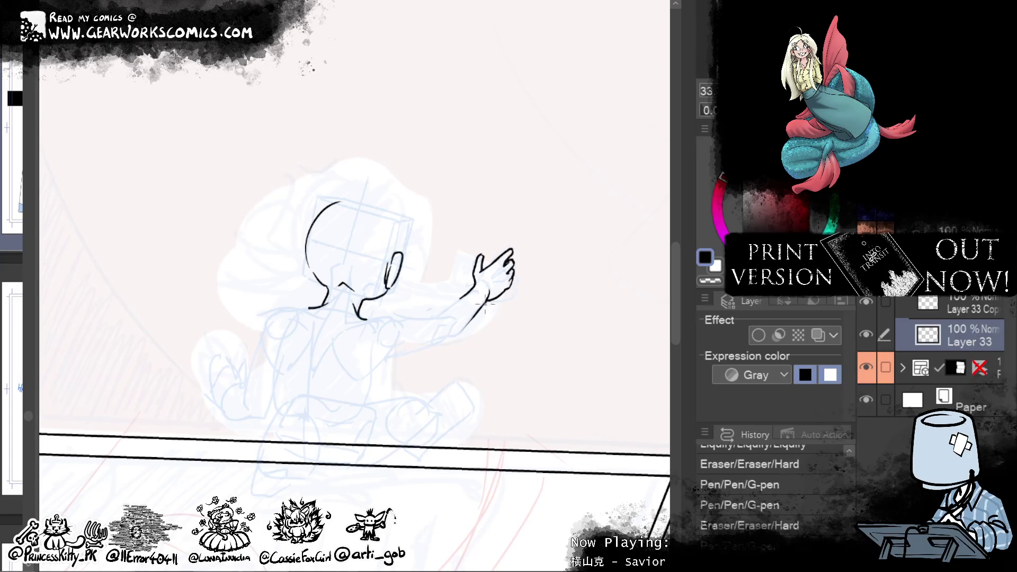
mouse_move(492, 290)
left_mouse_down()
mouse_move(472, 319)
mouse_move(493, 300)
left_mouse_up()
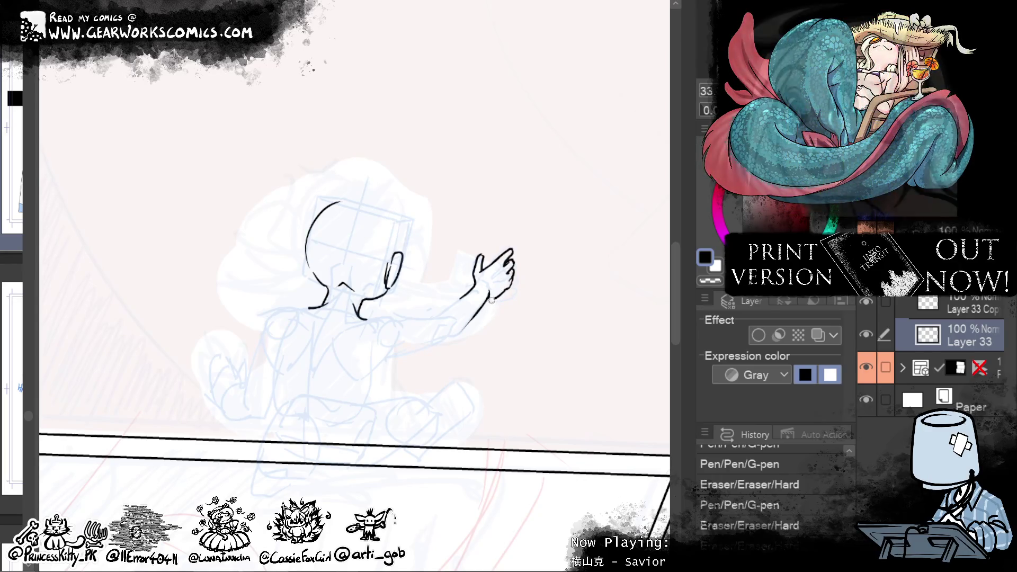
left_click(511, 295)
left_click_drag(501, 290, 488, 298)
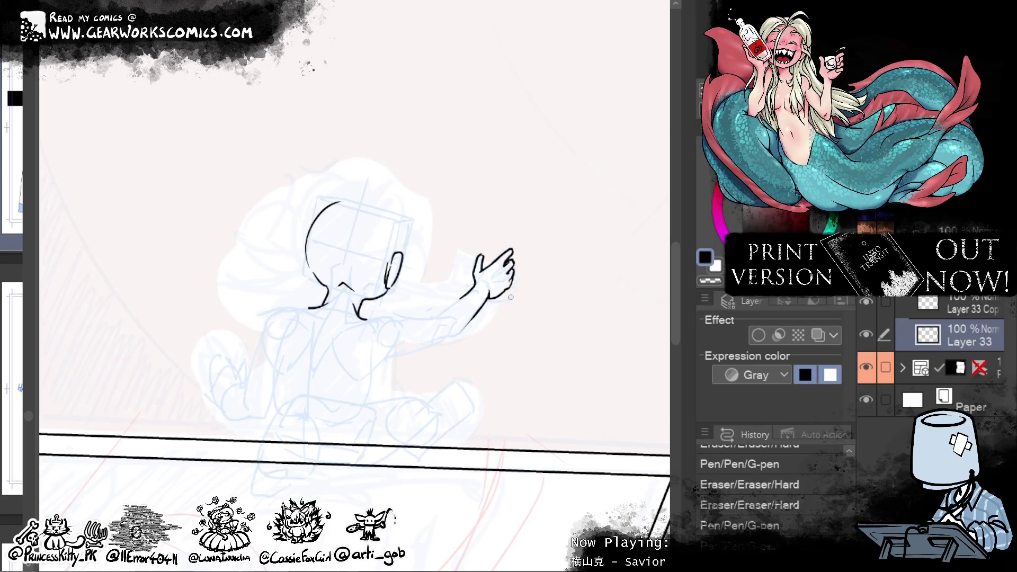
left_click_drag(498, 302, 489, 296)
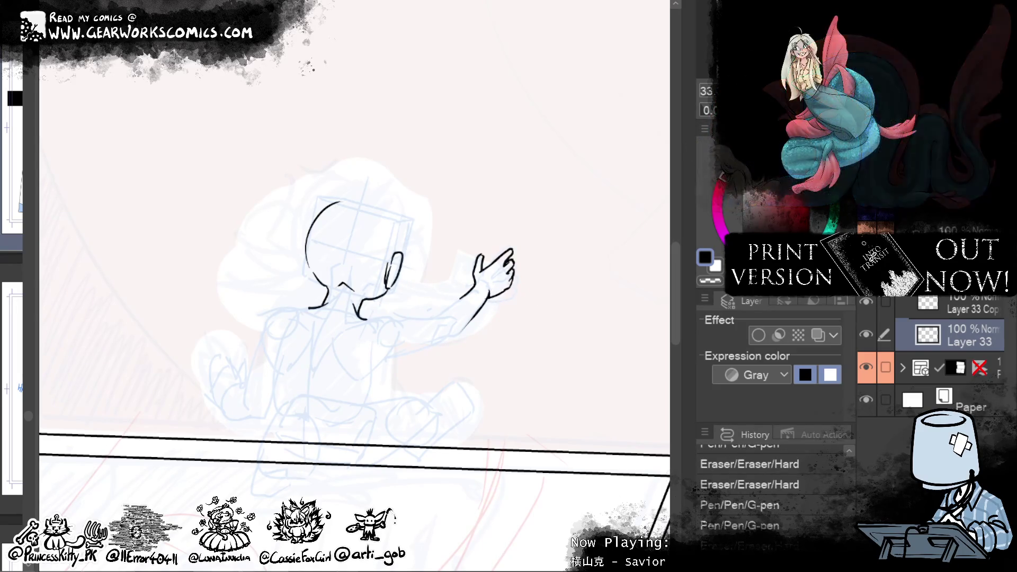
Step: Reset the canvas rotation and sketch ink strokes for the lower hand
key("ctrl+0")
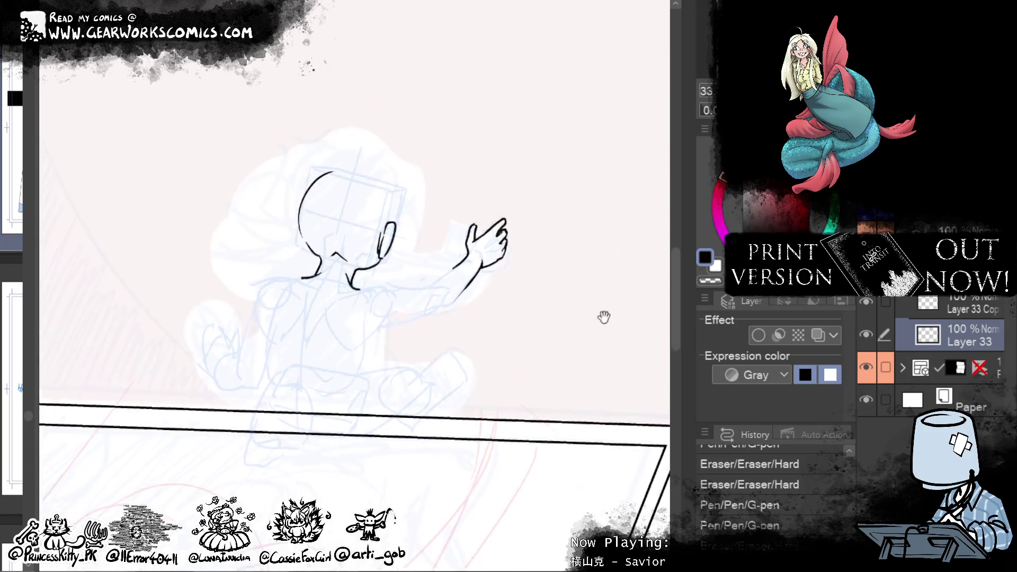
left_click_drag(320, 362, 323, 376)
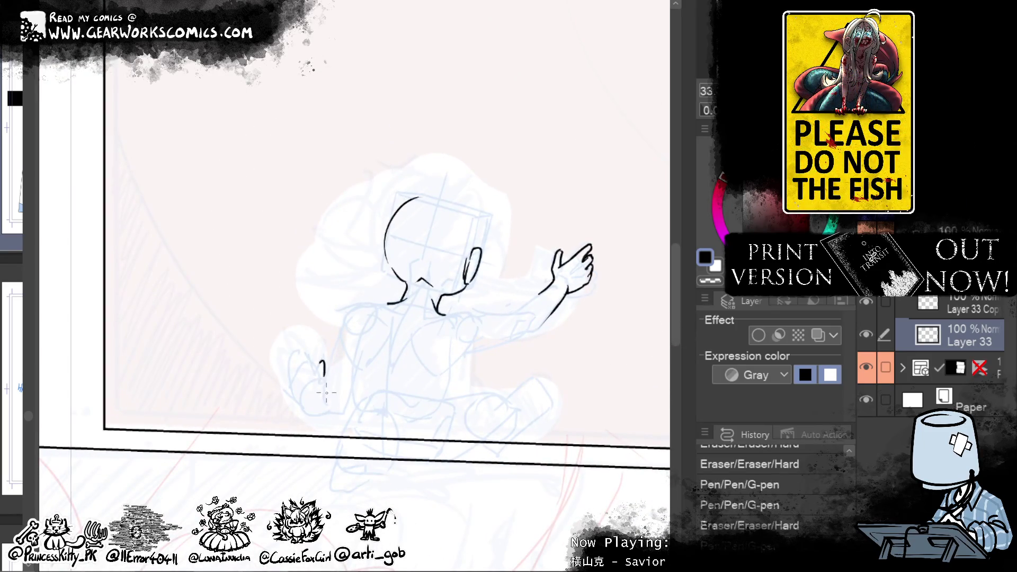
key("ctrl+z")
mouse_move(320, 357)
left_mouse_down()
mouse_move(314, 374)
mouse_move(326, 371)
mouse_move(299, 373)
mouse_move(306, 360)
mouse_move(317, 366)
mouse_move(309, 362)
left_mouse_up()
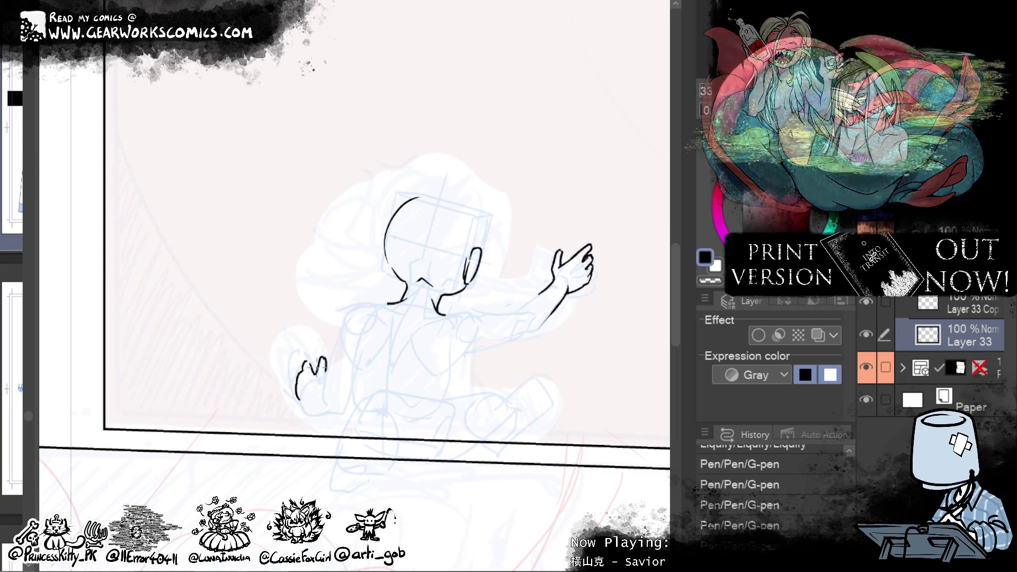
left_click_drag(305, 368, 355, 371)
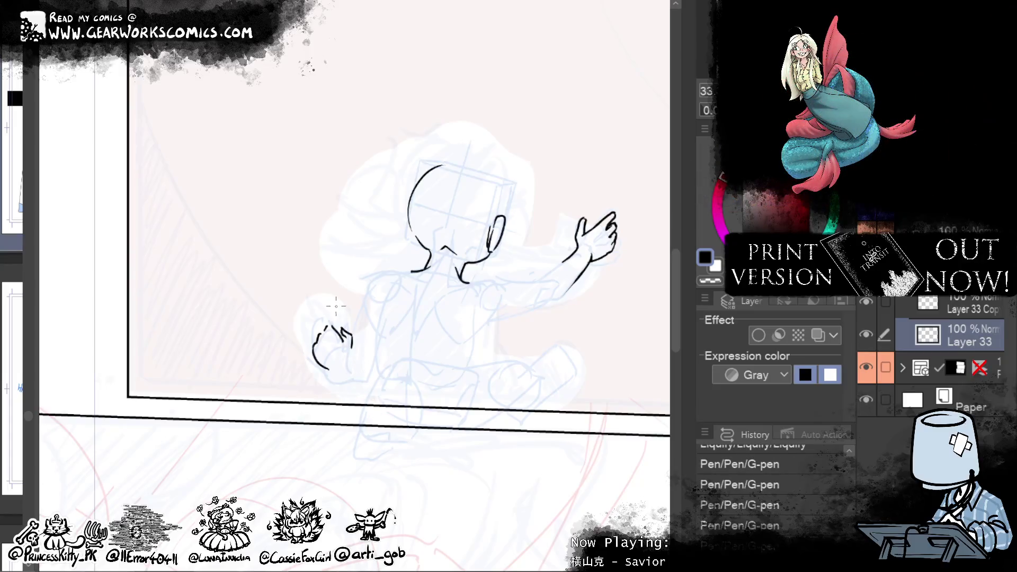
left_click_drag(343, 331, 364, 352)
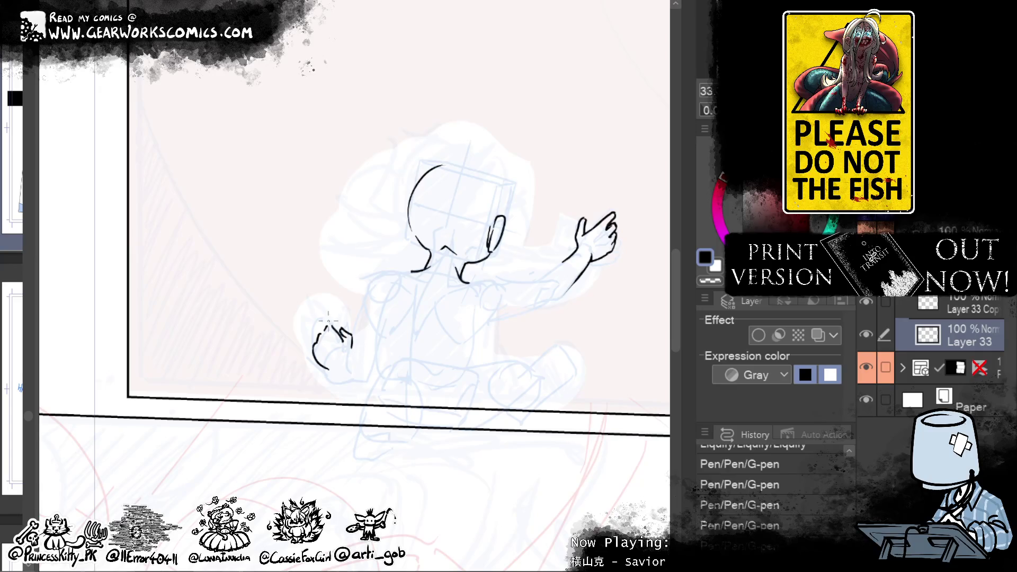
left_click_drag(328, 321, 322, 329)
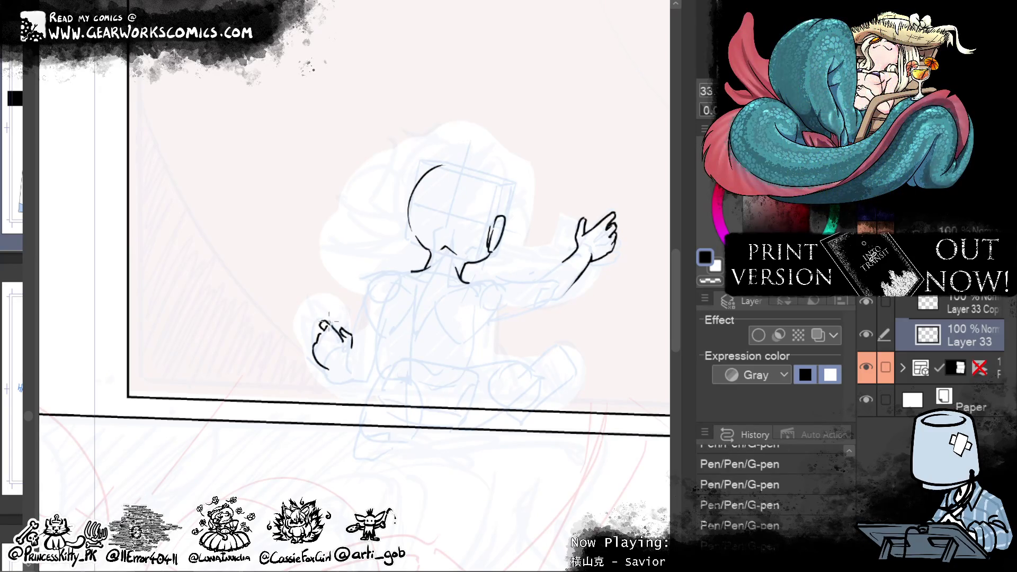
Step: Zoom out and undo the lower-hand ink strokes
left_click_drag(557, 158, 518, 188)
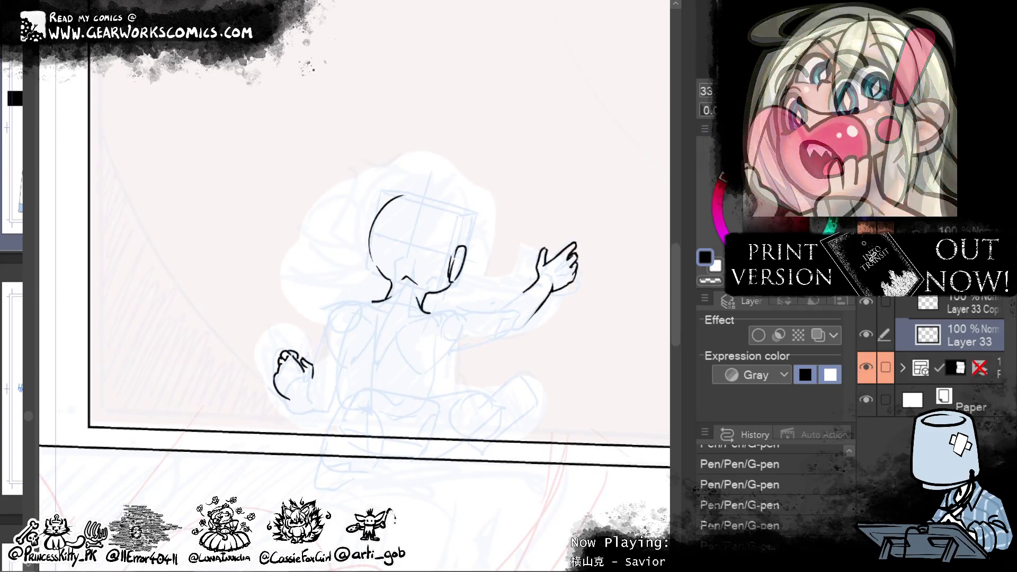
key("ctrl+minus")
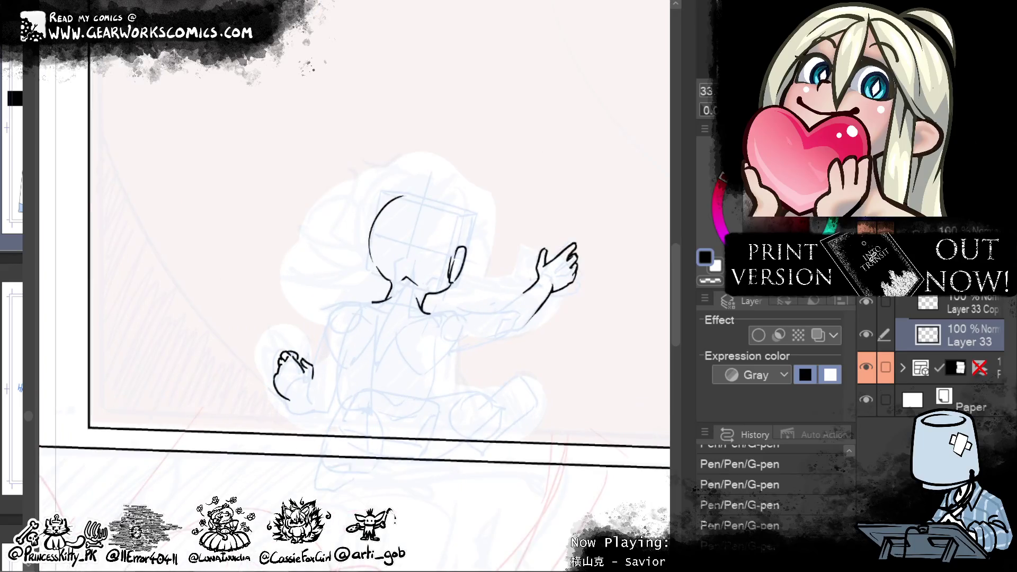
key("ctrl+plus")
key("ctrl+z")
key("ctrl+z")
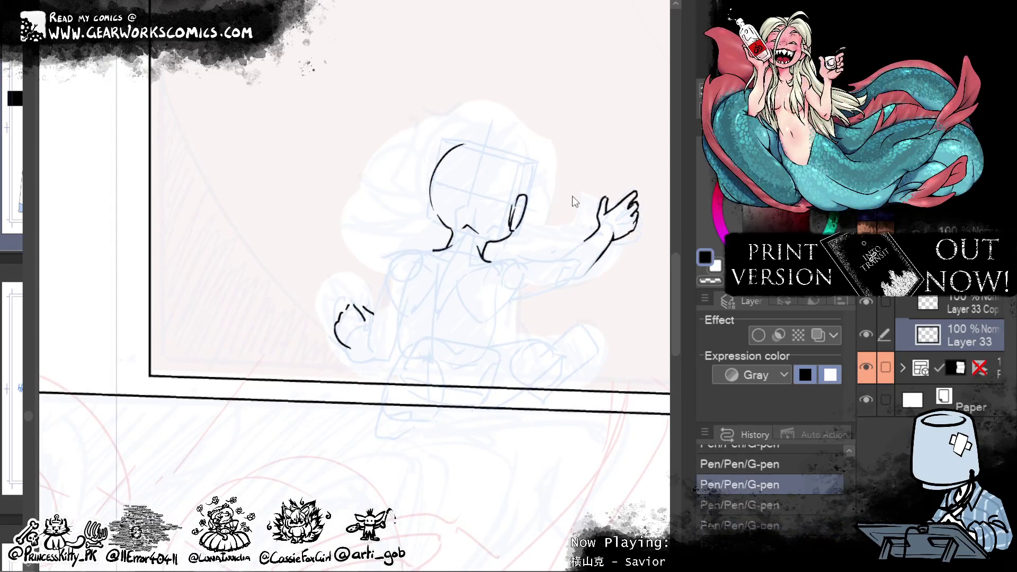
key("ctrl+z")
key("ctrl+z")
key("ctrl+z")
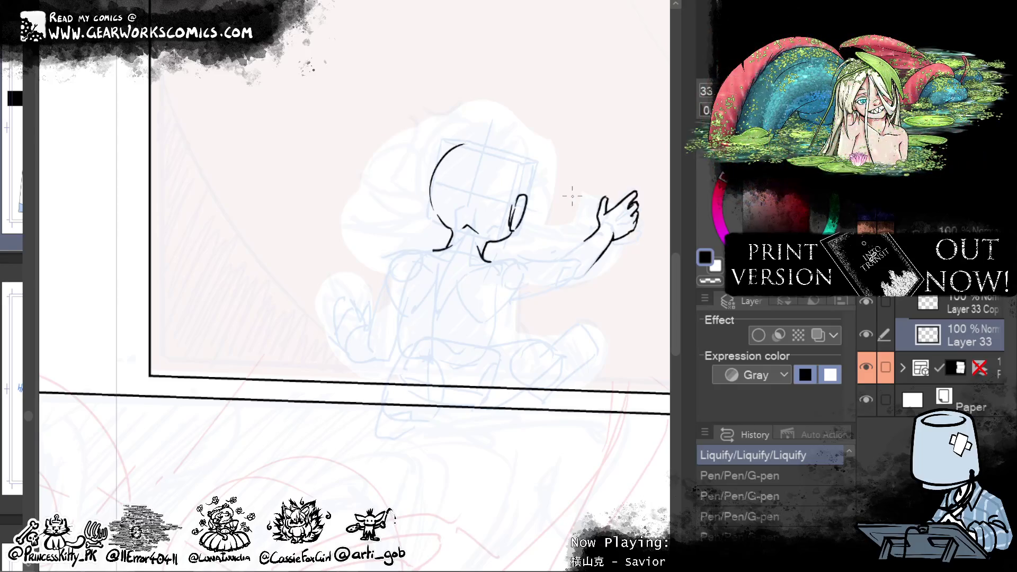
Step: Create Layer 34 under Layer 33, tag it purple, show it in blue, and sketch the lower hand curve
key("ctrl+shift+n")
left_click_drag(980, 377, 969, 369)
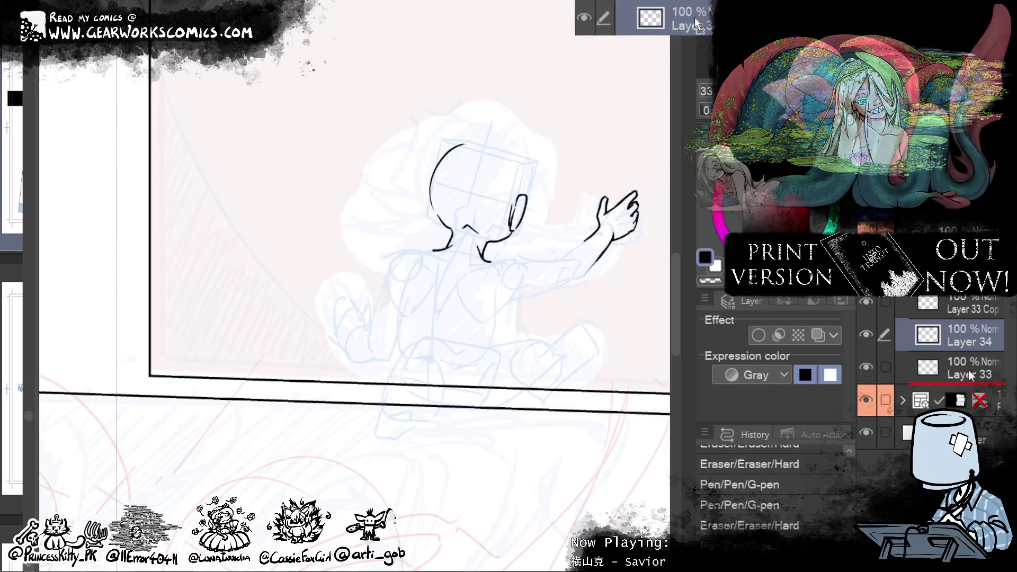
right_click(968, 370)
left_click(731, 437)
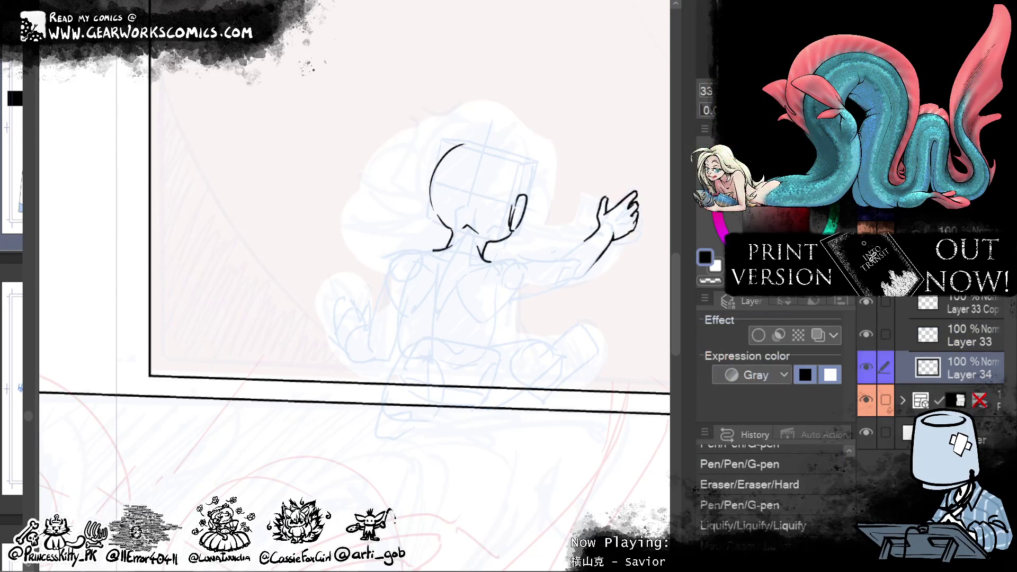
left_click(818, 335)
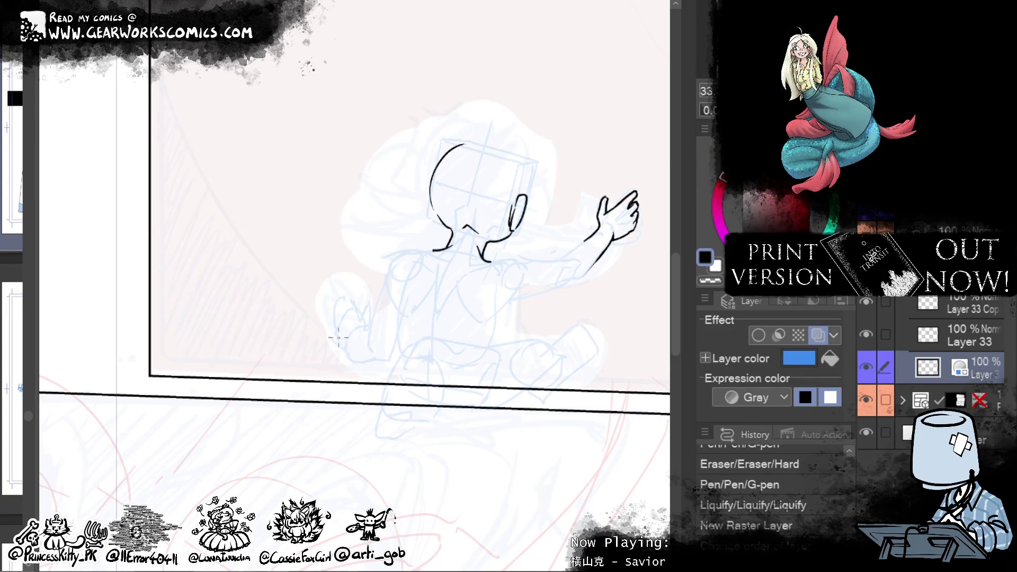
left_click_drag(338, 333, 350, 347)
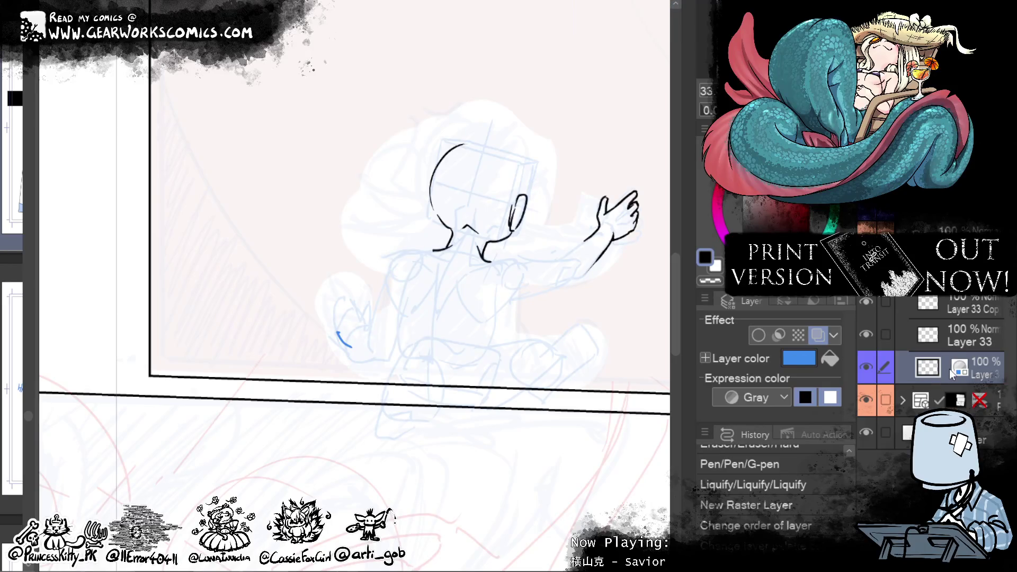
left_click_drag(345, 310, 338, 331)
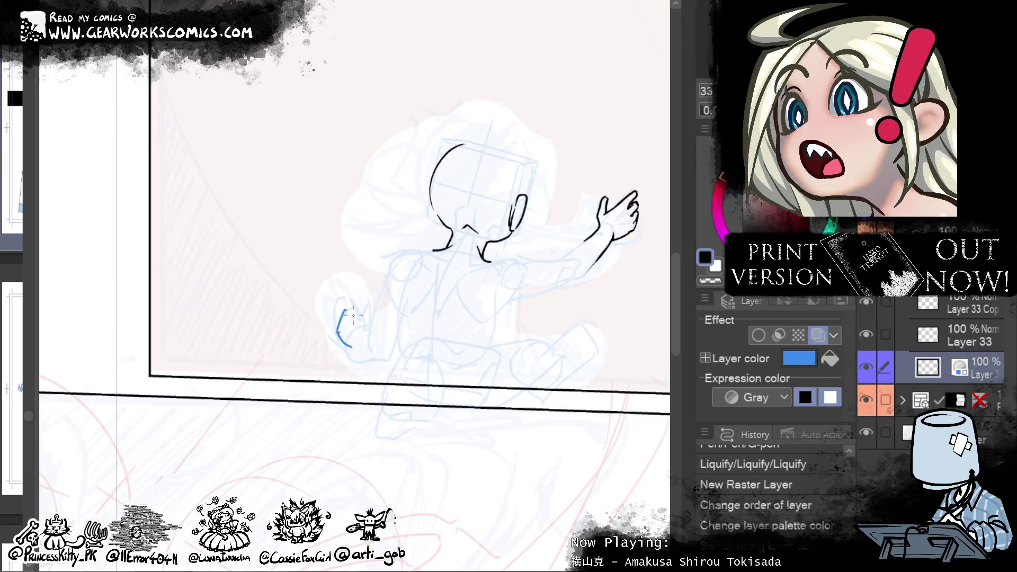
Step: Sketch the hand's curled fingers and the small cube it holds in blue
mouse_move(344, 311)
left_mouse_down()
mouse_move(364, 316)
mouse_move(354, 346)
left_mouse_up()
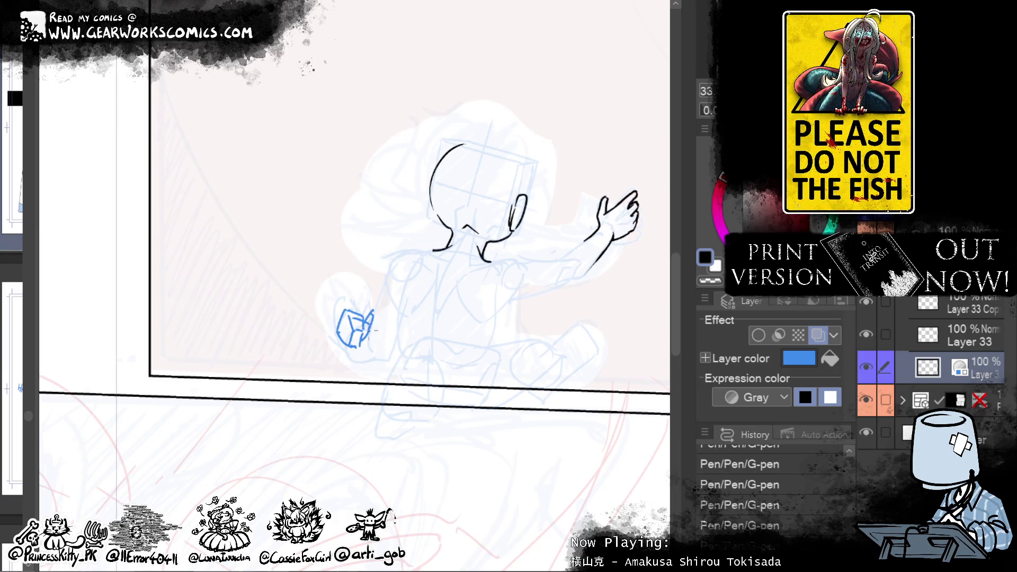
left_click_drag(367, 328, 369, 307)
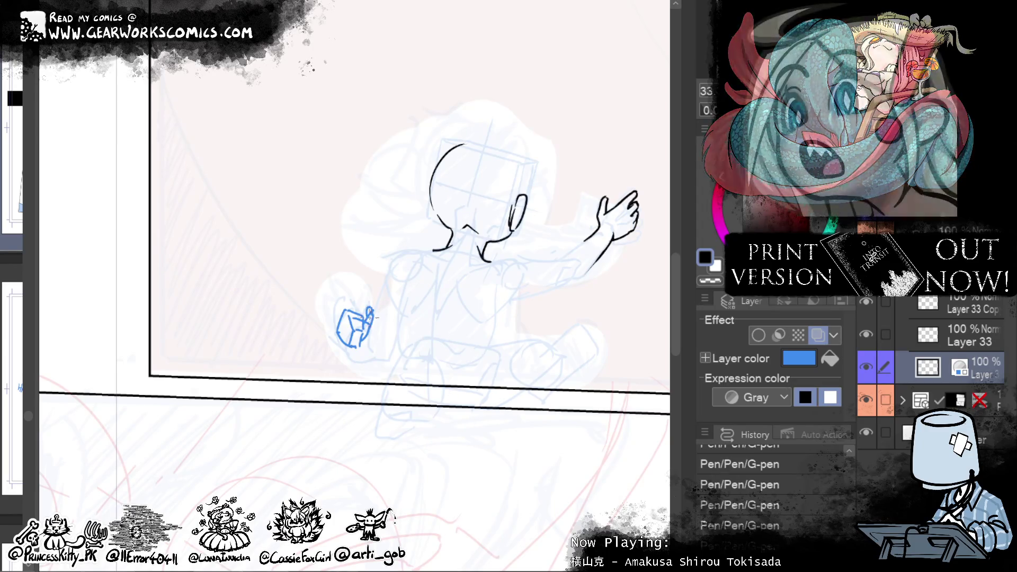
left_click_drag(360, 320, 359, 308)
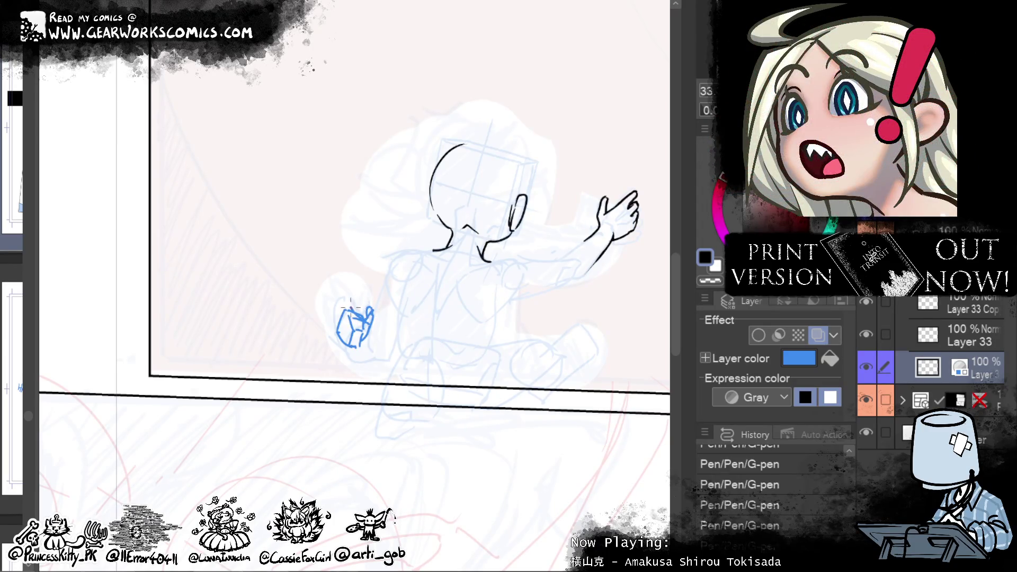
left_click_drag(343, 304, 349, 296)
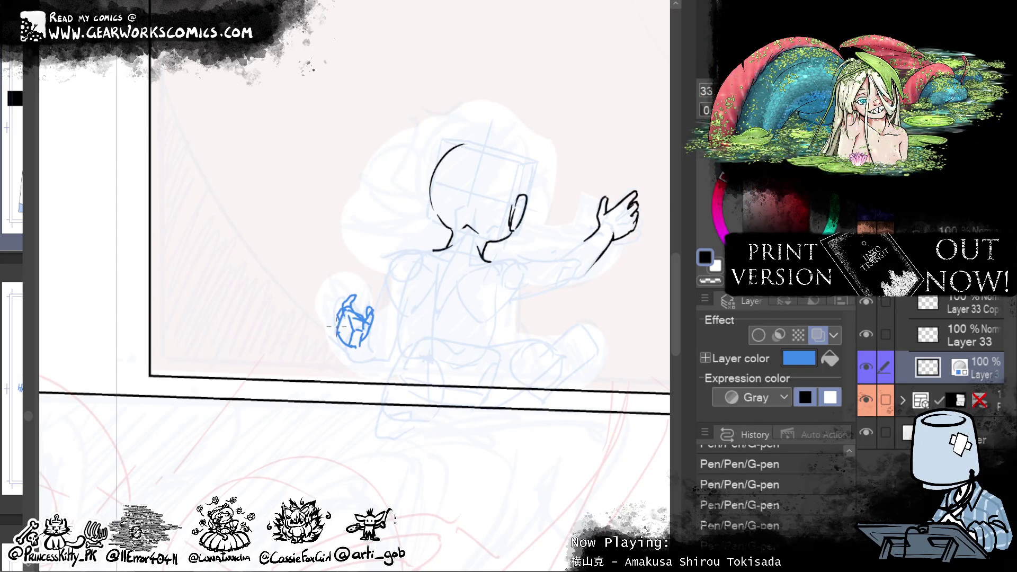
mouse_move(483, 221)
left_mouse_down()
mouse_move(475, 149)
mouse_move(496, 229)
left_mouse_up()
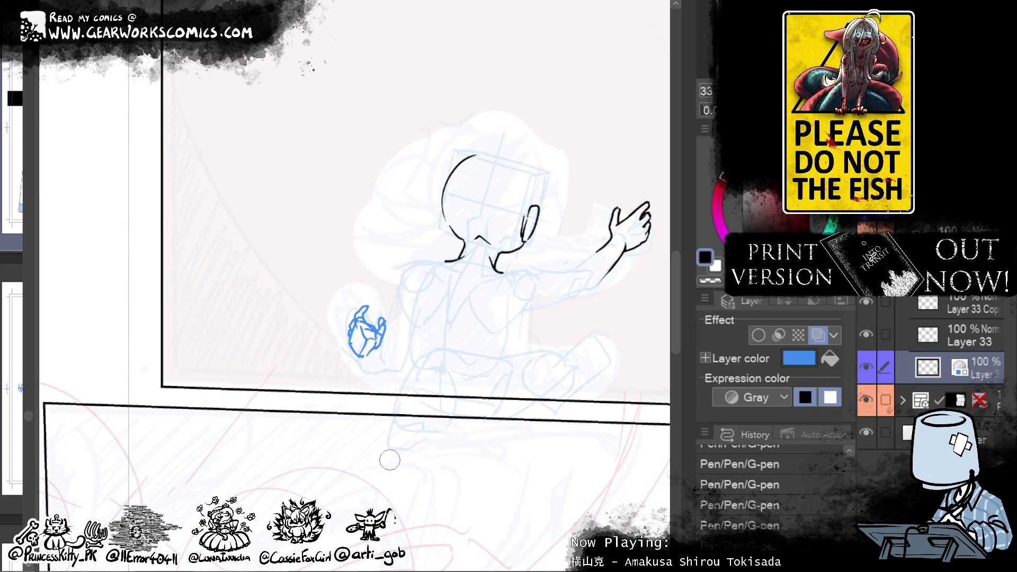
Step: Darken the hand lines, nudge them with Liquify, undo stray trailing strokes, and lasso the hand
left_click_drag(355, 336, 374, 363)
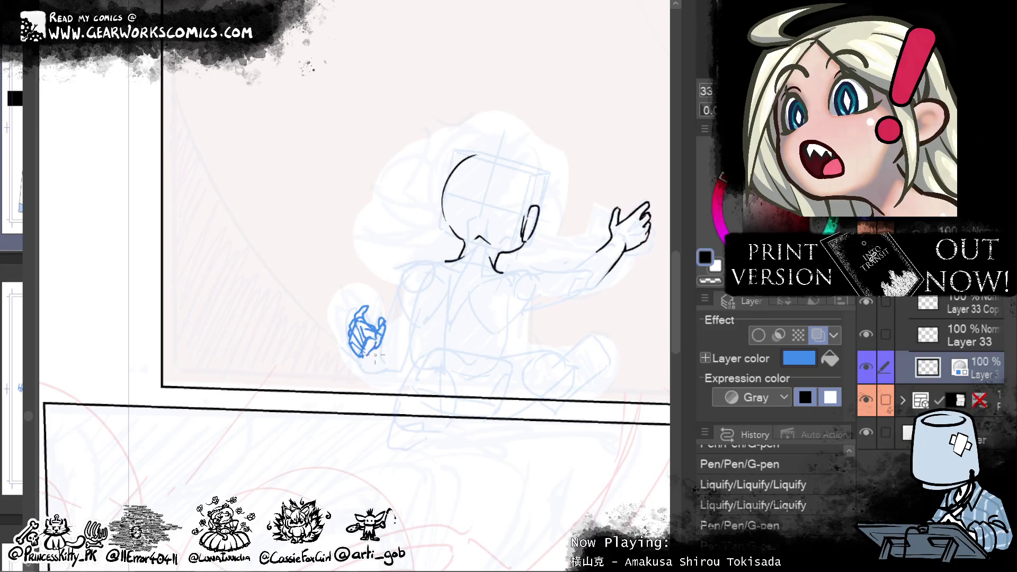
left_click_drag(379, 347, 401, 374)
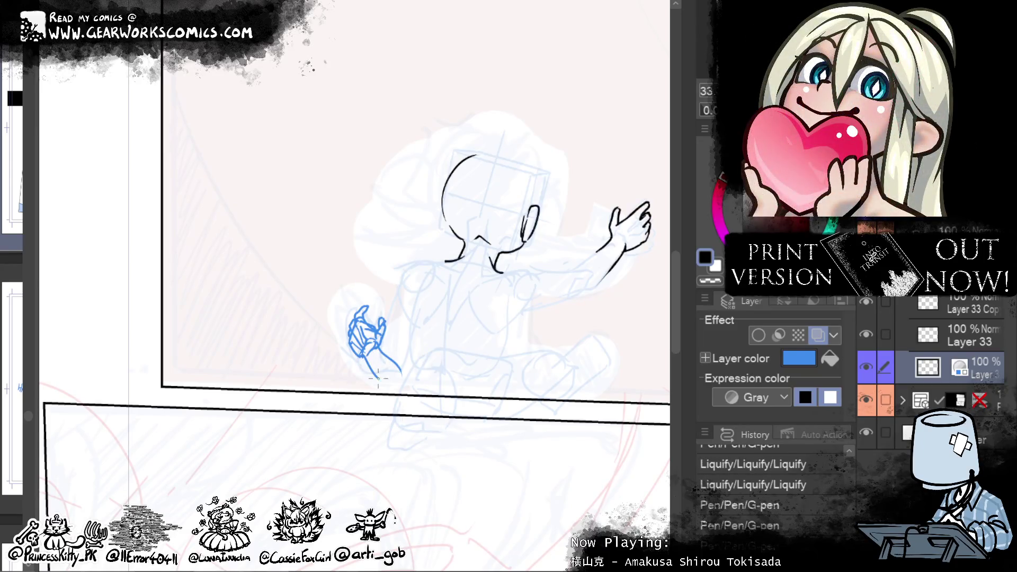
key("ctrl+z")
key("ctrl+z")
mouse_move(383, 342)
left_mouse_down()
mouse_move(408, 346)
mouse_move(398, 369)
left_mouse_up()
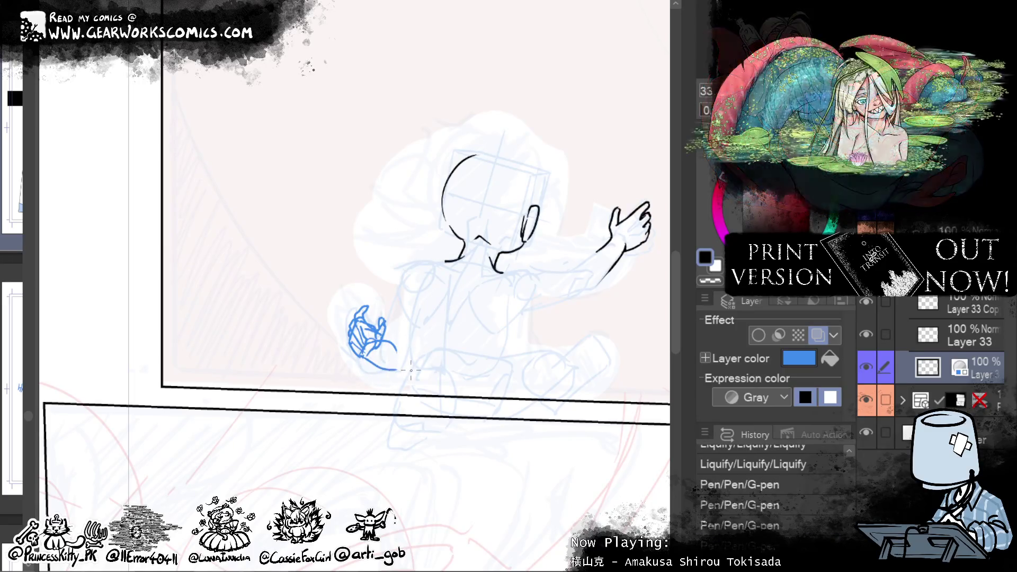
scroll(565, 130, "right", 2)
scroll(527, 168, "up", 1)
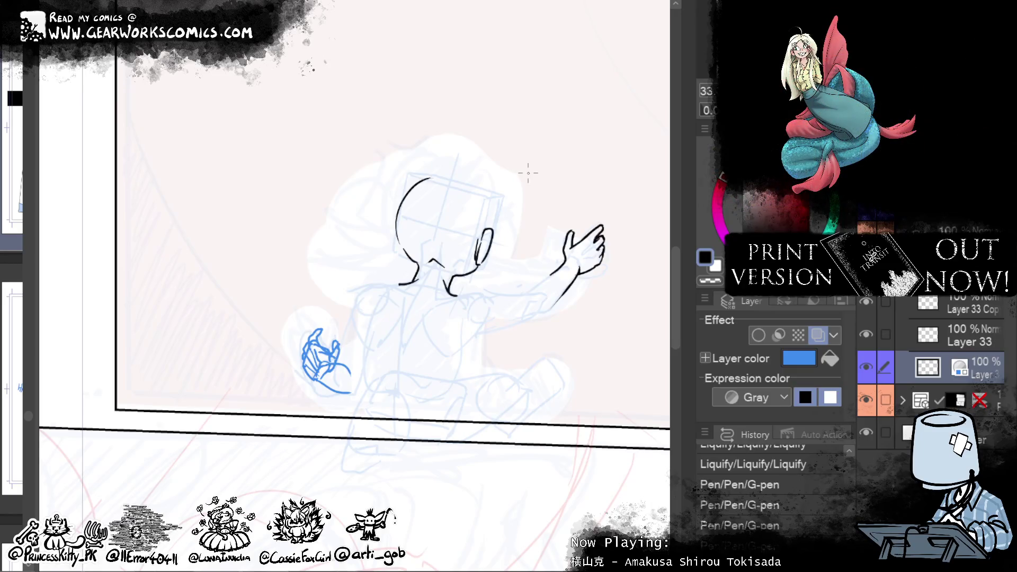
key("ctrl+z")
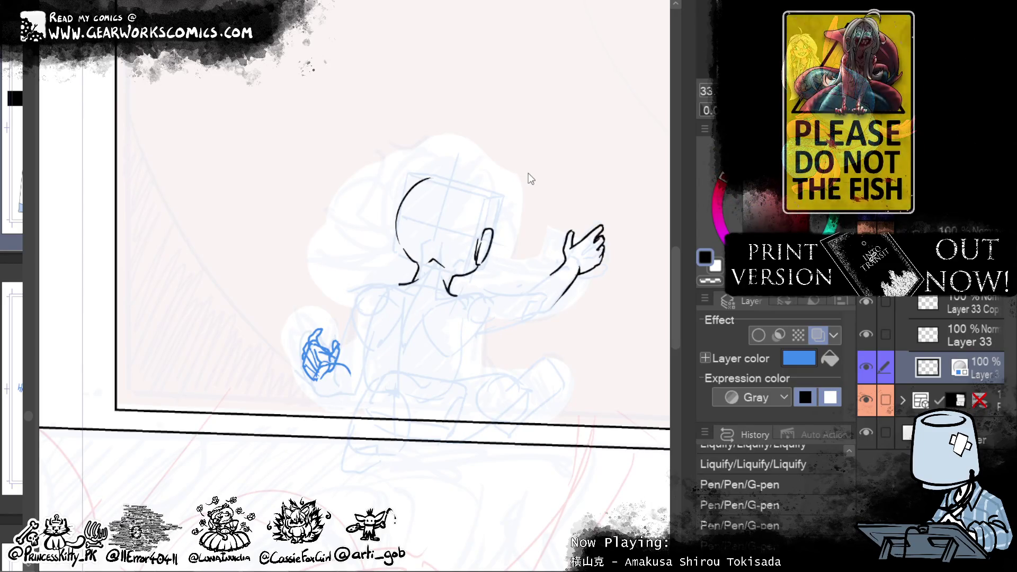
left_click_drag(354, 306, 358, 311)
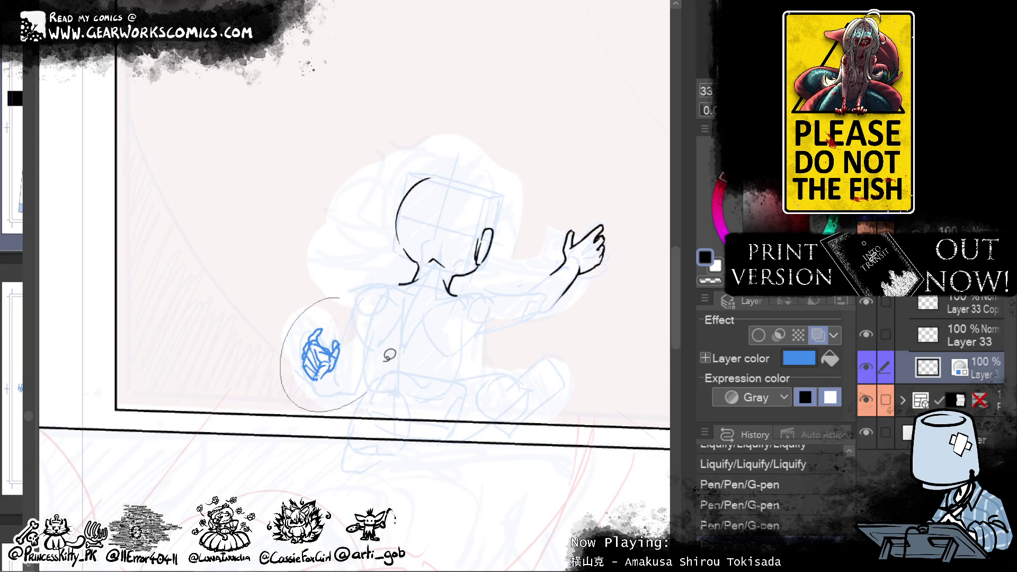
Step: Rotate the selected hand sketch into place with Ctrl+T
key("ctrl+t")
left_click_drag(384, 402, 358, 382)
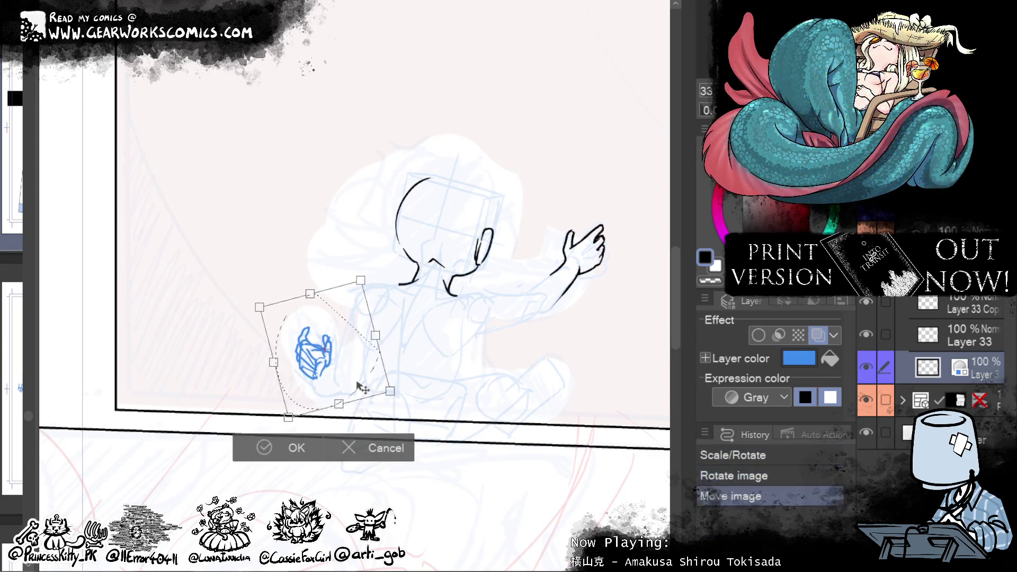
key("Return")
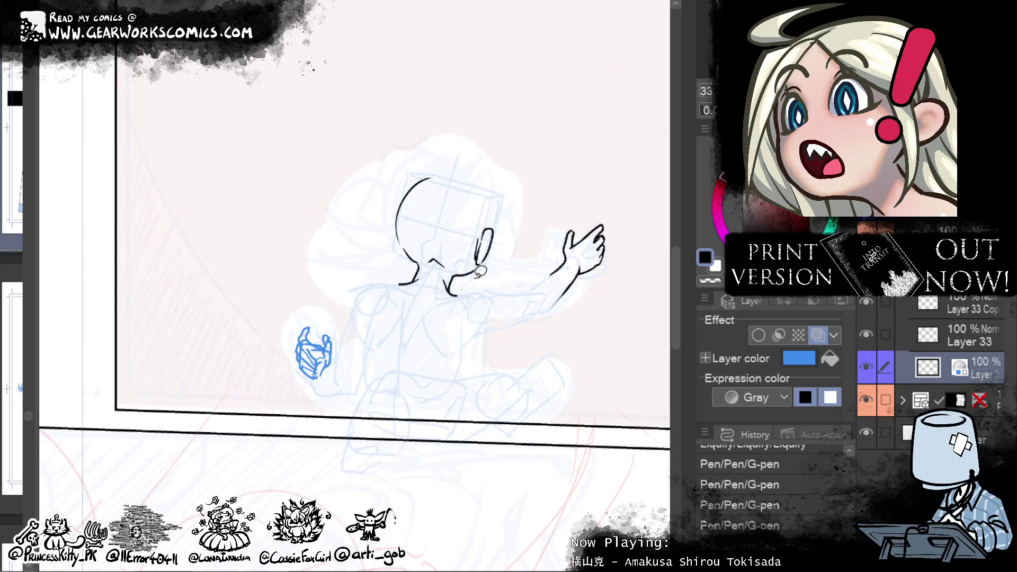
Step: Add the rounded palm and wrist curve, then fade the sketch layer to 18% opacity
left_click_drag(319, 380, 339, 394)
left_click_drag(317, 361, 353, 376)
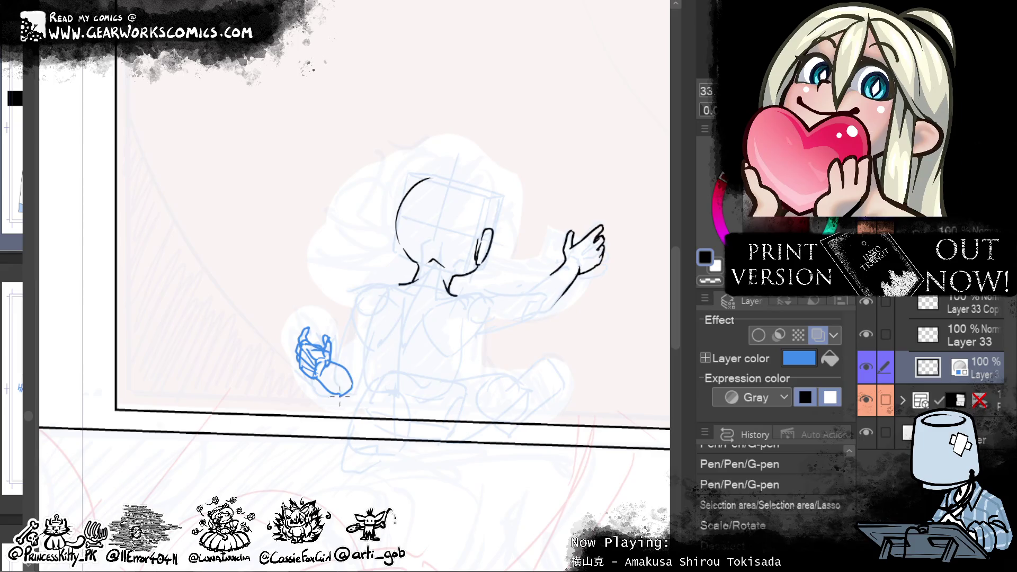
key("ctrl+z")
key("ctrl+y")
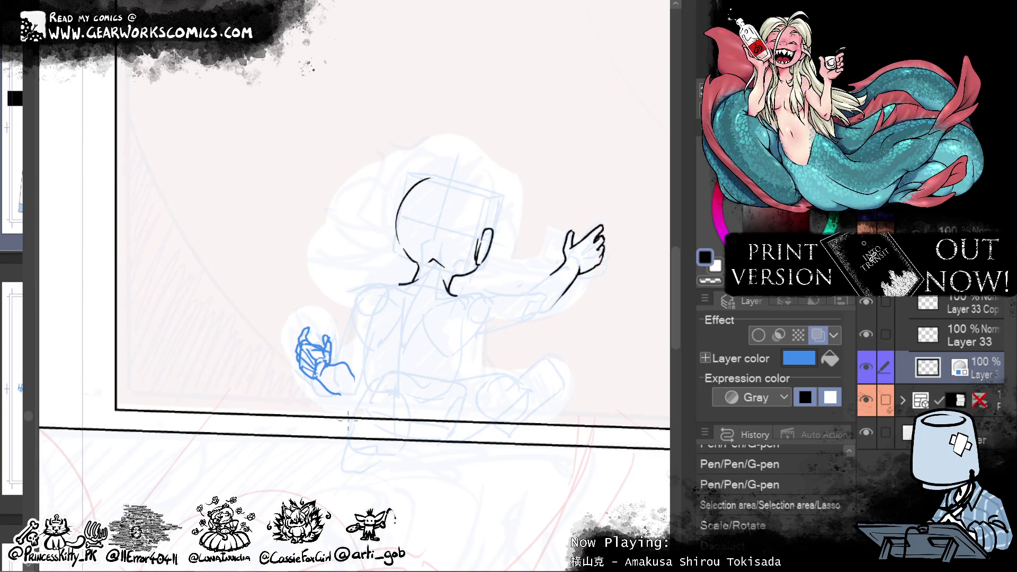
mouse_move(354, 377)
left_mouse_down()
mouse_move(344, 394)
mouse_move(355, 381)
left_mouse_up()
left_click_drag(869, 236, 831, 235)
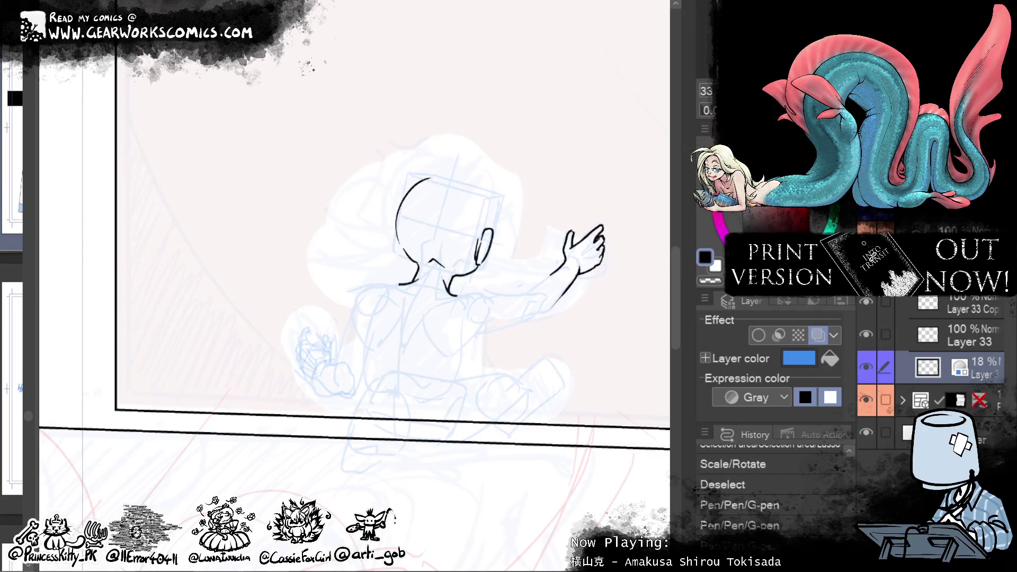
left_click_drag(831, 236, 821, 236)
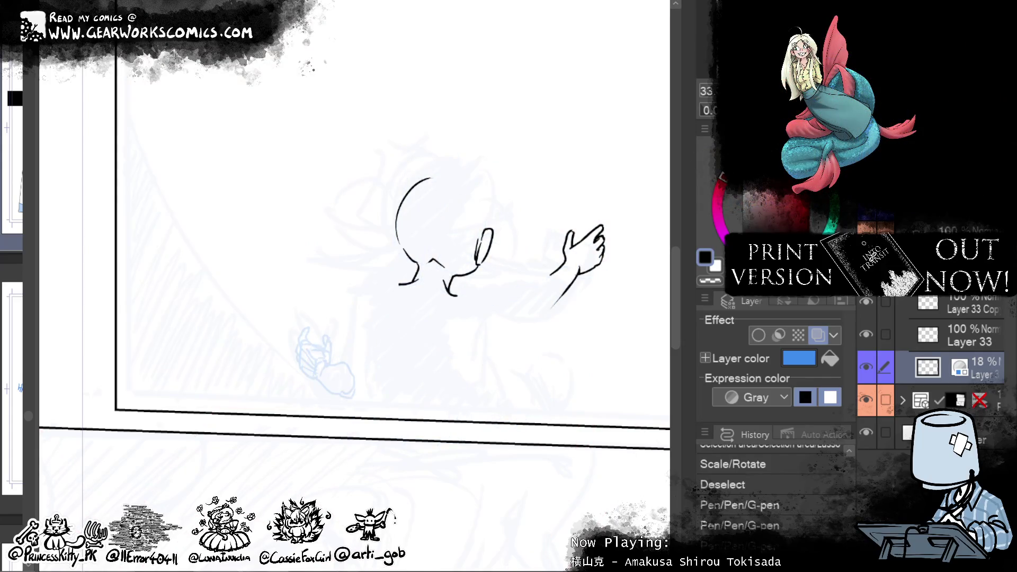
Step: Make Layer 33 the active layer and lay a first black stroke over the lower hand
right_click(895, 325)
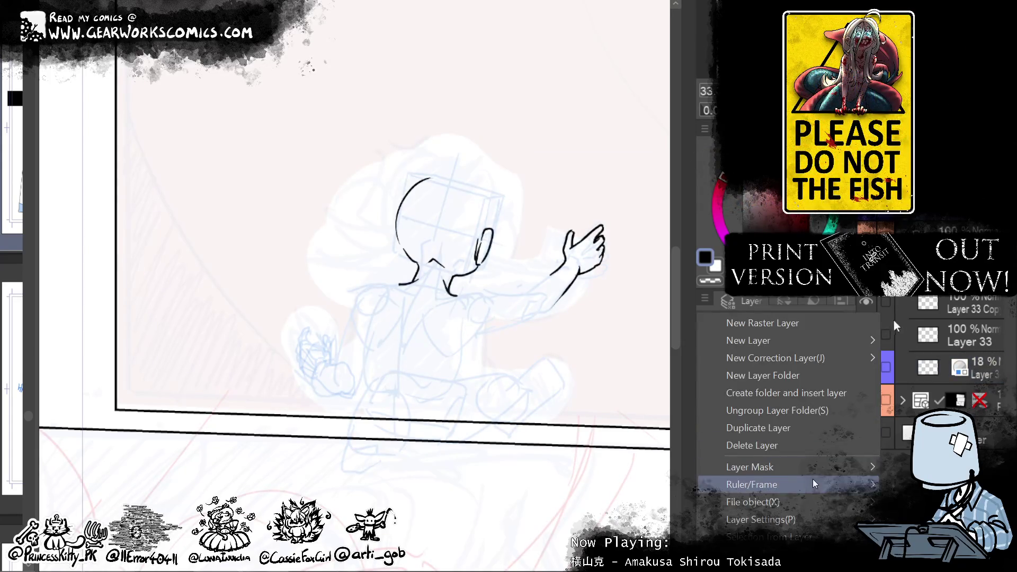
left_click(688, 330)
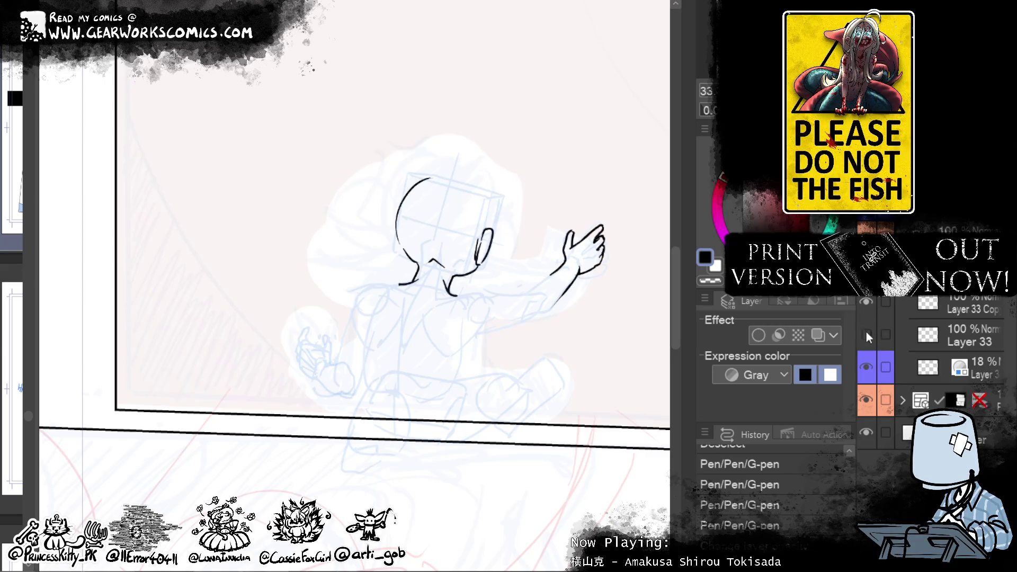
left_click(966, 339)
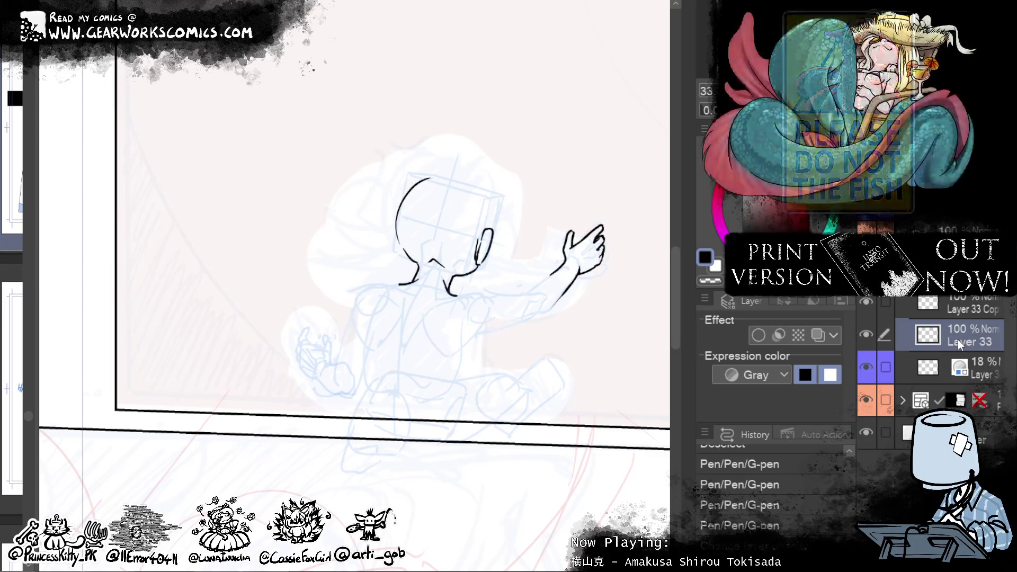
mouse_move(319, 364)
left_mouse_down()
mouse_move(337, 365)
mouse_move(333, 392)
left_mouse_up()
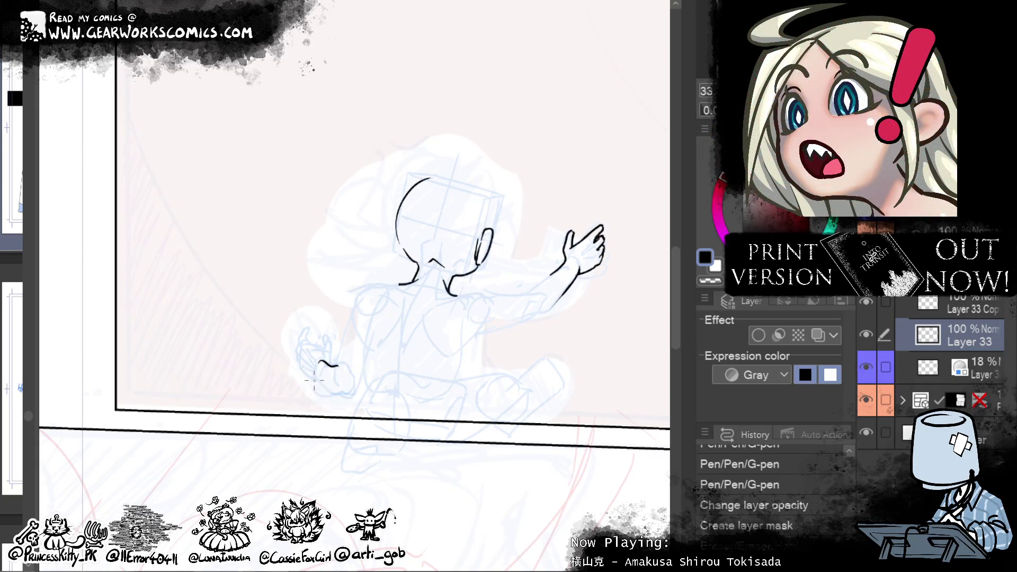
Step: Ink the hand's outer edge and upper curve in black, redrawing strokes until they fit
key("ctrl+z")
left_click_drag(316, 377, 337, 395)
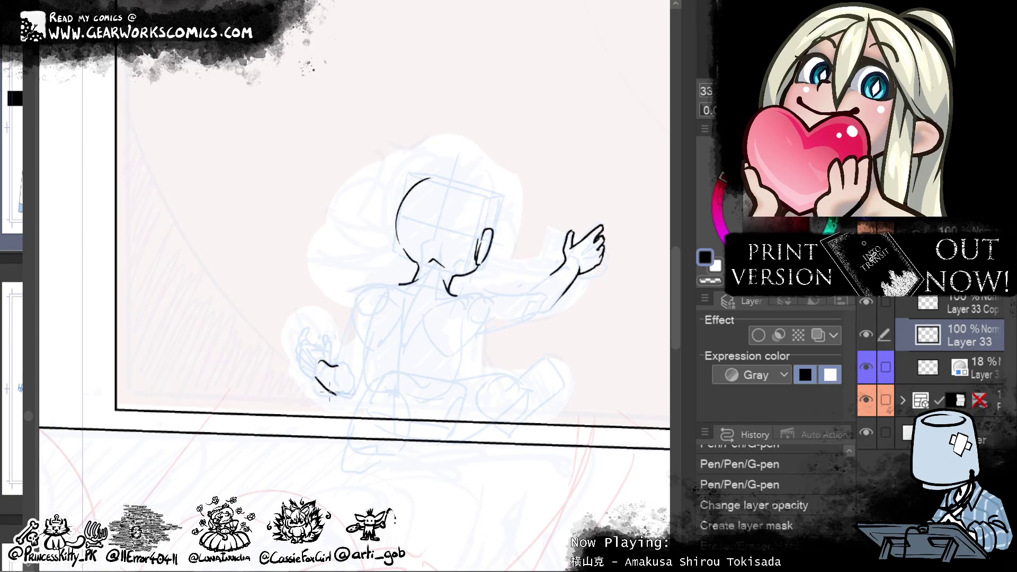
left_click_drag(299, 362, 318, 380)
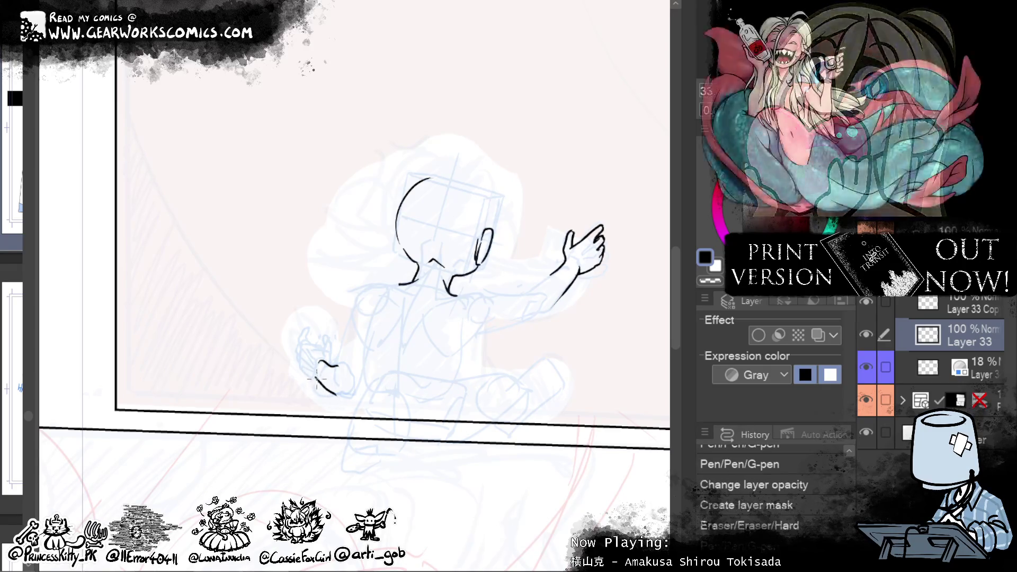
left_click_drag(298, 351, 301, 375)
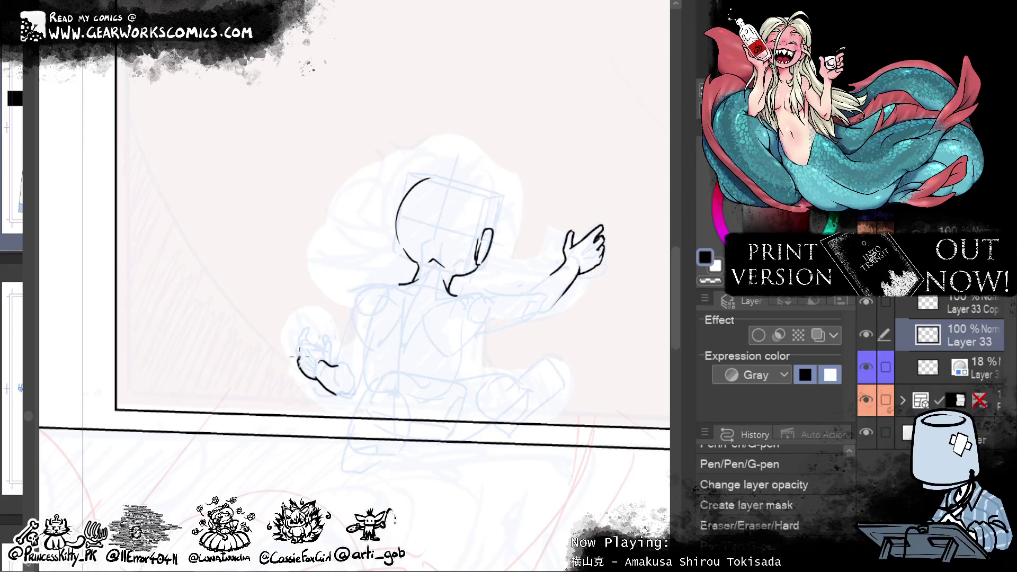
key("ctrl+z")
mouse_move(297, 342)
left_mouse_down()
mouse_move(300, 371)
mouse_move(306, 331)
left_mouse_up()
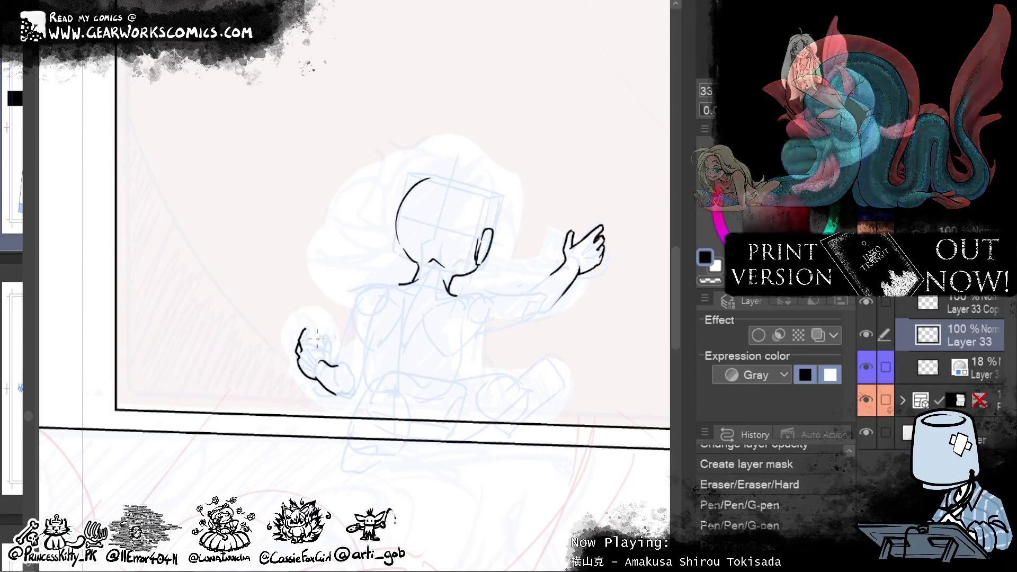
key("ctrl+z")
mouse_move(297, 337)
left_mouse_down()
mouse_move(306, 324)
mouse_move(318, 347)
left_mouse_up()
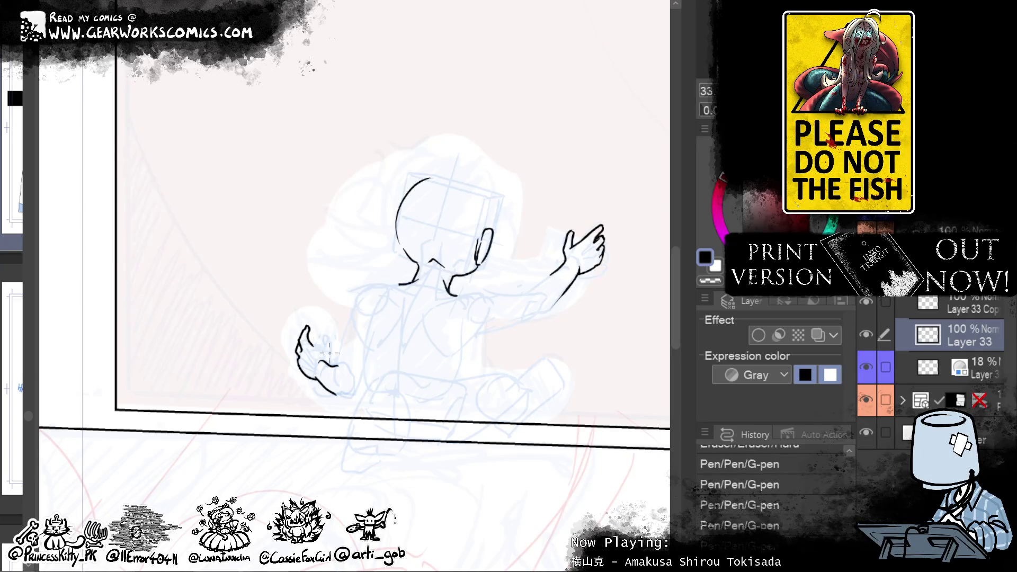
Step: Ink the thumb, top of the hand and an inner line, then pan across the page
key("ctrl+z")
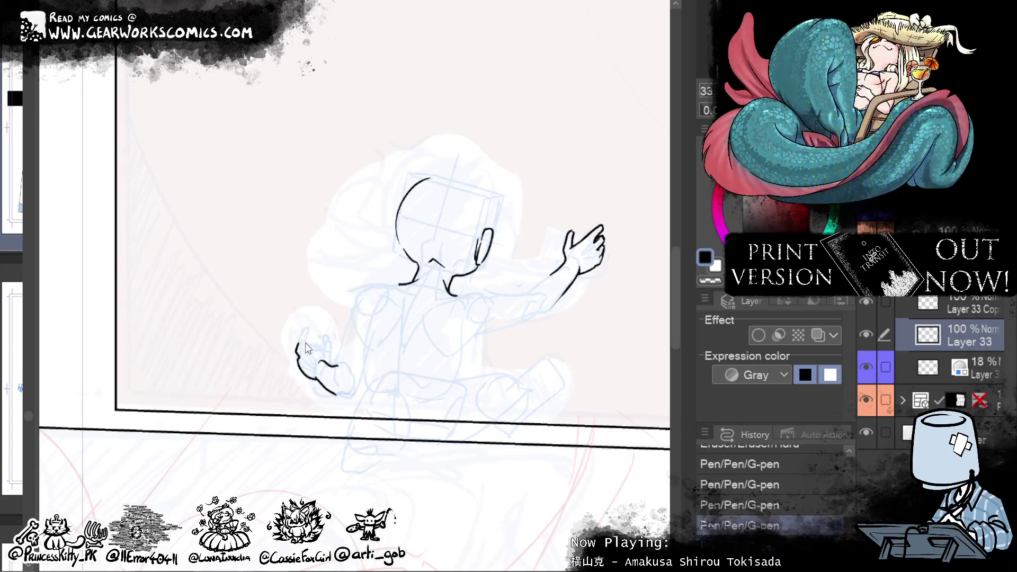
left_click_drag(300, 349, 308, 327)
key("ctrl+z")
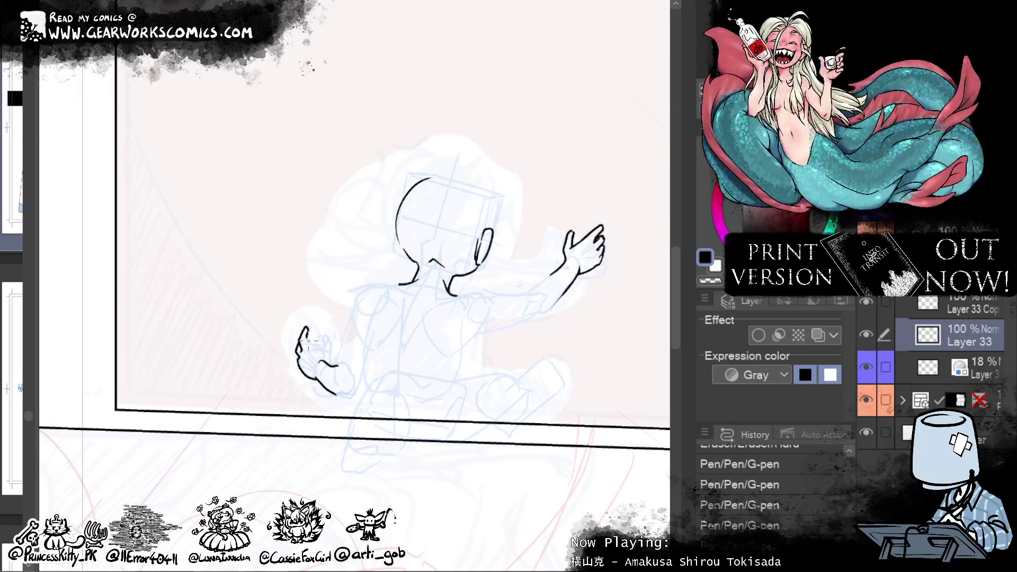
left_click_drag(306, 328, 325, 342)
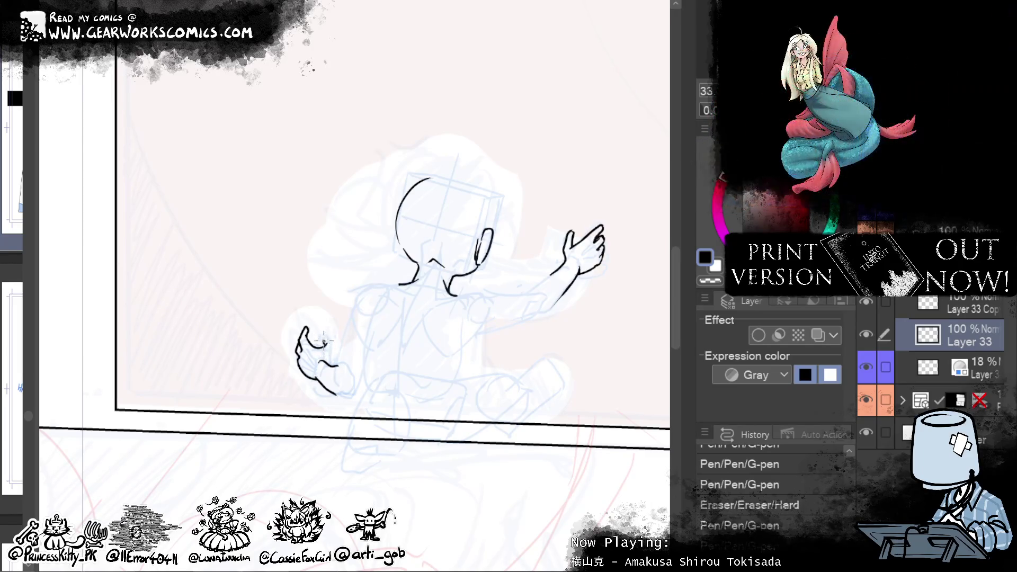
left_click_drag(331, 339, 330, 363)
key("ctrl+z")
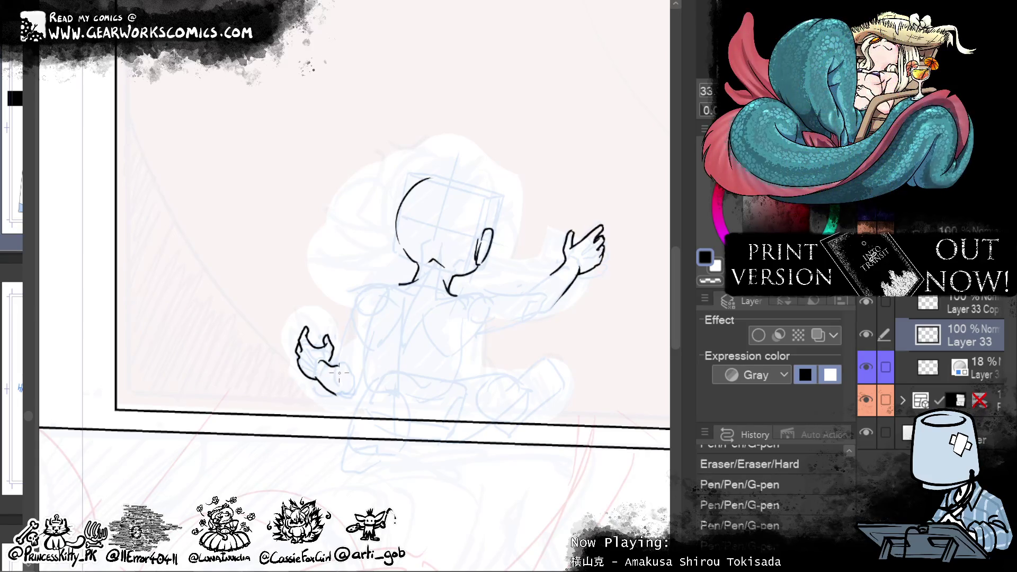
left_click_drag(317, 359, 321, 376)
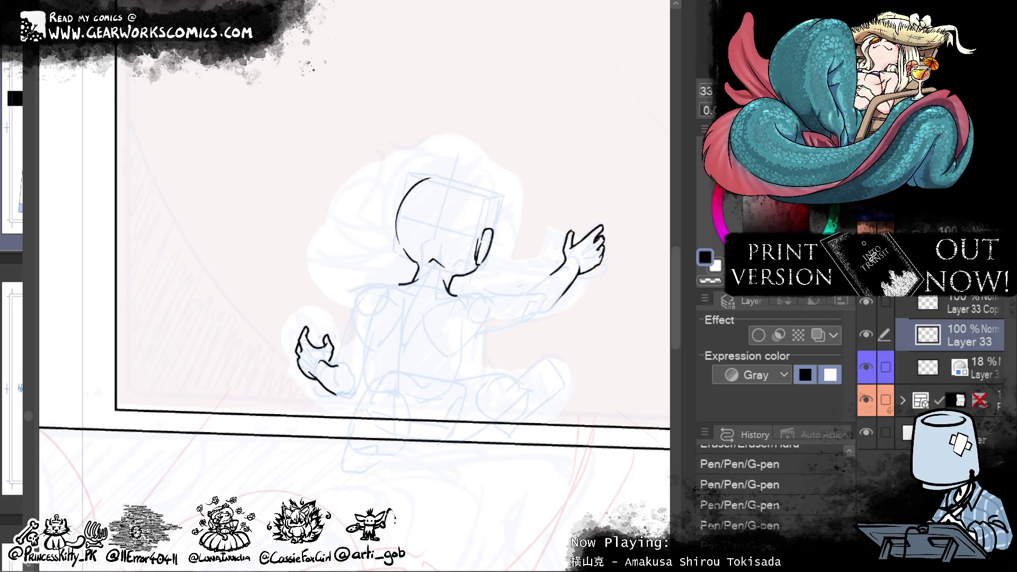
mouse_move(573, 396)
left_mouse_down()
mouse_move(456, 450)
mouse_move(500, 391)
left_mouse_up()
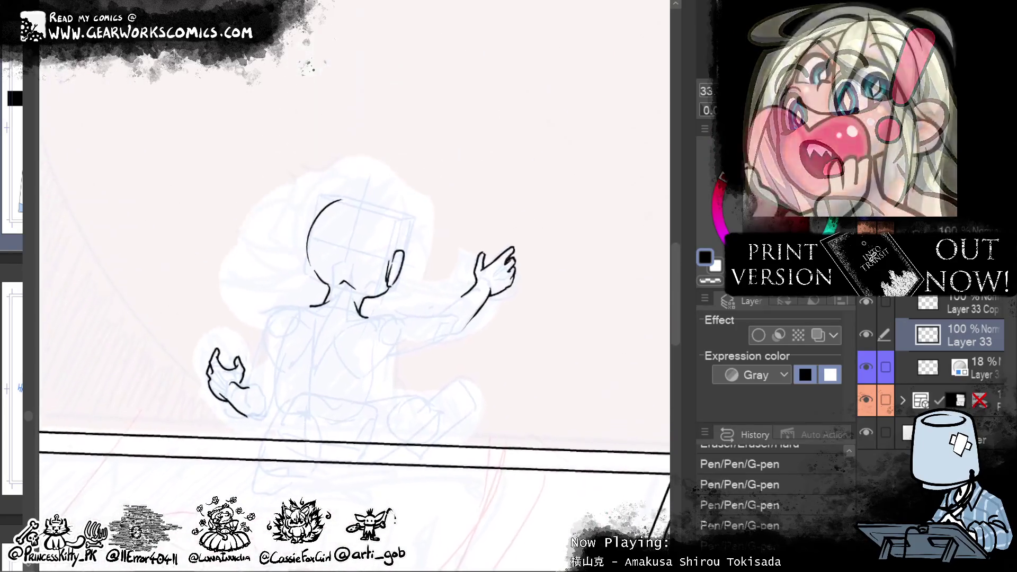
left_click_drag(576, 514, 618, 510)
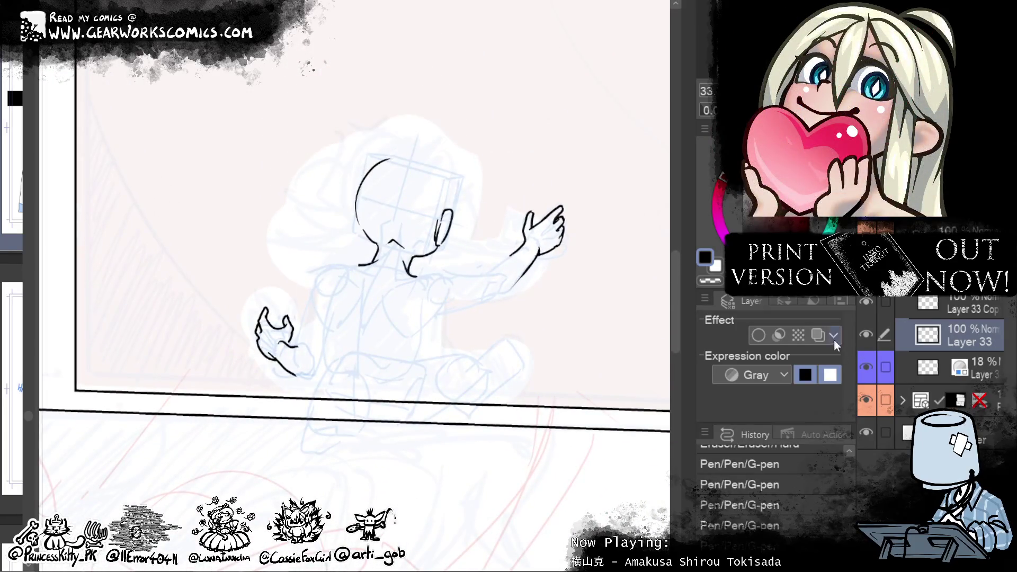
Step: Show Layer 33's inks in blue and switch to Layer 33 Copy
left_click(818, 335)
left_click(980, 301)
left_click_drag(479, 439, 481, 470)
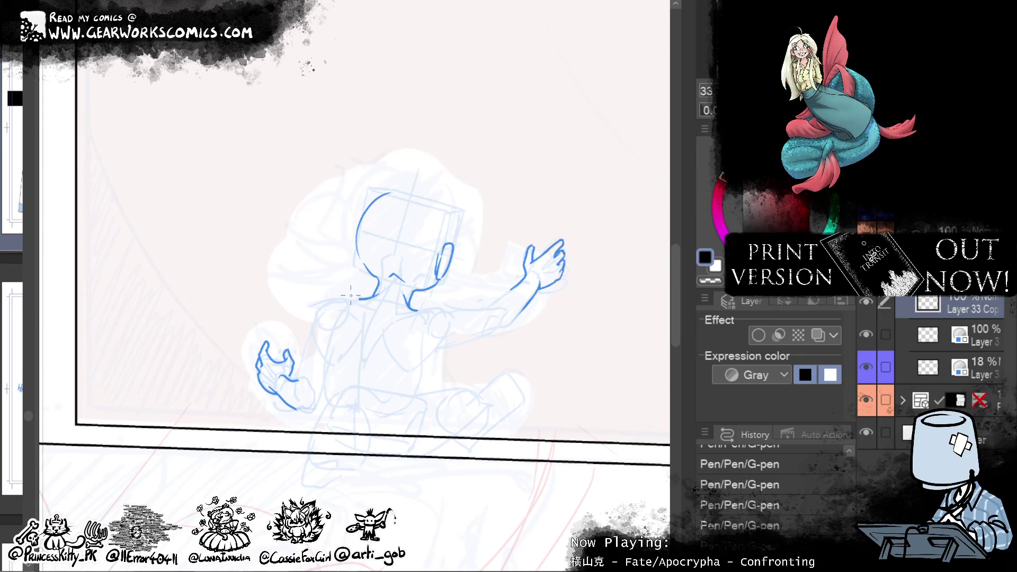
Step: Ink the collar's top and lower edges across the figure's back, undoing the closing stroke
mouse_move(352, 289)
left_mouse_down()
mouse_move(350, 264)
mouse_move(433, 299)
mouse_move(369, 289)
left_mouse_up()
left_click_drag(422, 312, 382, 323)
key("ctrl+z")
key("ctrl+z")
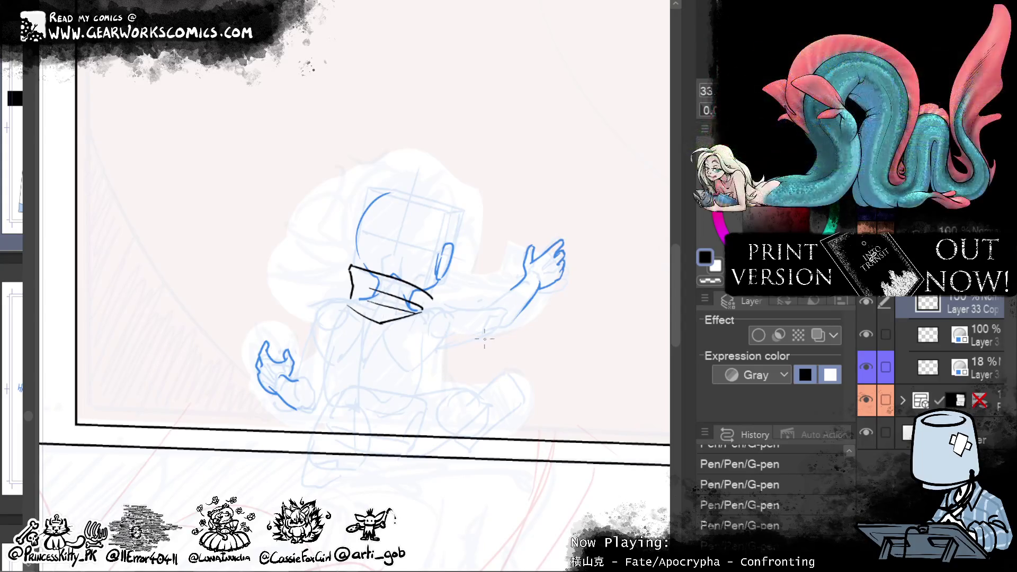
Step: Join the collar tip to its lower line and erase stray ink at the collar
left_click_drag(476, 272, 426, 240)
mouse_move(382, 264)
left_mouse_down()
mouse_move(364, 288)
mouse_move(380, 322)
left_mouse_up()
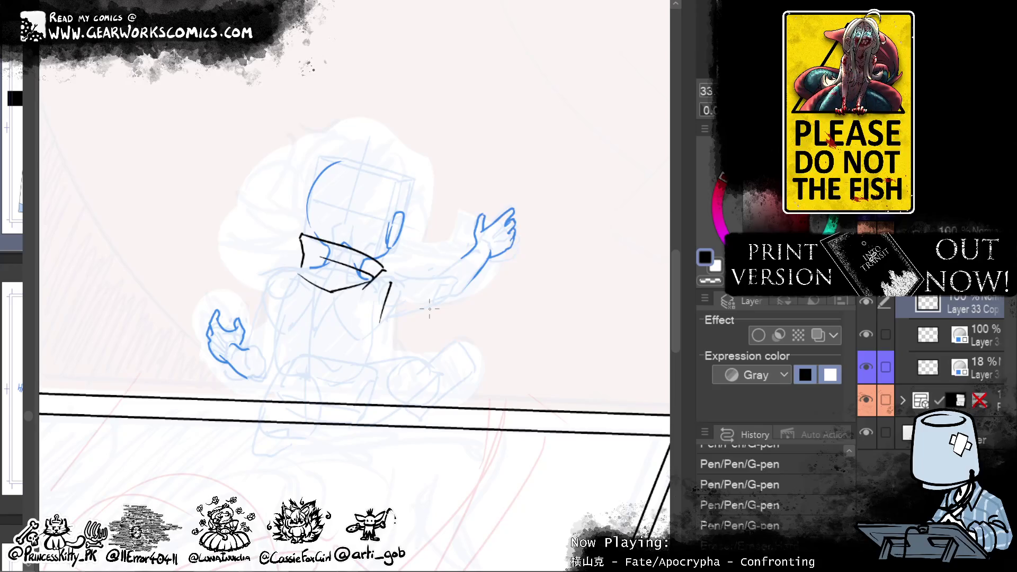
key("e")
mouse_move(371, 283)
left_mouse_down()
mouse_move(382, 279)
mouse_move(349, 287)
mouse_move(382, 271)
left_mouse_up()
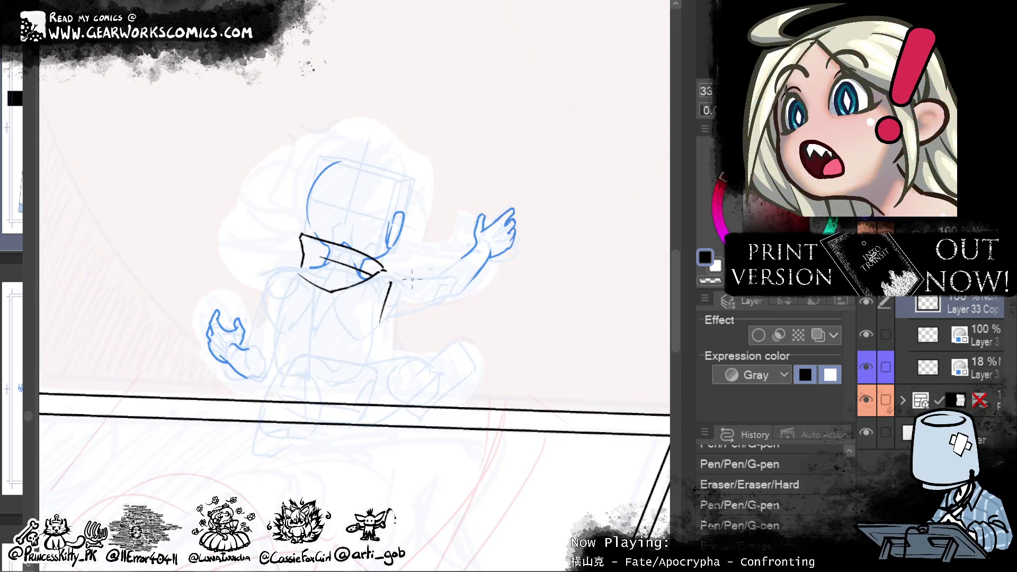
left_click_drag(392, 271, 382, 278)
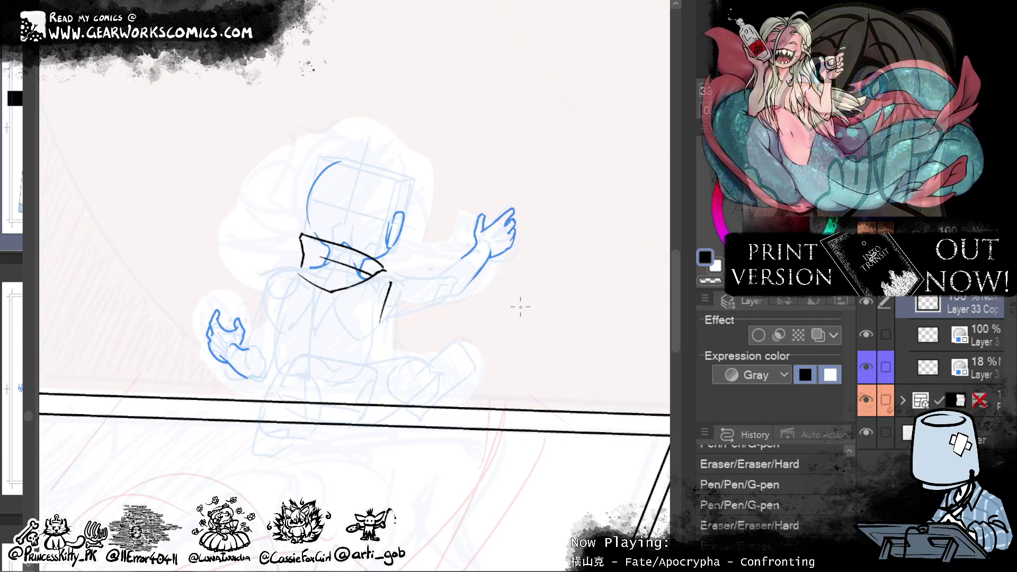
Step: Ink the lower back curve and U-shaped jacket line, undoing strokes that overshoot
mouse_move(563, 379)
left_mouse_down()
mouse_move(591, 390)
mouse_move(629, 384)
left_mouse_up()
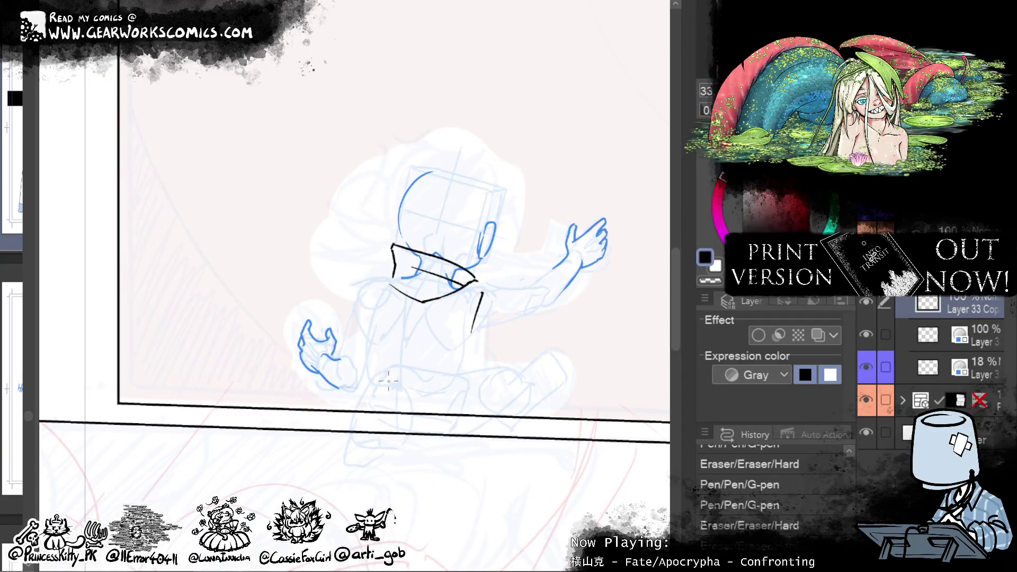
mouse_move(375, 374)
left_mouse_down()
mouse_move(424, 393)
mouse_move(461, 366)
left_mouse_up()
key("ctrl+z")
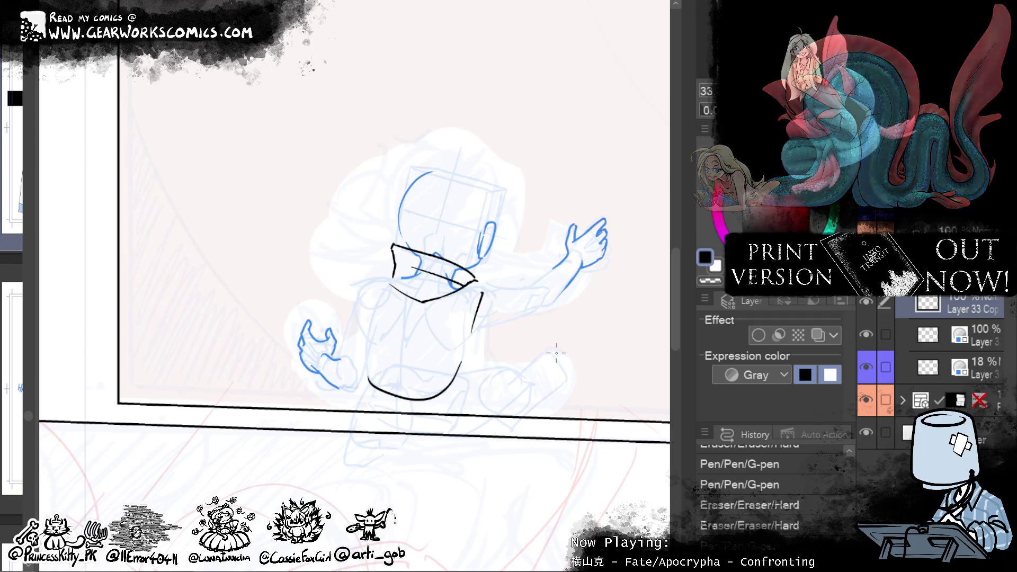
mouse_move(462, 363)
left_mouse_down()
mouse_move(408, 410)
mouse_move(421, 408)
left_mouse_up()
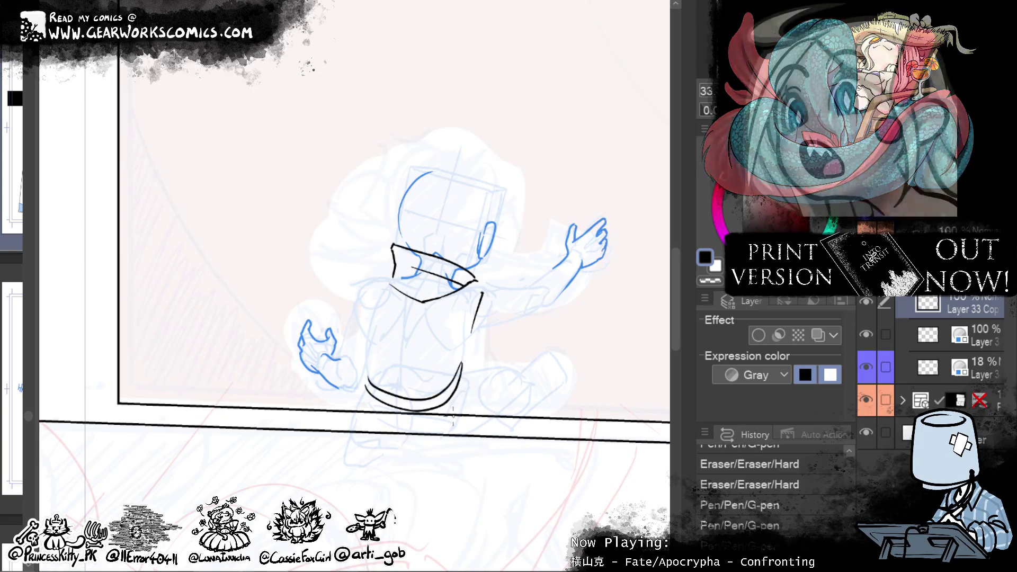
left_click_drag(557, 412, 512, 456)
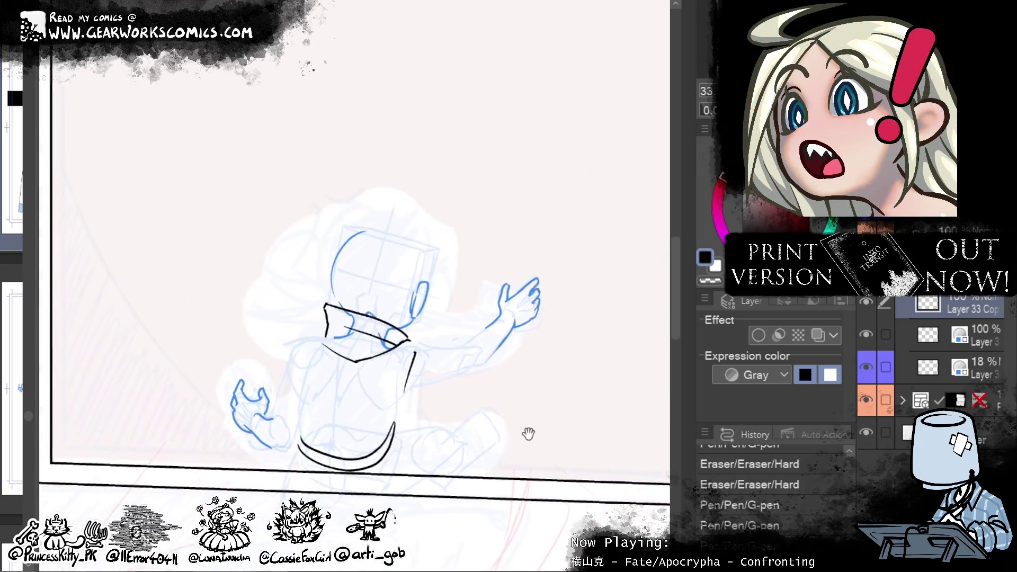
left_click_drag(413, 403, 408, 425)
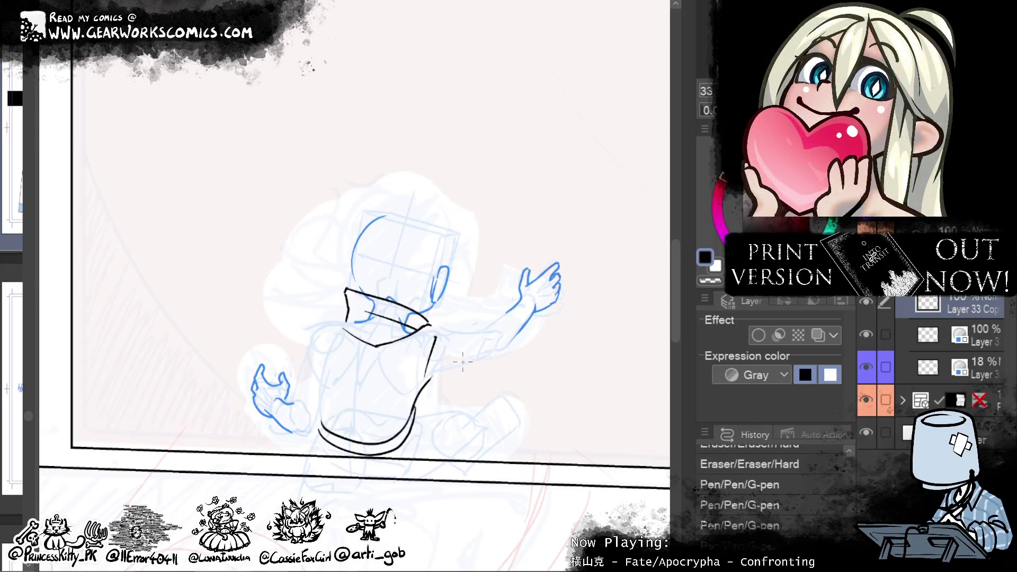
mouse_move(425, 377)
left_mouse_down()
mouse_move(453, 359)
mouse_move(511, 350)
left_mouse_up()
key("ctrl+z")
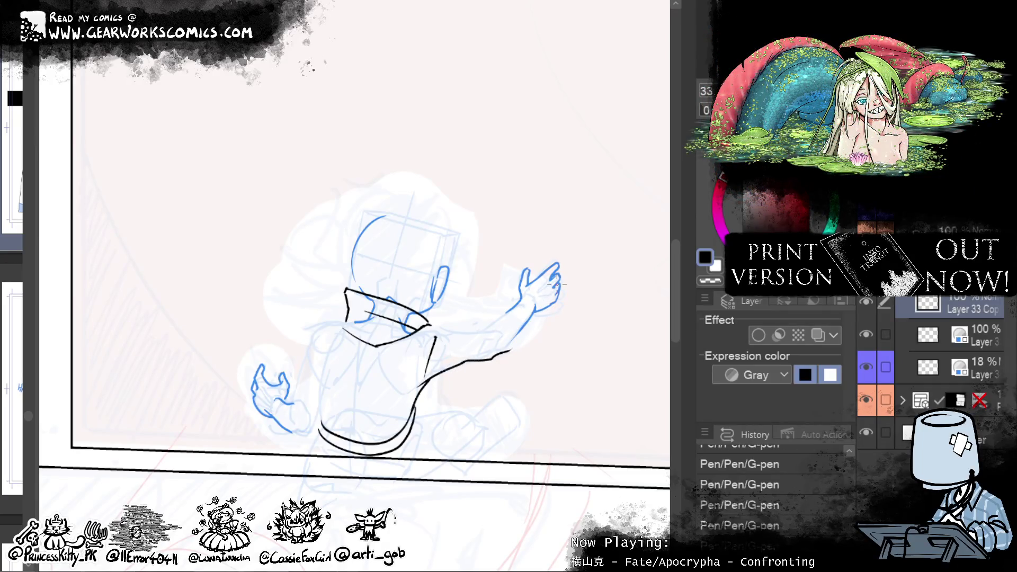
key("ctrl+z")
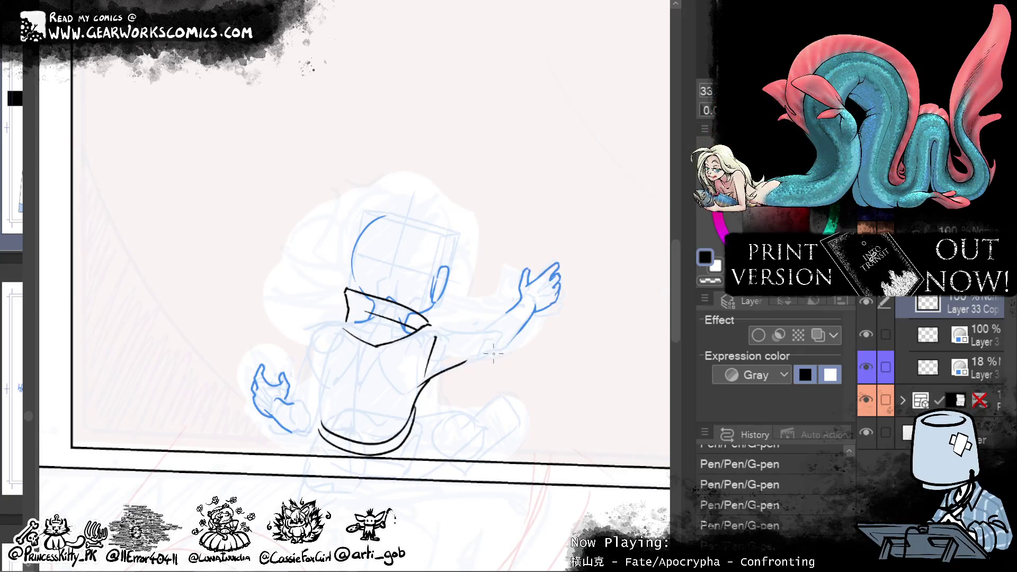
Step: Ink the shoulder line along the arm, the sleeve cuff and the arm's lower edge
left_click_drag(430, 325, 448, 329)
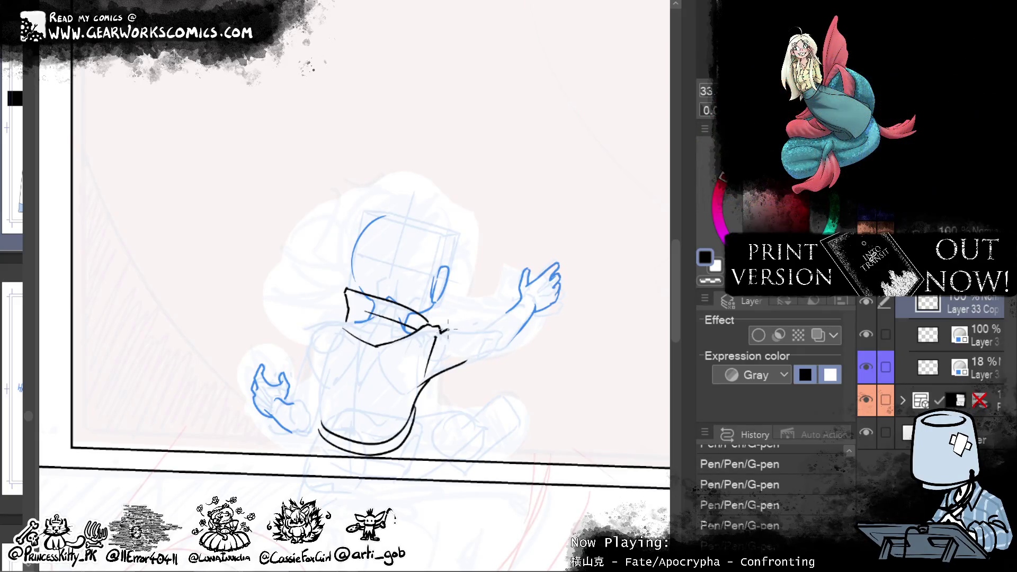
mouse_move(452, 333)
left_mouse_down()
mouse_move(494, 311)
mouse_move(524, 321)
mouse_move(521, 312)
mouse_move(513, 347)
left_mouse_up()
key("ctrl+z")
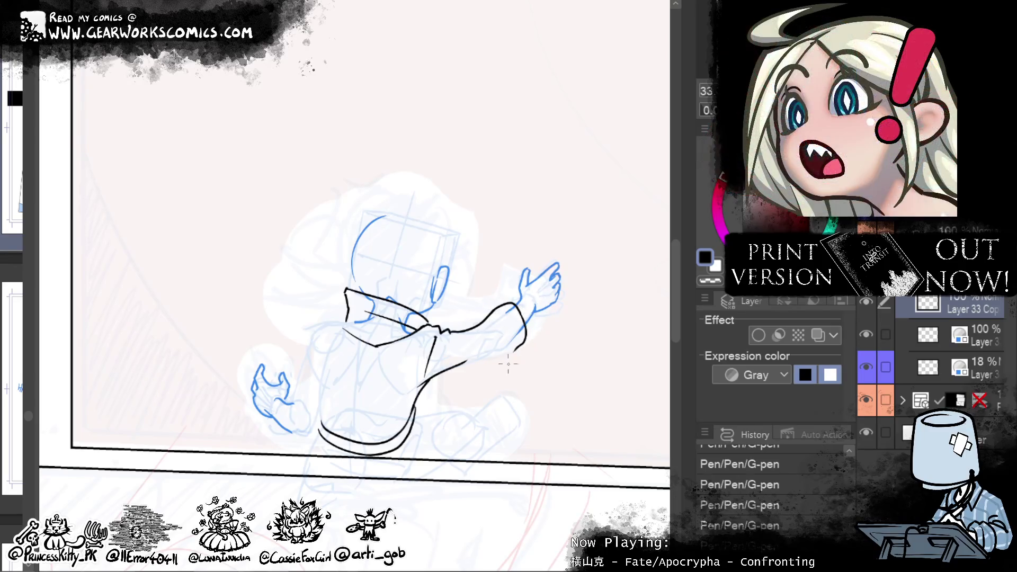
left_click_drag(573, 322, 601, 275)
left_click_drag(545, 300, 468, 326)
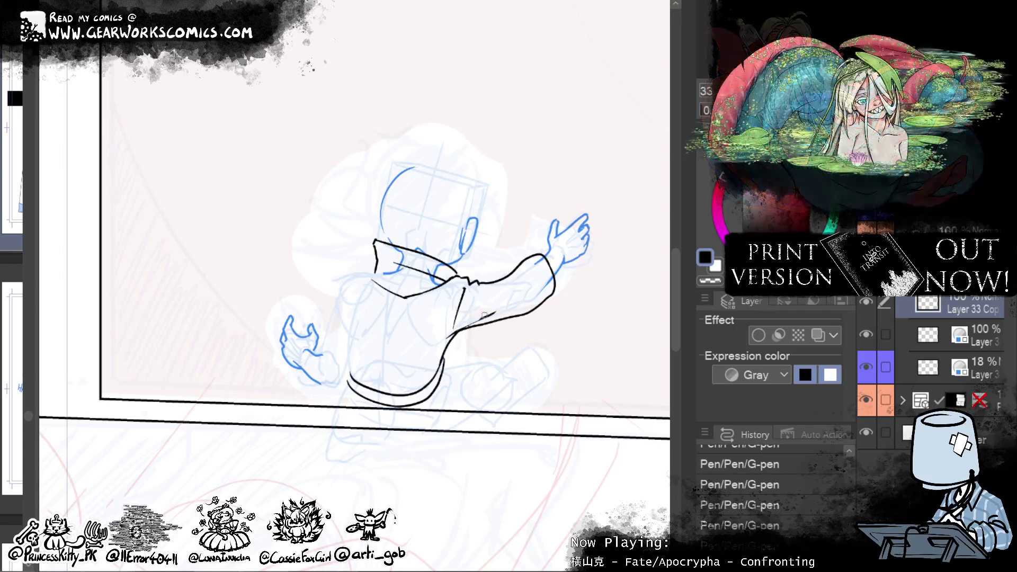
key("ctrl+z")
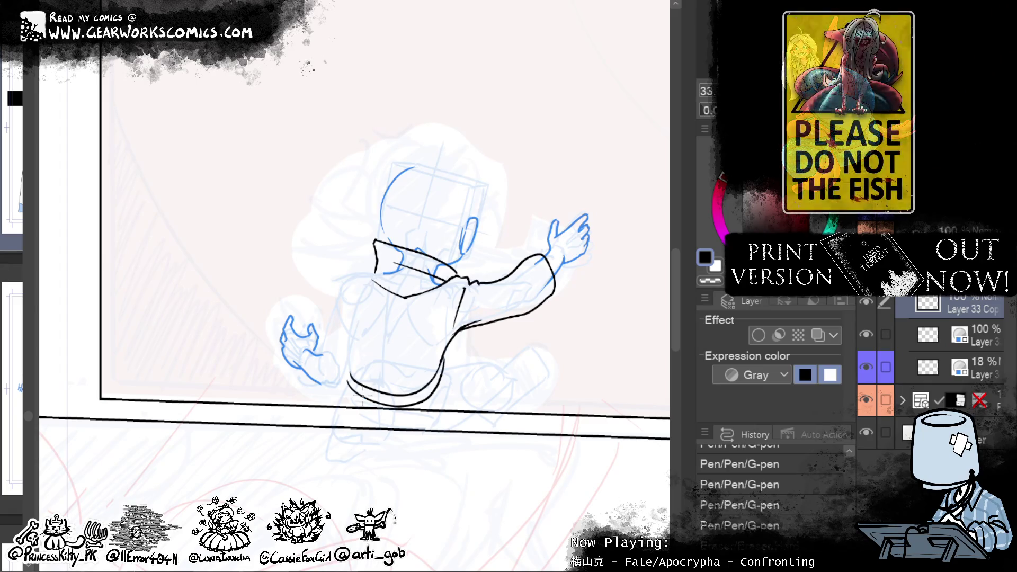
Step: Ink the wrist cuff, a line beside the collar, and the torso's left contour down to the hem
left_click_drag(598, 395, 502, 458)
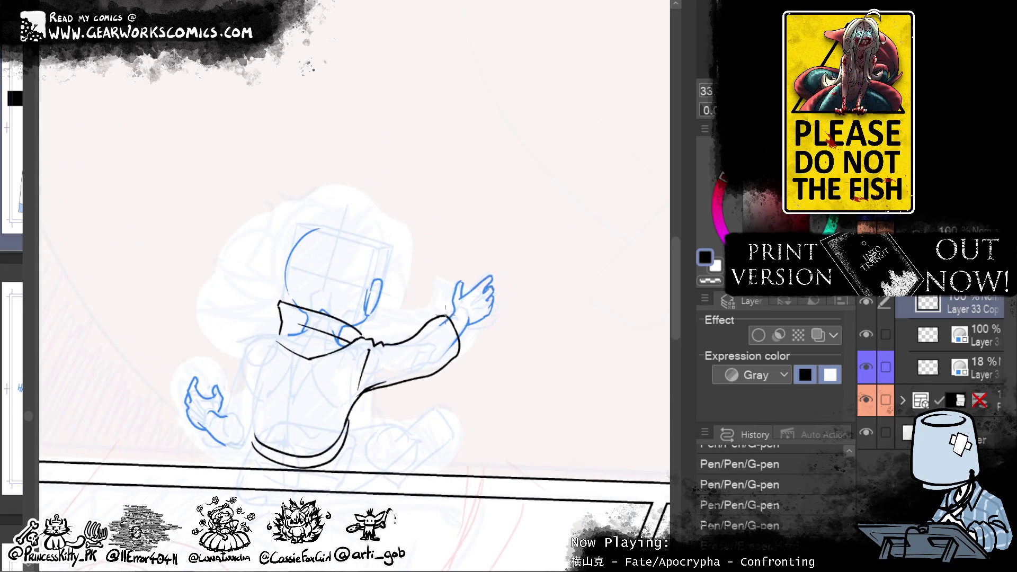
left_click_drag(449, 314, 465, 331)
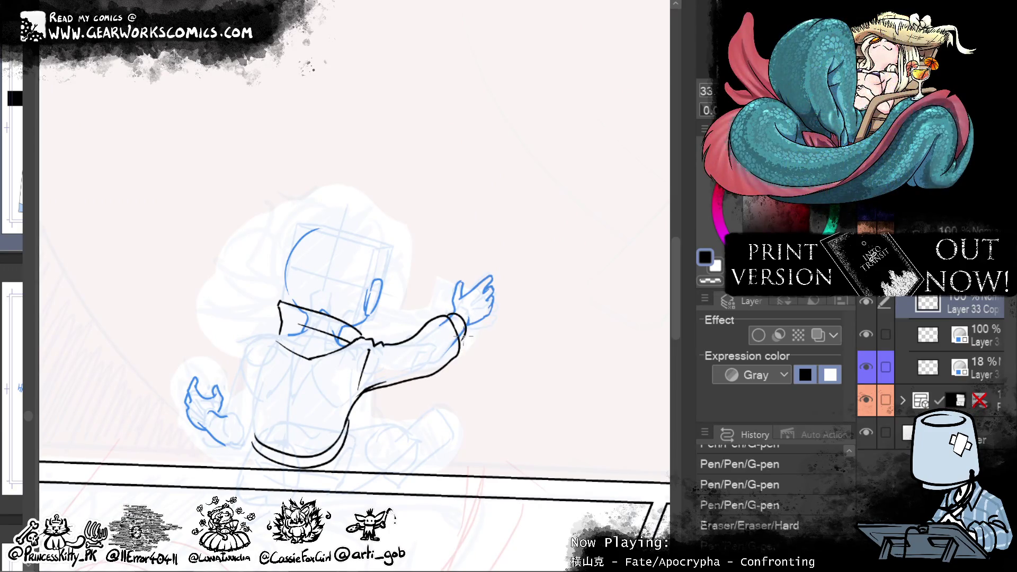
left_click(470, 336)
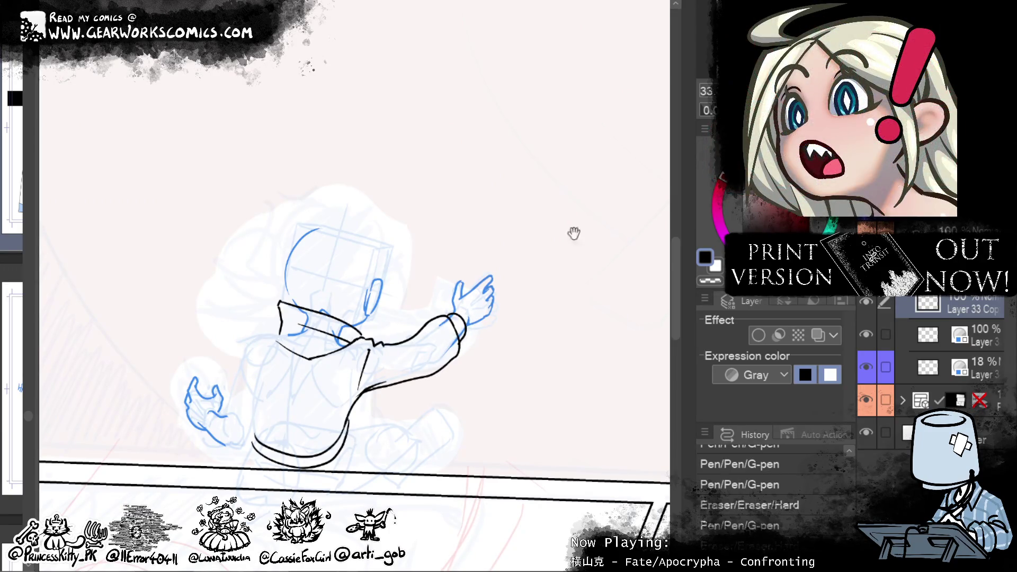
left_click_drag(574, 233, 695, 187)
mouse_move(401, 286)
left_mouse_down()
mouse_move(368, 291)
mouse_move(377, 335)
left_mouse_up()
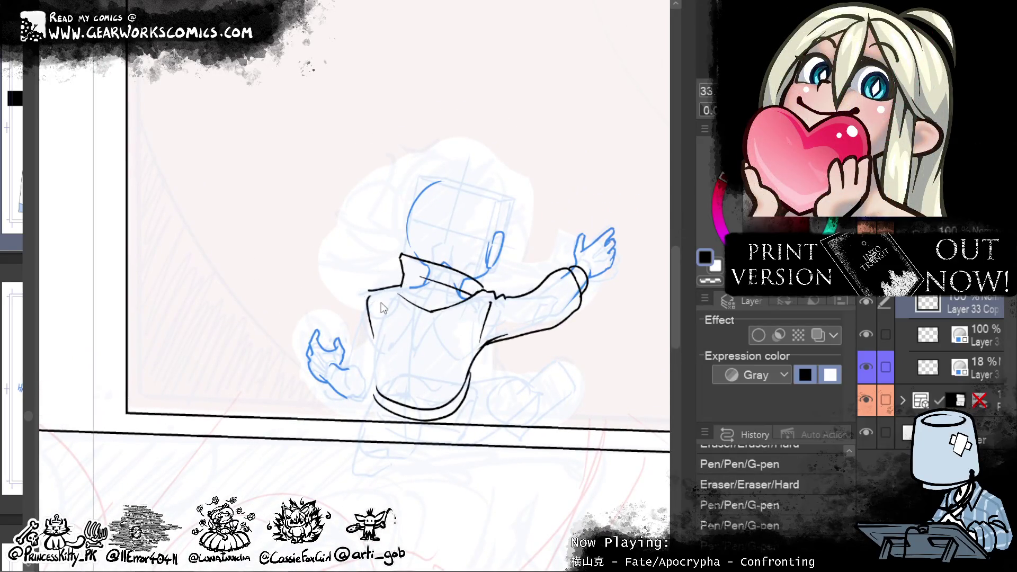
mouse_move(373, 325)
left_mouse_down()
mouse_move(374, 397)
mouse_move(392, 406)
left_mouse_up()
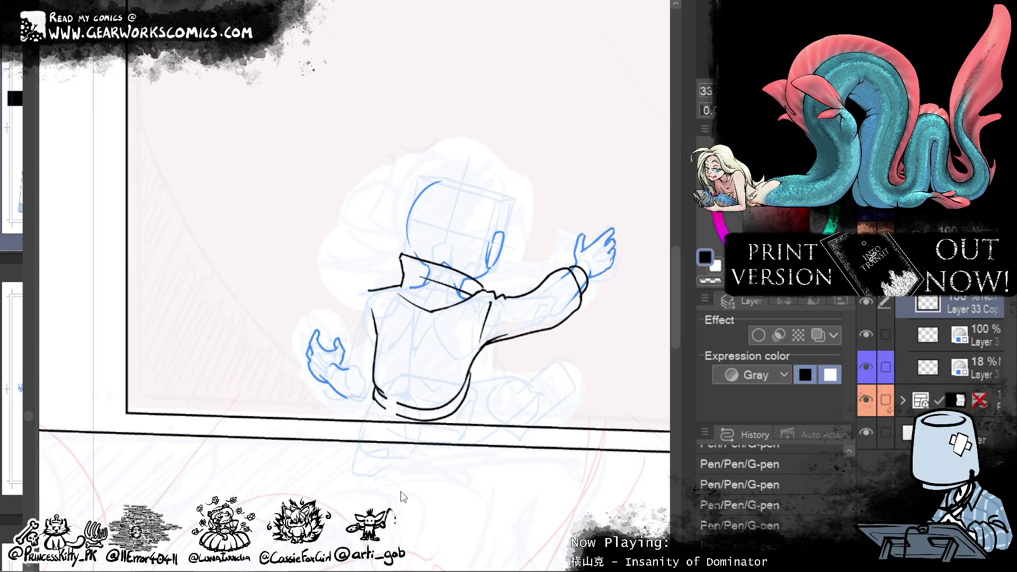
Step: Trim the jacket hem lines with the Eraser and ink the belt loops at the waist
mouse_move(390, 398)
left_mouse_down()
mouse_move(388, 414)
mouse_move(440, 418)
left_mouse_up()
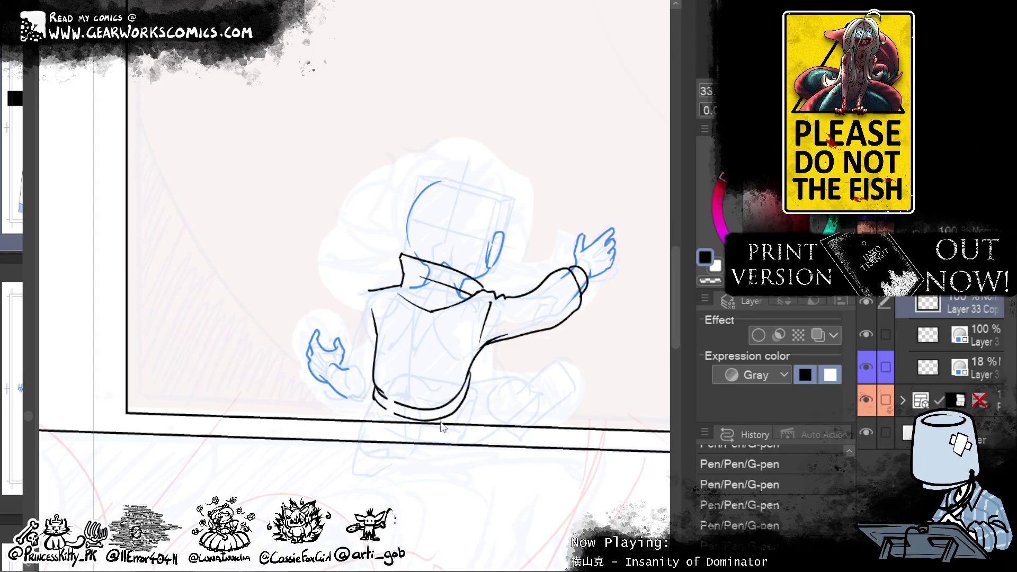
left_click_drag(464, 382, 465, 401)
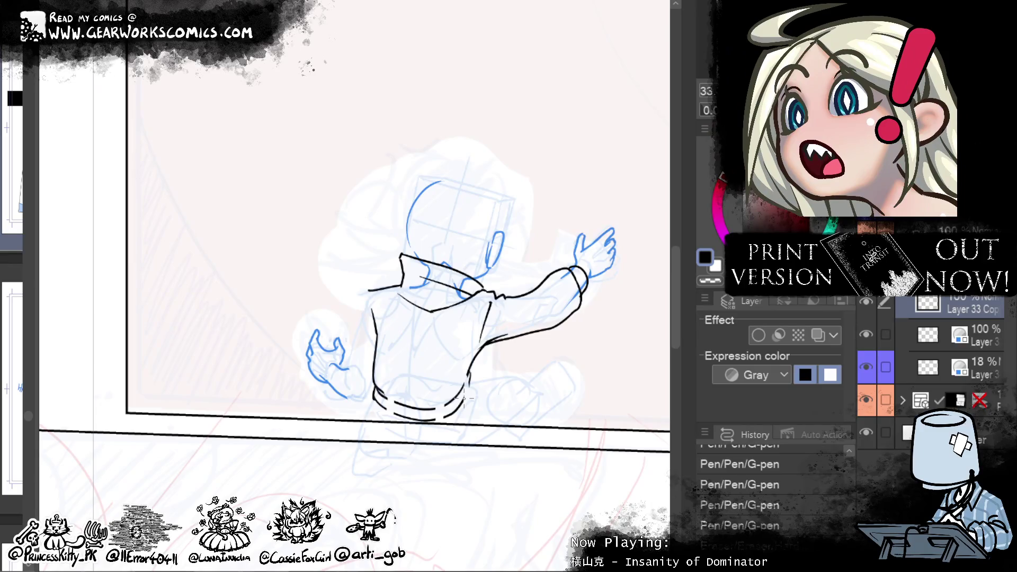
left_click_drag(462, 379, 461, 386)
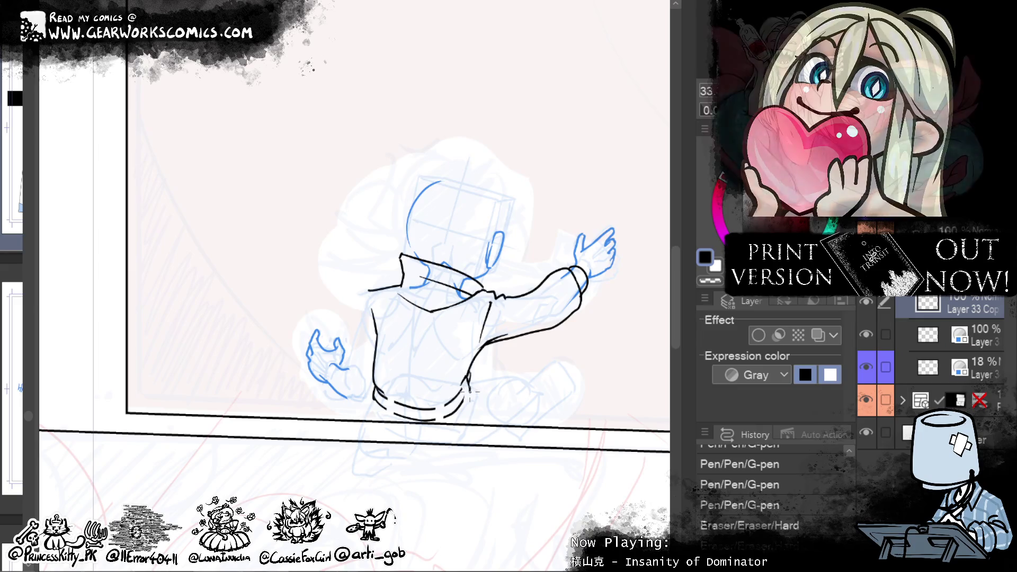
left_click_drag(466, 377, 463, 379)
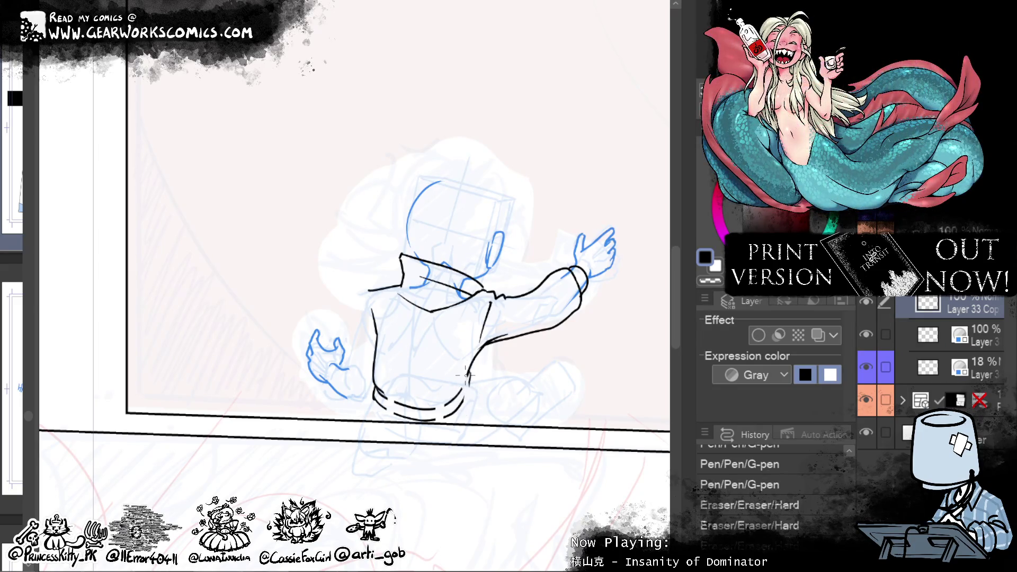
left_click_drag(464, 376, 468, 400)
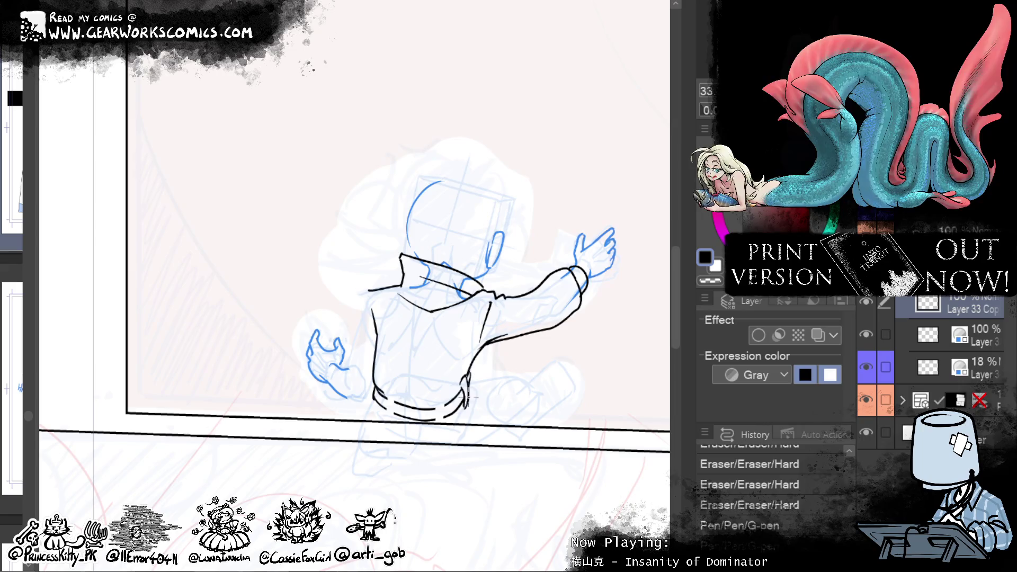
mouse_move(442, 400)
left_mouse_down()
mouse_move(444, 424)
mouse_move(435, 419)
left_mouse_up()
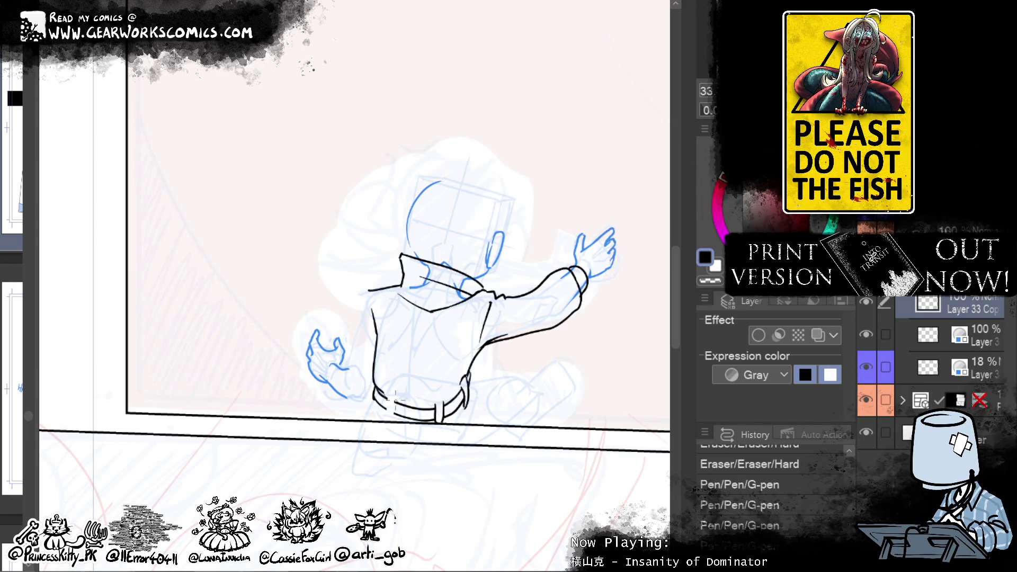
left_click_drag(392, 408, 393, 421)
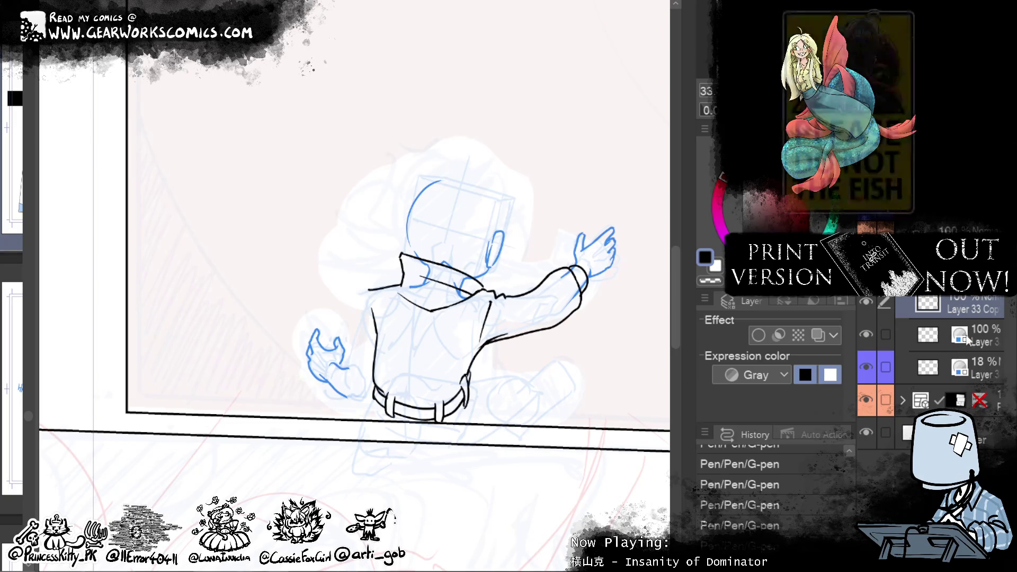
Step: Back on Layer 33 Copy, ink the left sleeve cuff and the jacket's left edge
key("alt+bracketleft")
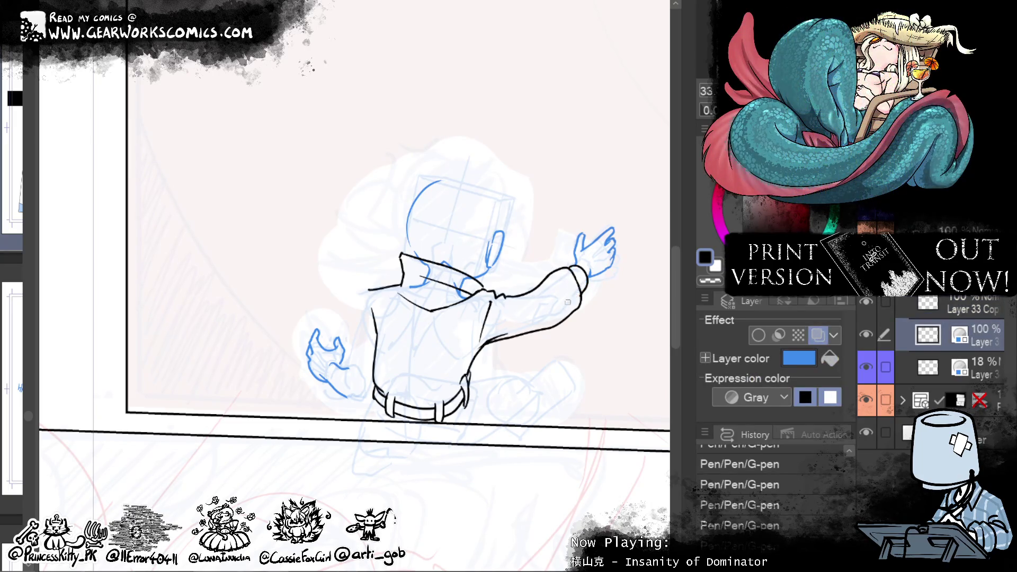
key("alt+bracketright")
left_click_drag(555, 412, 584, 371)
left_click_drag(364, 355, 390, 293)
mouse_move(395, 314)
left_mouse_down()
mouse_move(395, 256)
mouse_move(393, 265)
left_mouse_up()
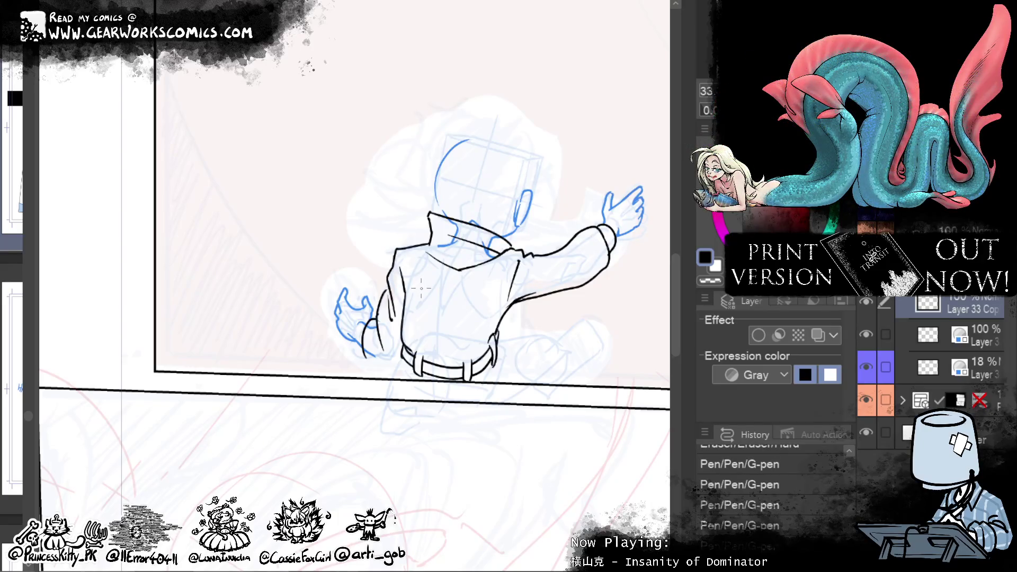
left_click_drag(363, 353, 403, 366)
mouse_move(564, 463)
left_mouse_down()
mouse_move(409, 506)
mouse_move(478, 545)
left_mouse_up()
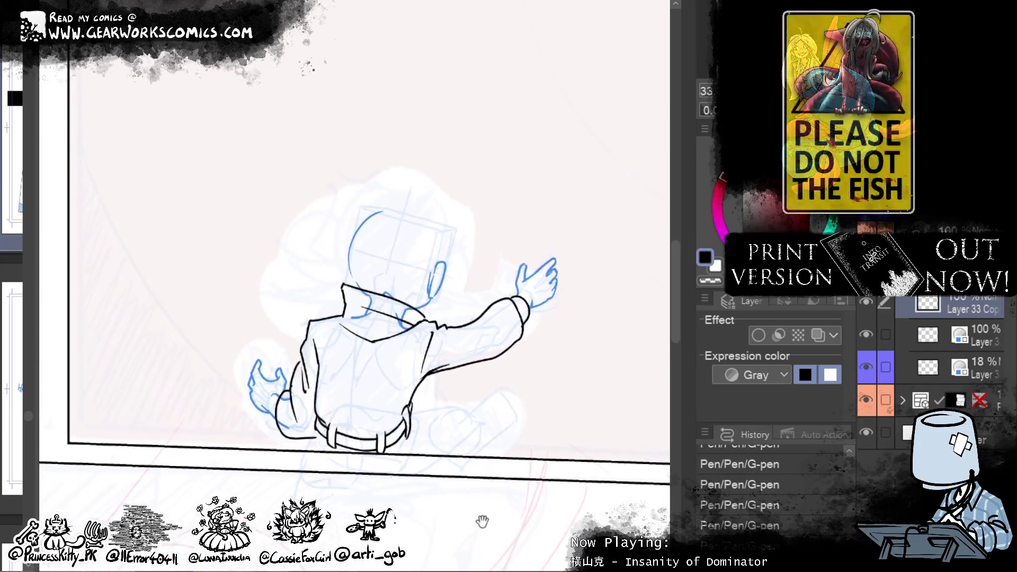
left_click_drag(478, 545, 517, 488)
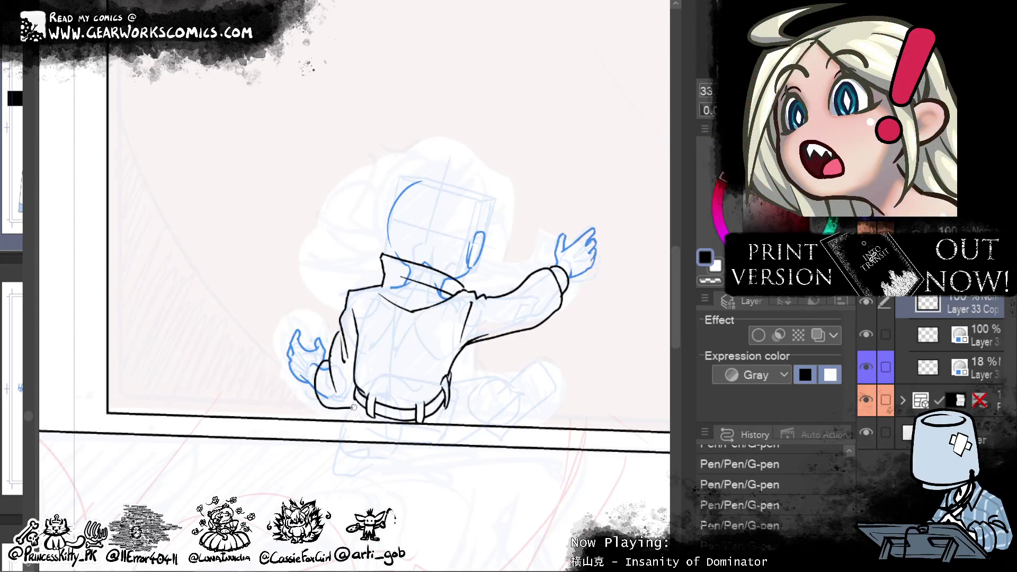
Step: Ink the hip lines and the knee curving down toward the lower leg
left_click_drag(351, 401, 341, 483)
left_click_drag(452, 420, 454, 433)
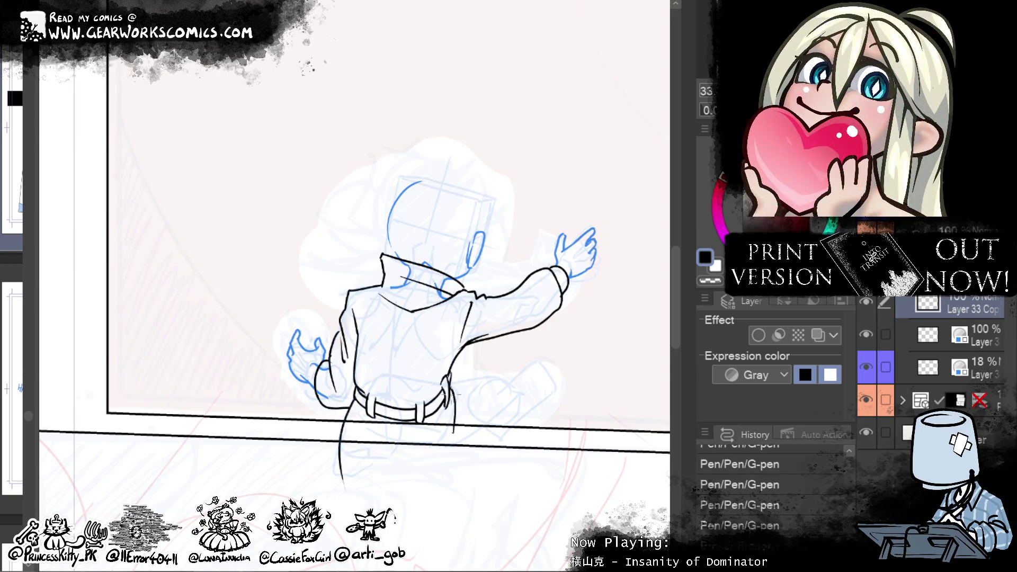
mouse_move(450, 384)
left_mouse_down()
mouse_move(463, 408)
mouse_move(504, 375)
mouse_move(519, 394)
mouse_move(498, 430)
mouse_move(451, 443)
left_mouse_up()
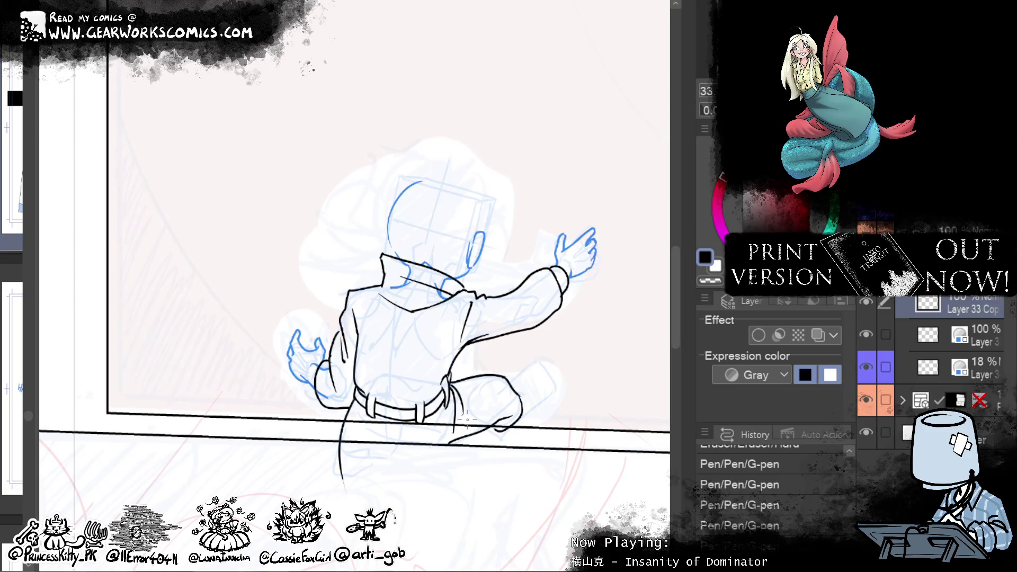
left_click_drag(518, 408, 520, 418)
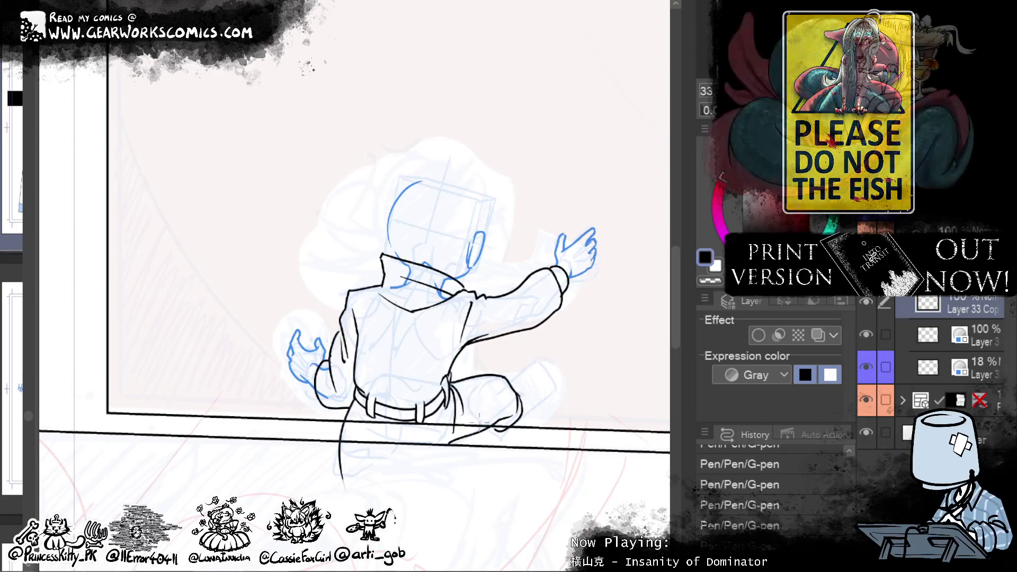
left_click_drag(477, 410, 428, 458)
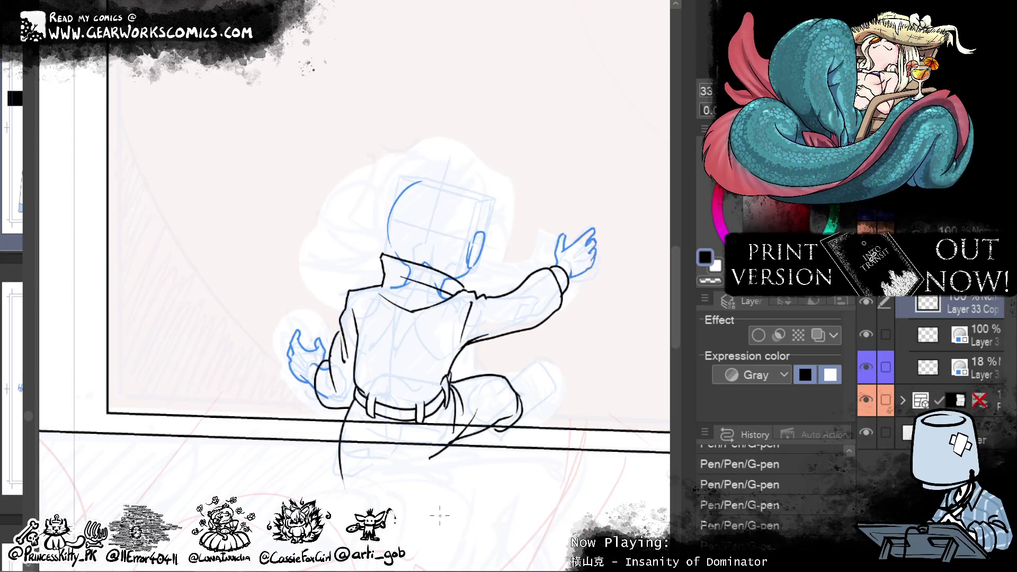
Step: Undo the overlong lower-leg stroke, add a short hip curve, and erase a stray ink spot
left_click_drag(440, 514, 397, 562)
key("ctrl+z")
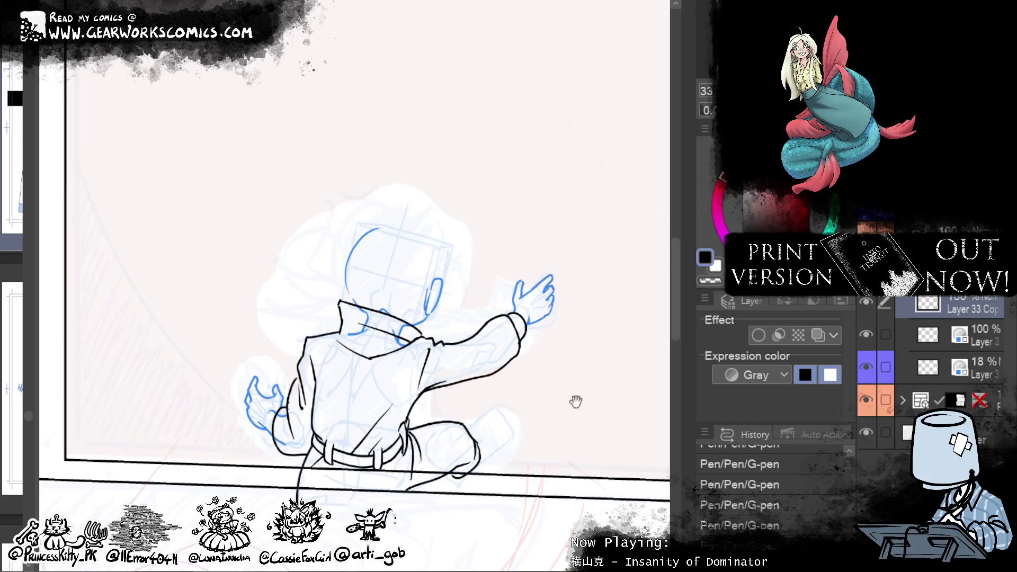
left_click_drag(567, 404, 591, 294)
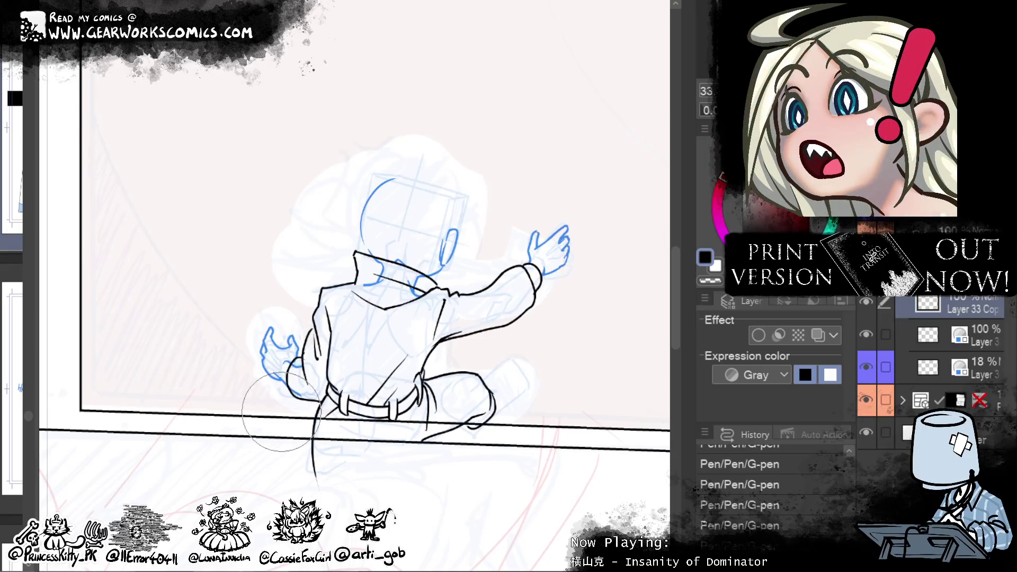
left_click_drag(289, 363, 297, 395)
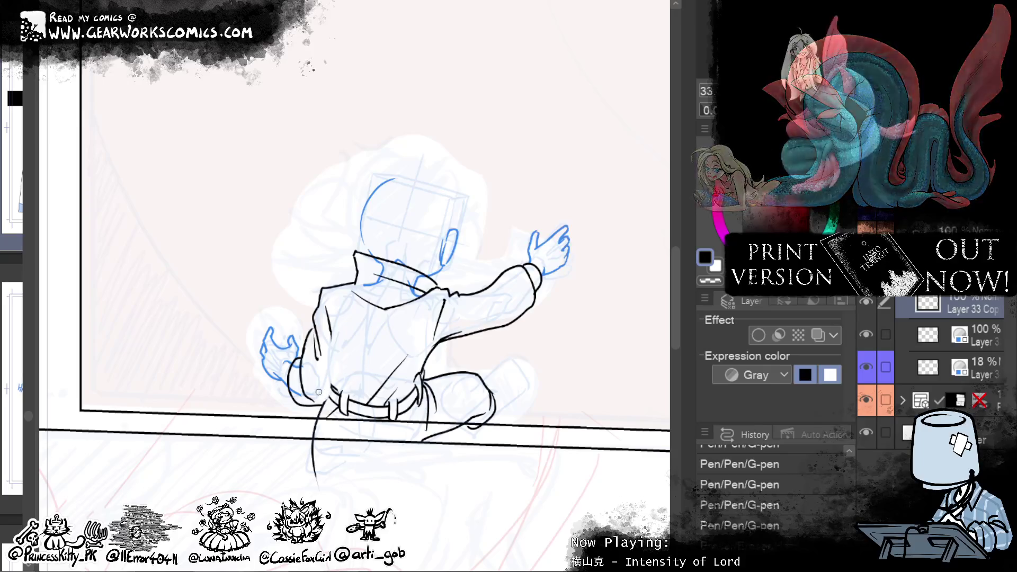
left_click_drag(332, 339, 313, 408)
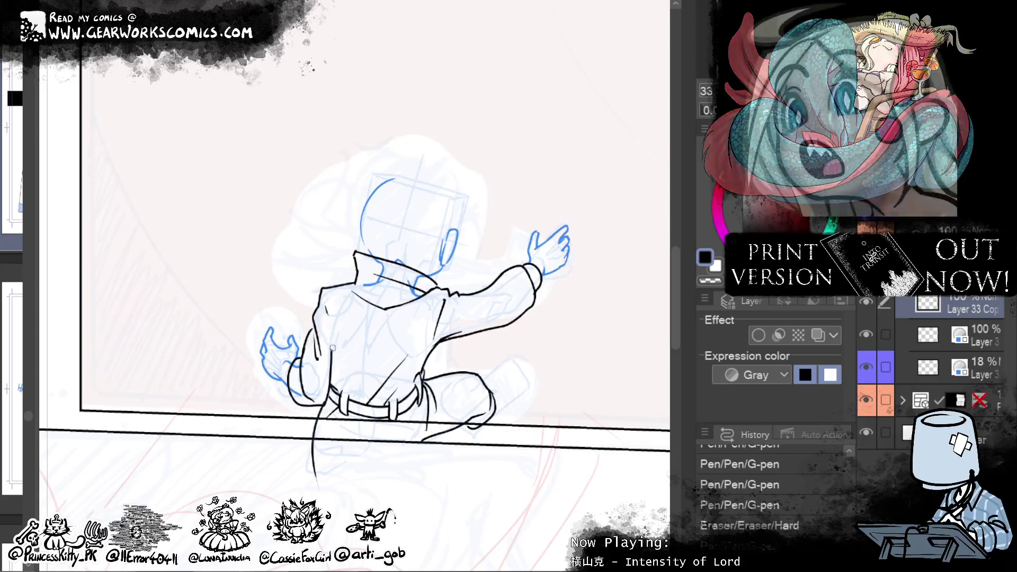
left_click(324, 396)
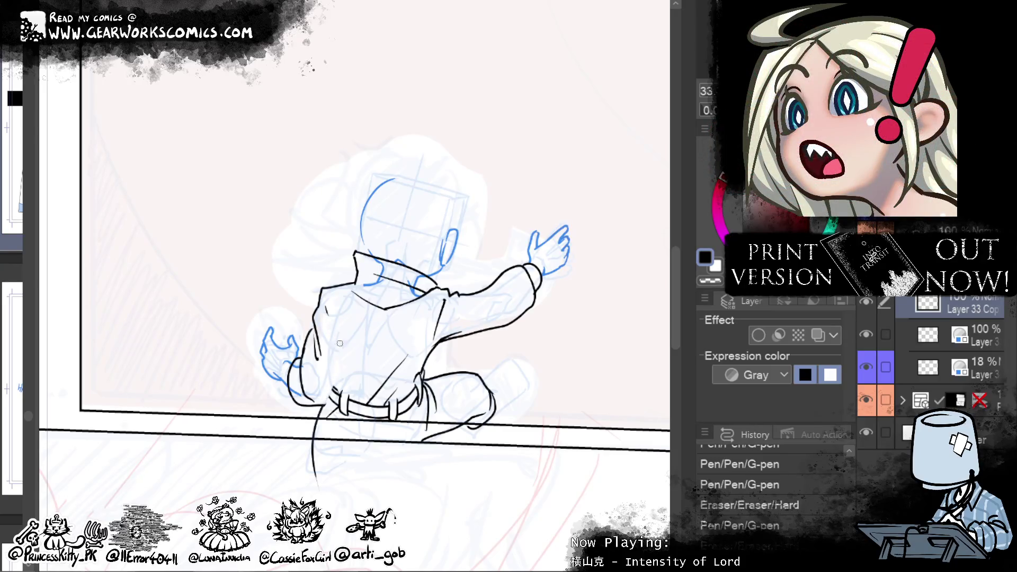
Step: Touch up the jacket ink lines and compare the leg strokes with undo/redo, keeping them
left_click_drag(328, 297, 342, 335)
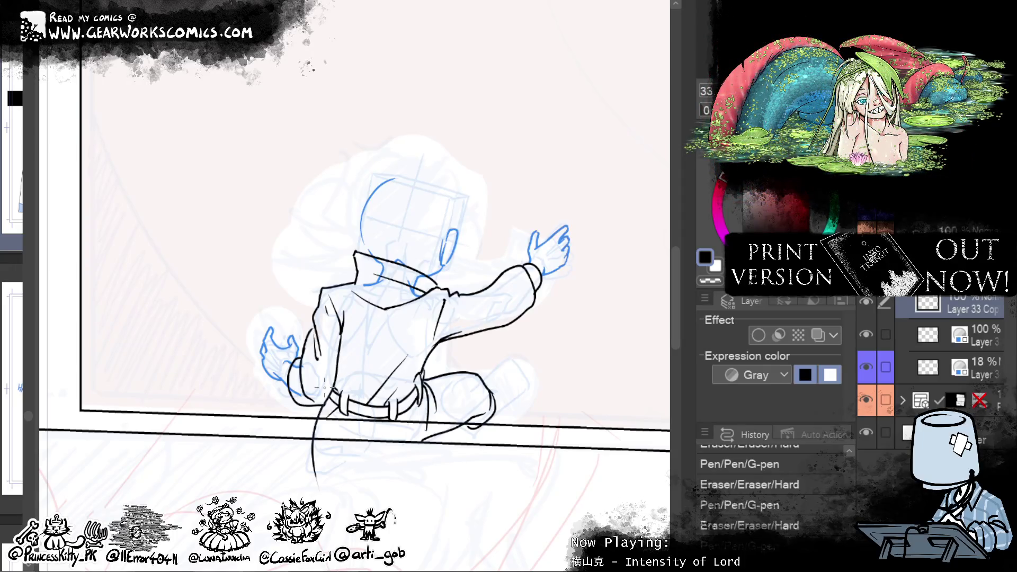
scroll(476, 344, "down", 3)
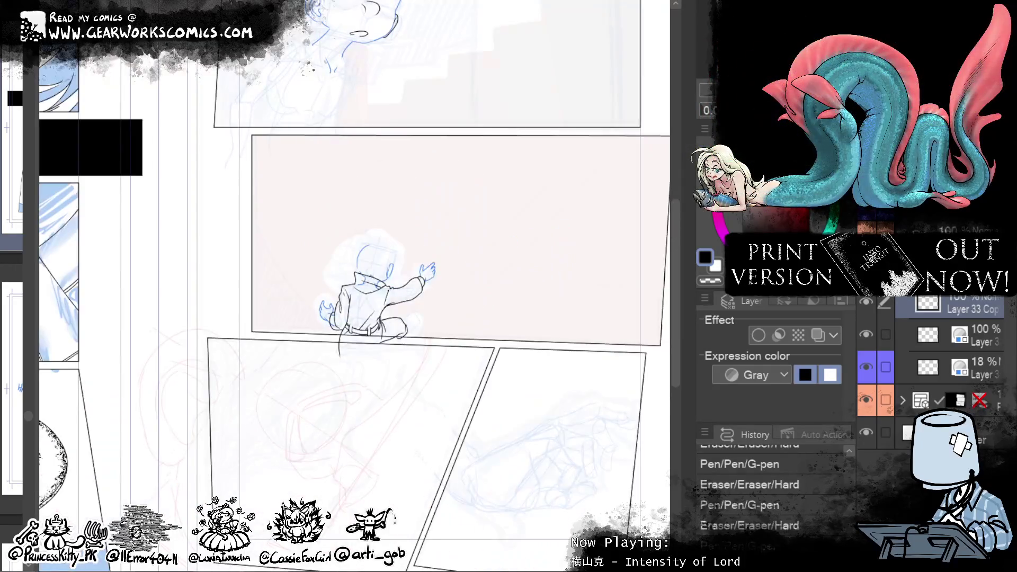
left_click_drag(625, 223, 611, 243)
scroll(227, 366, "up", 3)
key("ctrl+z")
key("ctrl+z")
key("ctrl+y")
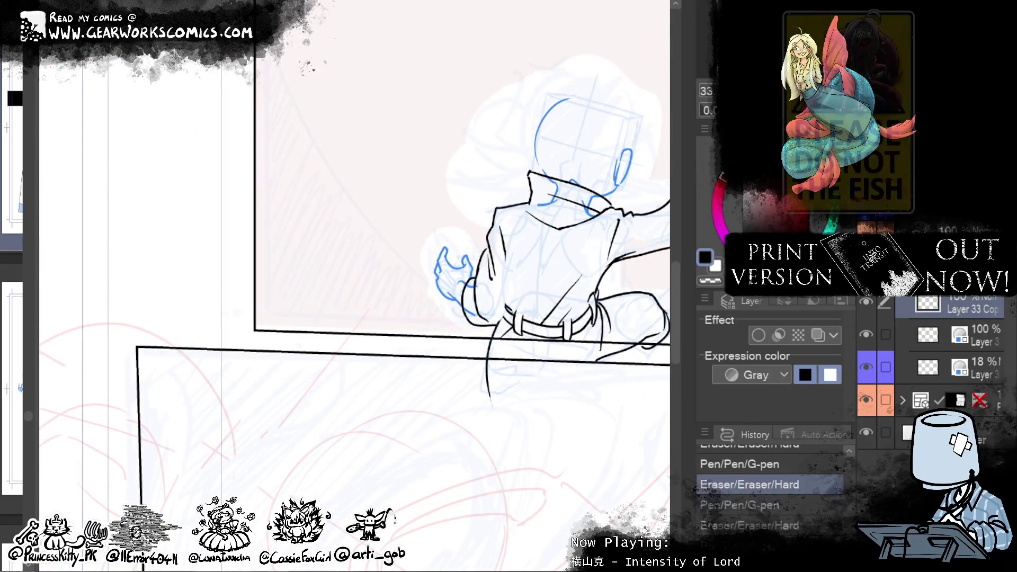
key("ctrl+z")
key("ctrl+z")
key("ctrl+z")
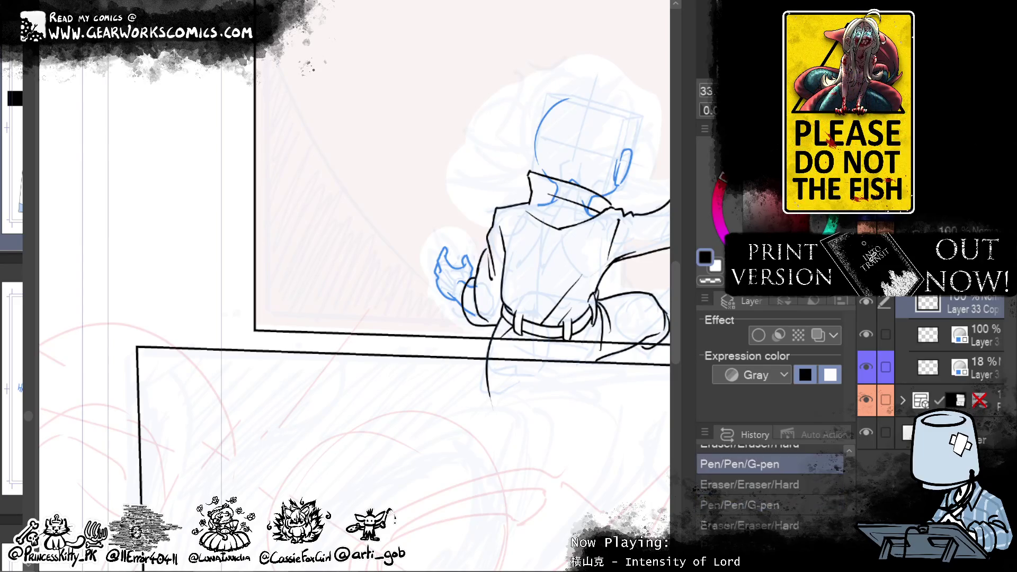
key("ctrl+z")
key("ctrl+z")
key("ctrl+z")
key("ctrl+z")
key("ctrl+z")
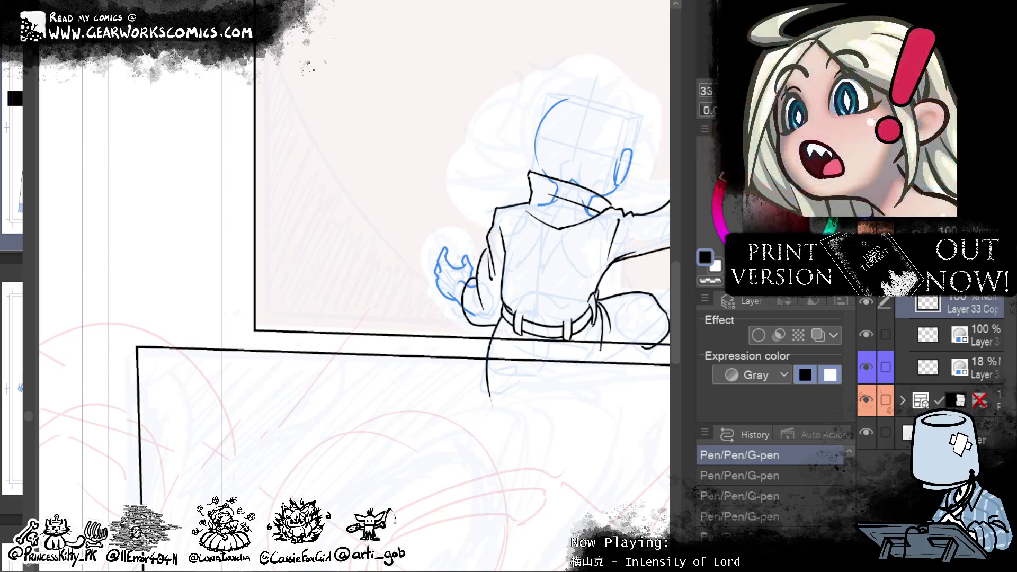
key("ctrl+y")
key("ctrl+y")
left_click_drag(630, 207, 537, 230)
key("ctrl+z")
key("ctrl+z")
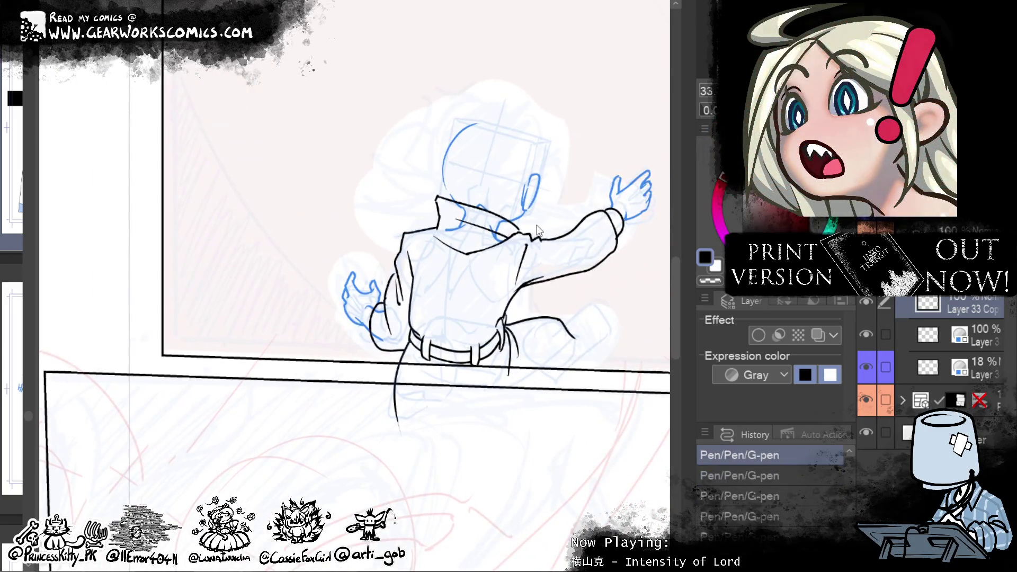
key("ctrl+y")
key("ctrl+y")
key("ctrl+y")
key("ctrl+y")
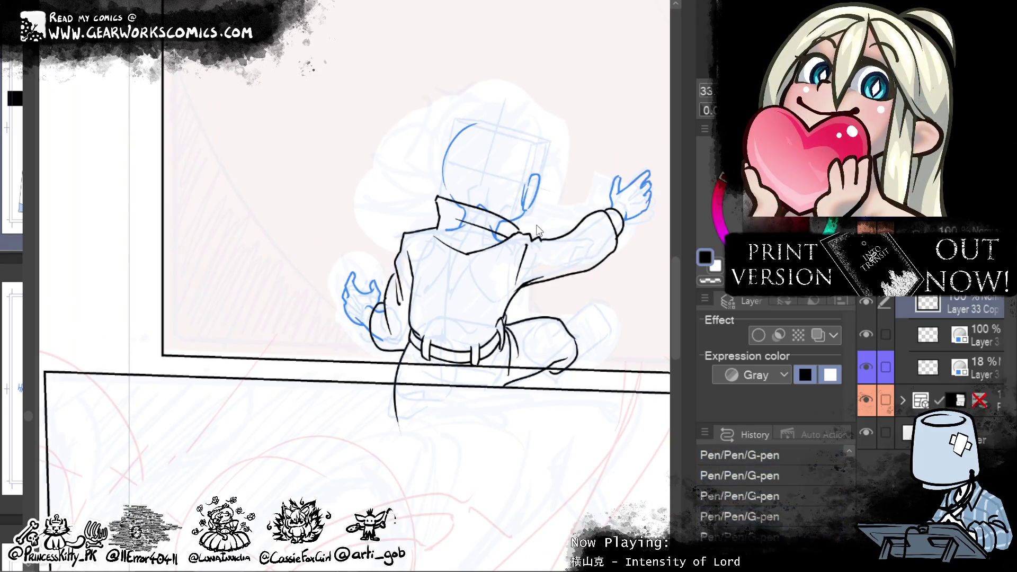
key("ctrl+y")
key("ctrl+y")
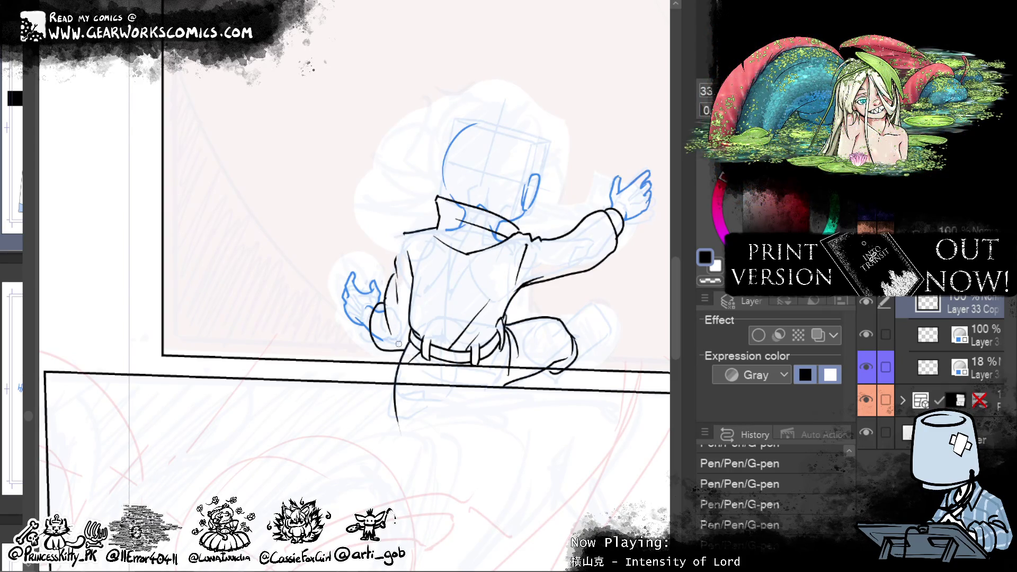
Step: Erase and redraw the ink line down the figure's left side beside the belt, adding back strokes
mouse_move(400, 350)
left_mouse_down()
mouse_move(400, 304)
mouse_move(371, 313)
left_mouse_up()
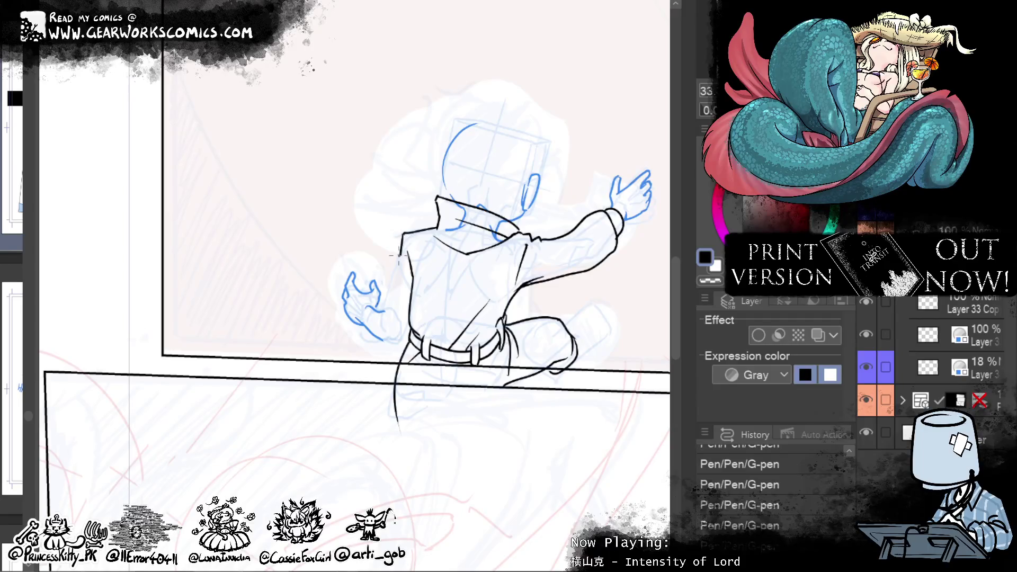
left_click_drag(399, 260, 377, 353)
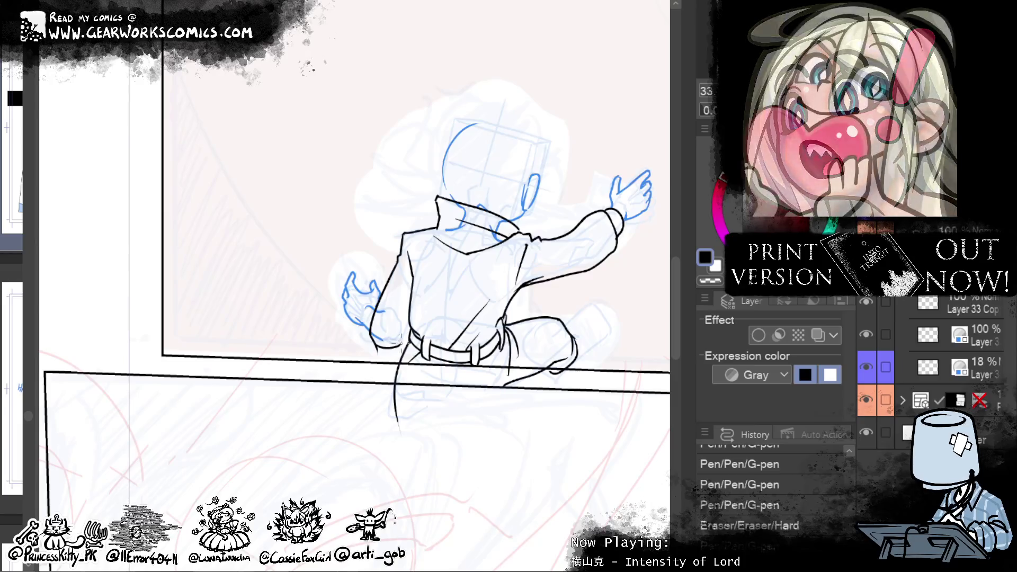
mouse_move(410, 316)
left_mouse_down()
mouse_move(400, 345)
mouse_move(365, 345)
left_mouse_up()
left_click_drag(380, 296, 363, 343)
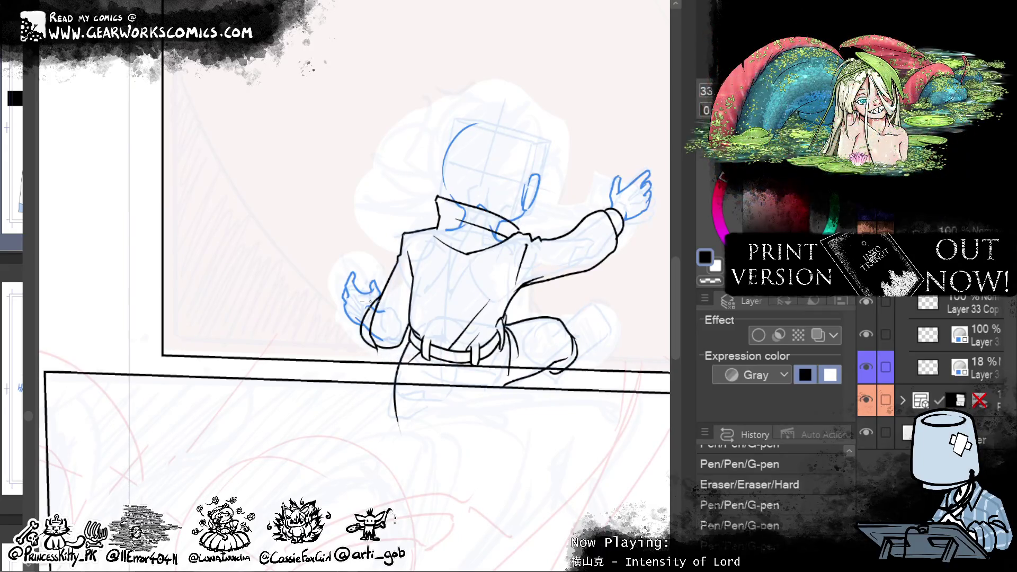
left_click_drag(375, 306, 368, 331)
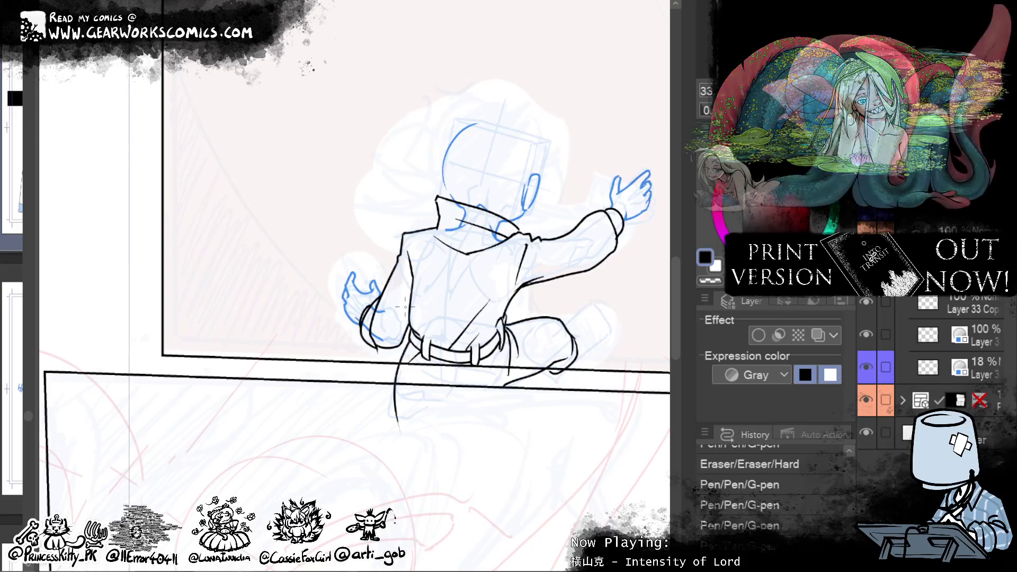
left_click_drag(401, 259, 396, 309)
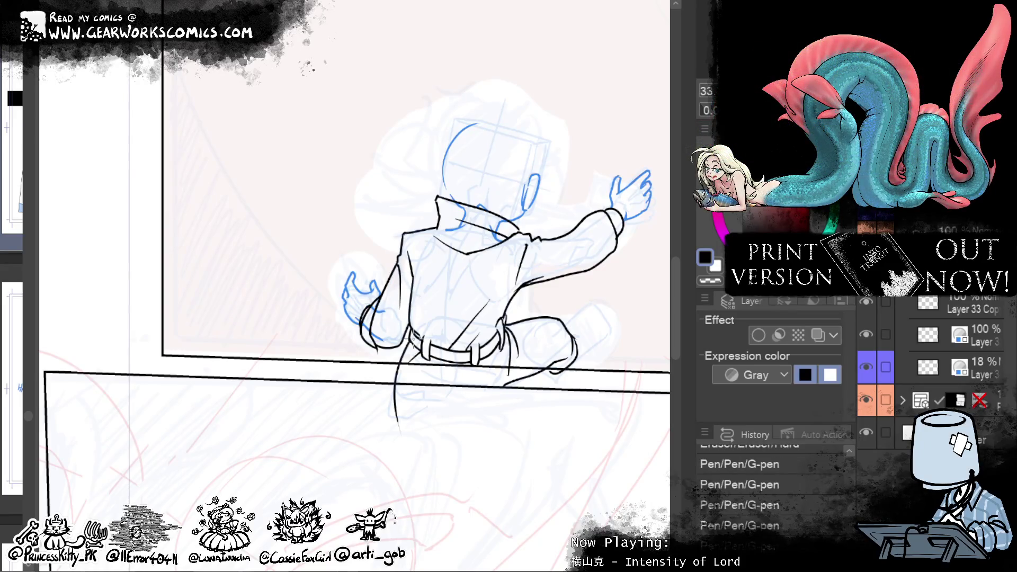
left_click_drag(553, 489, 431, 522)
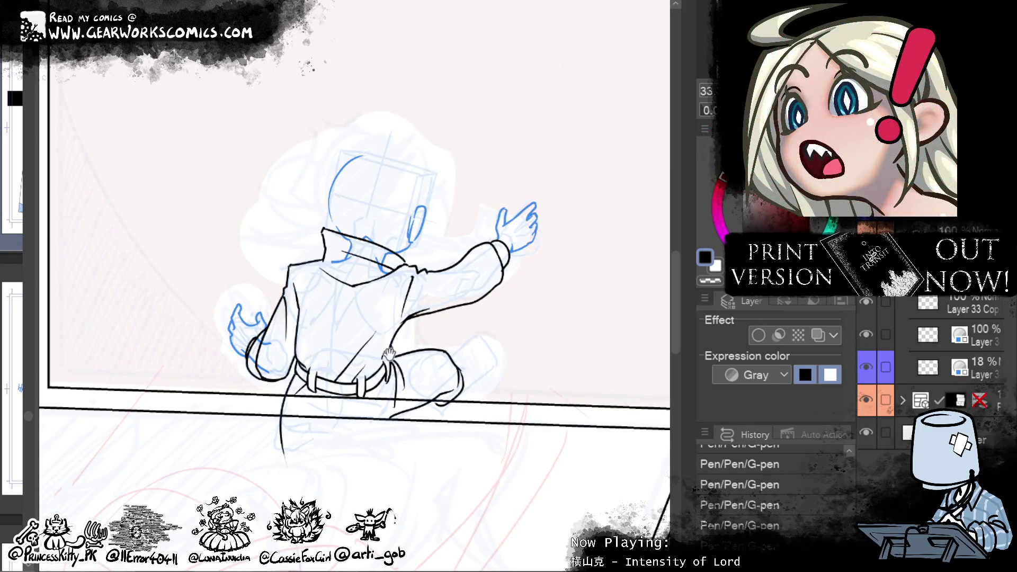
left_click_drag(389, 354, 357, 401)
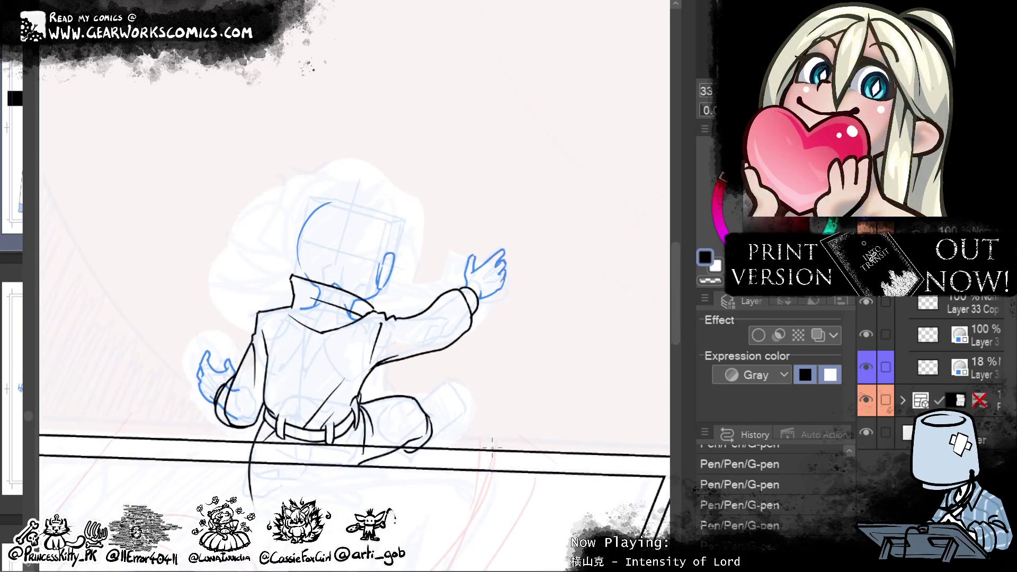
Step: On Layer 33 Copy, ink the knee line and the seam down the jacket from the collar
left_click(952, 311)
mouse_move(421, 397)
left_mouse_down()
mouse_move(445, 389)
mouse_move(462, 418)
mouse_move(458, 425)
mouse_move(437, 400)
mouse_move(459, 391)
mouse_move(424, 422)
left_mouse_up()
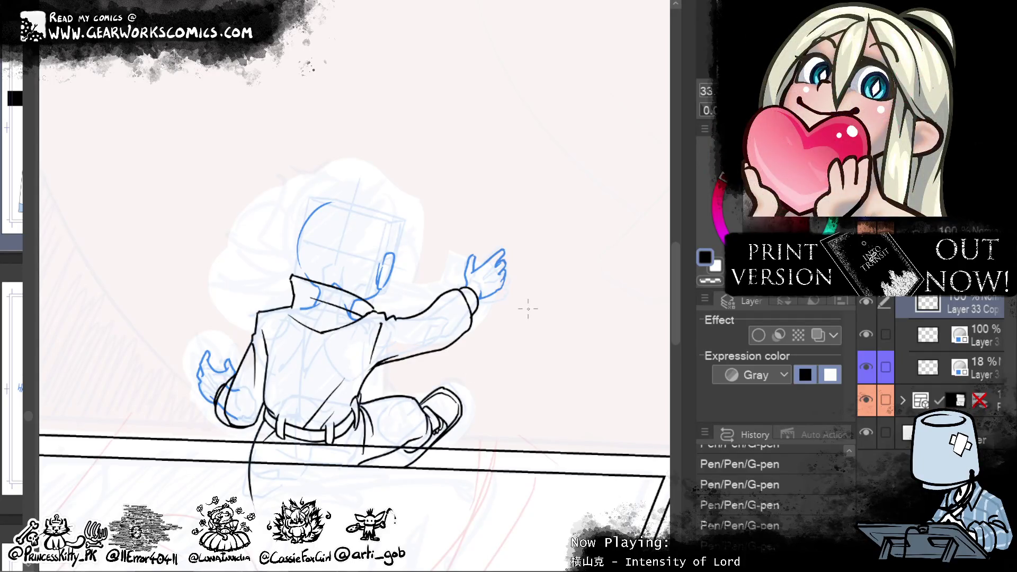
mouse_move(569, 286)
left_mouse_down()
mouse_move(632, 449)
mouse_move(654, 337)
left_mouse_up()
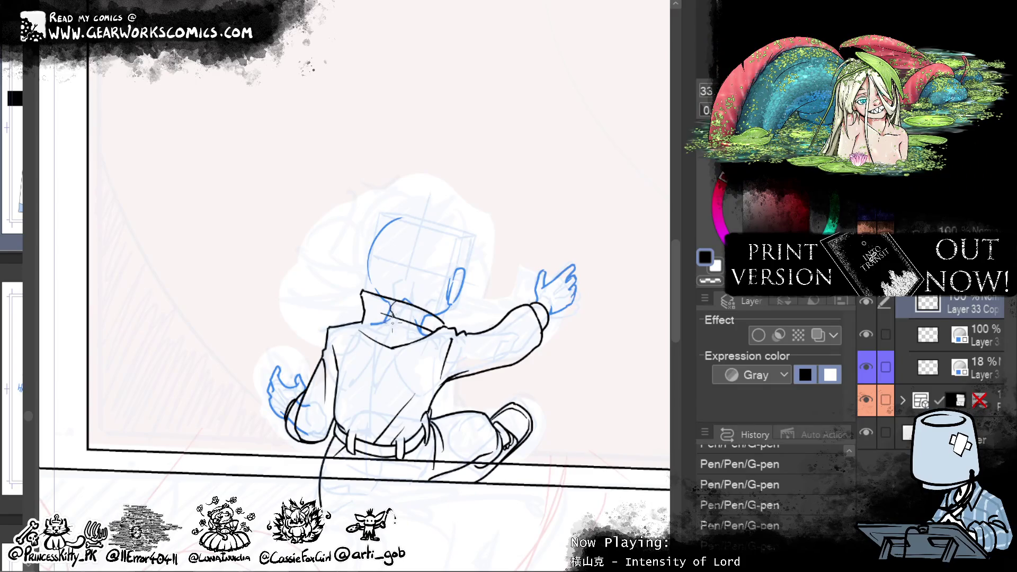
left_click_drag(391, 339, 366, 413)
left_click_drag(583, 336, 460, 408)
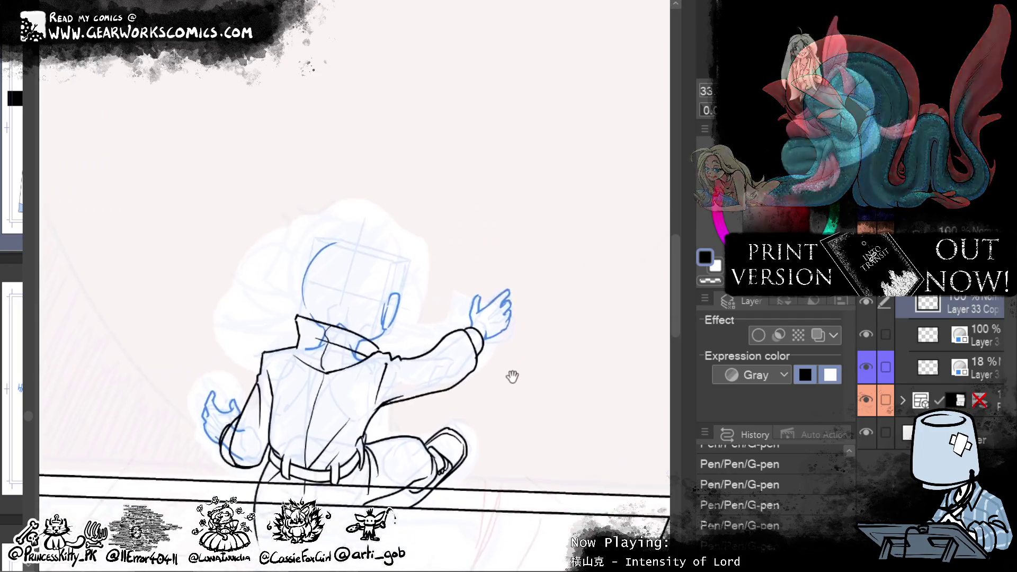
scroll(461, 407, "down", 2)
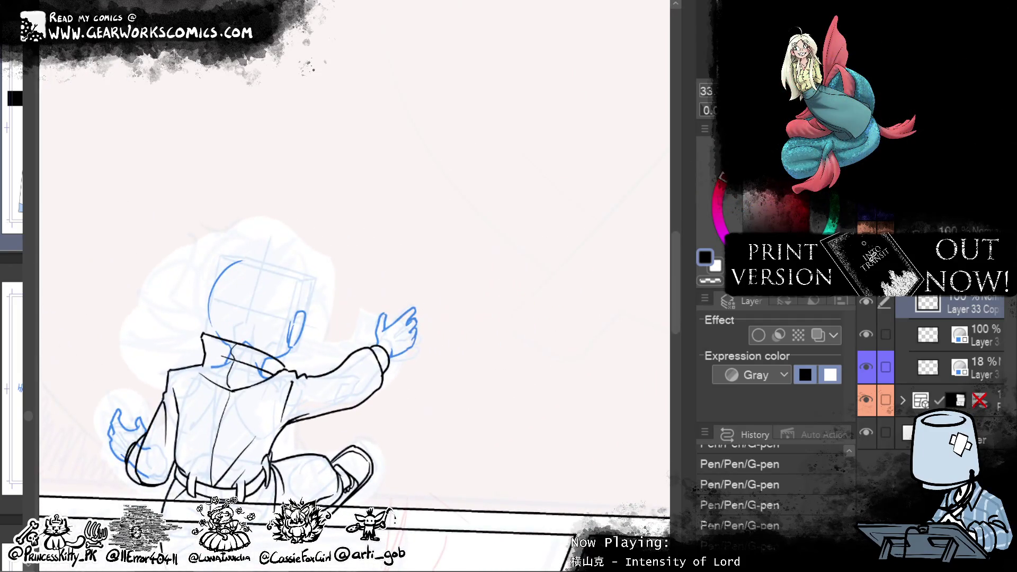
Step: Check the blue sketch layer and the lower panel, then return to Layer 33 Copy zoomed out
left_click(982, 324)
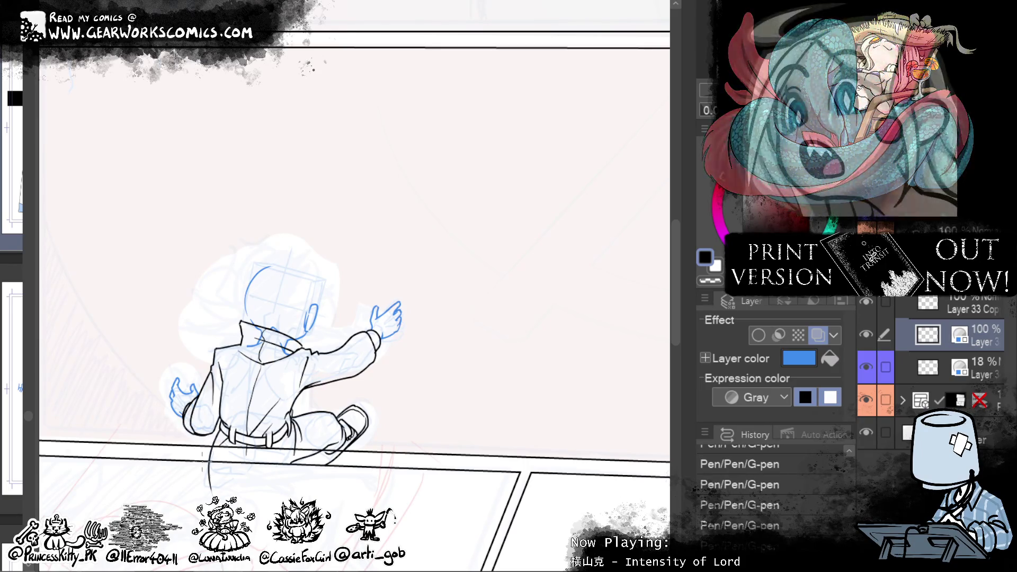
mouse_move(529, 366)
left_mouse_down()
mouse_move(620, 364)
mouse_move(617, 331)
left_mouse_up()
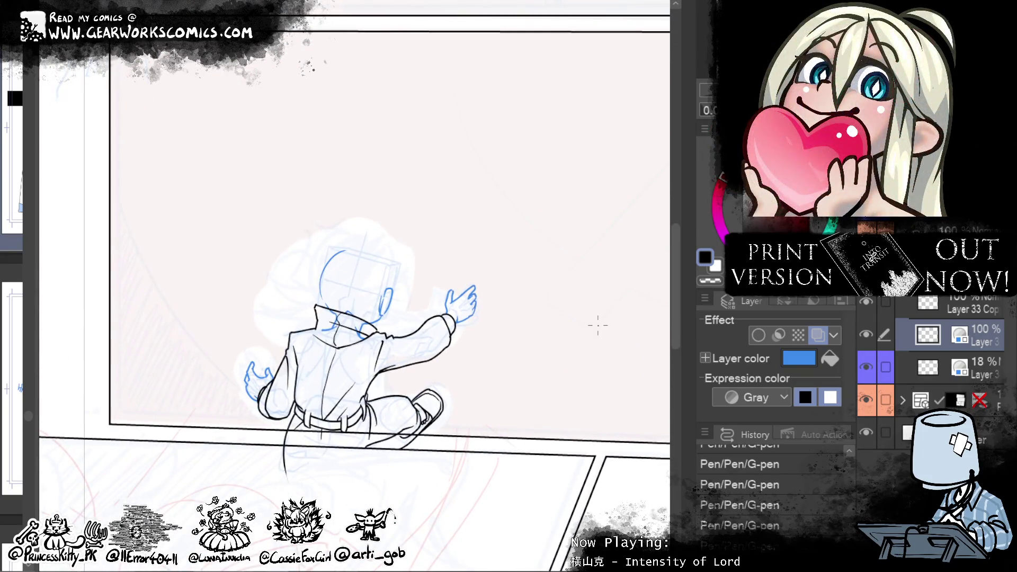
left_click_drag(483, 358, 531, 30)
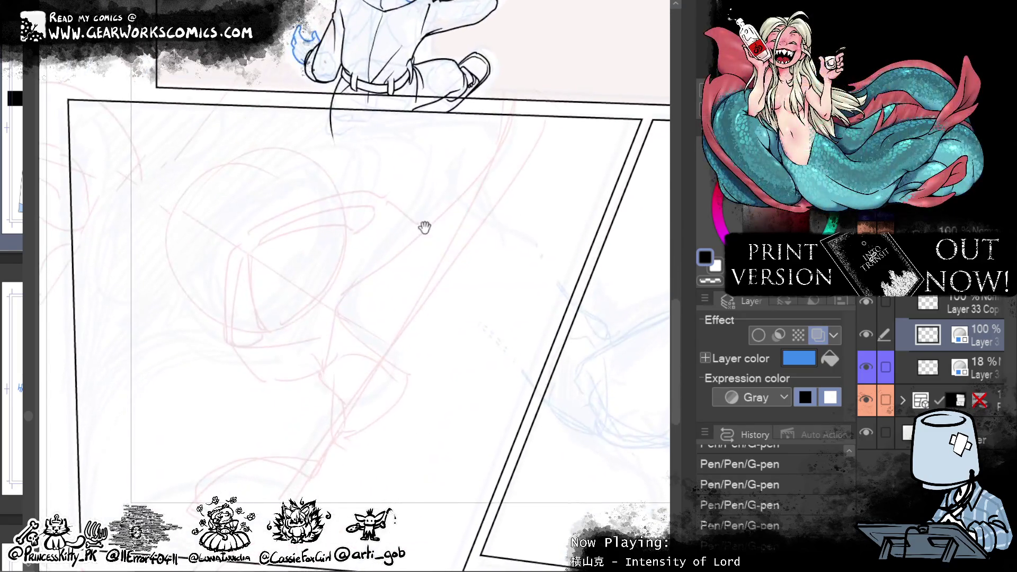
left_click_drag(424, 228, 382, 561)
left_click(962, 308)
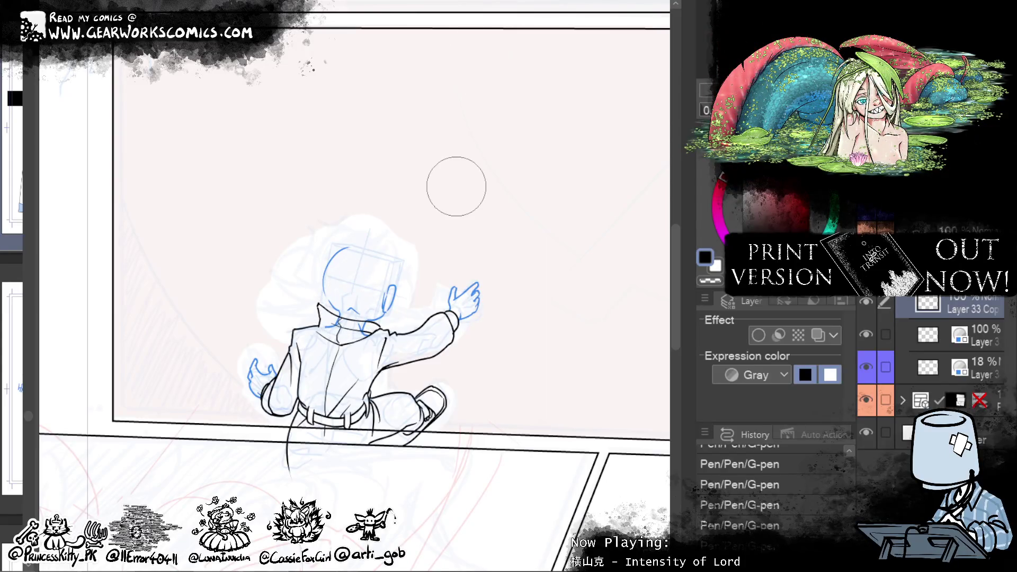
mouse_move(474, 224)
left_mouse_down()
mouse_move(466, 110)
mouse_move(443, 120)
left_mouse_up()
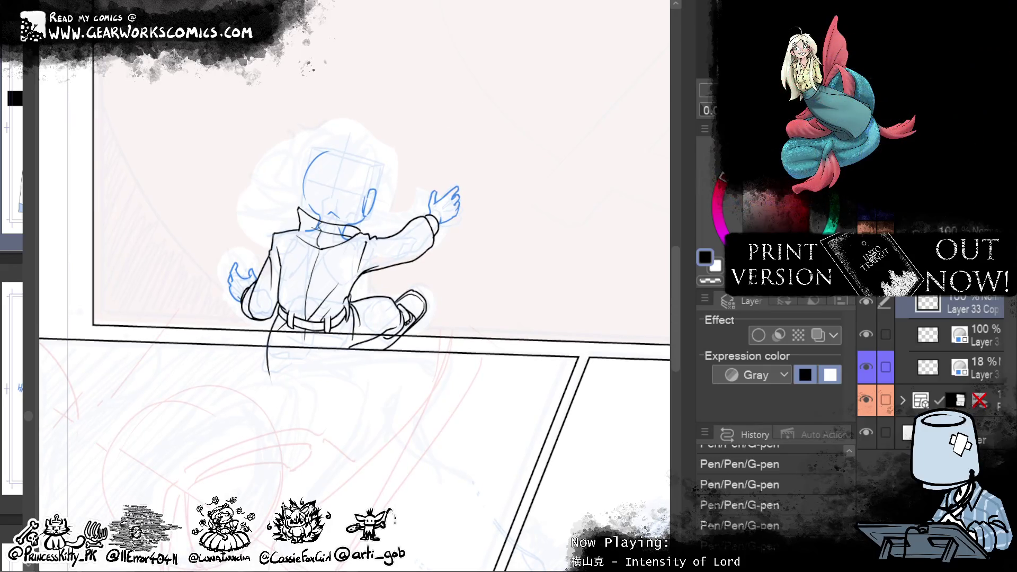
scroll(585, 386, "down", 3)
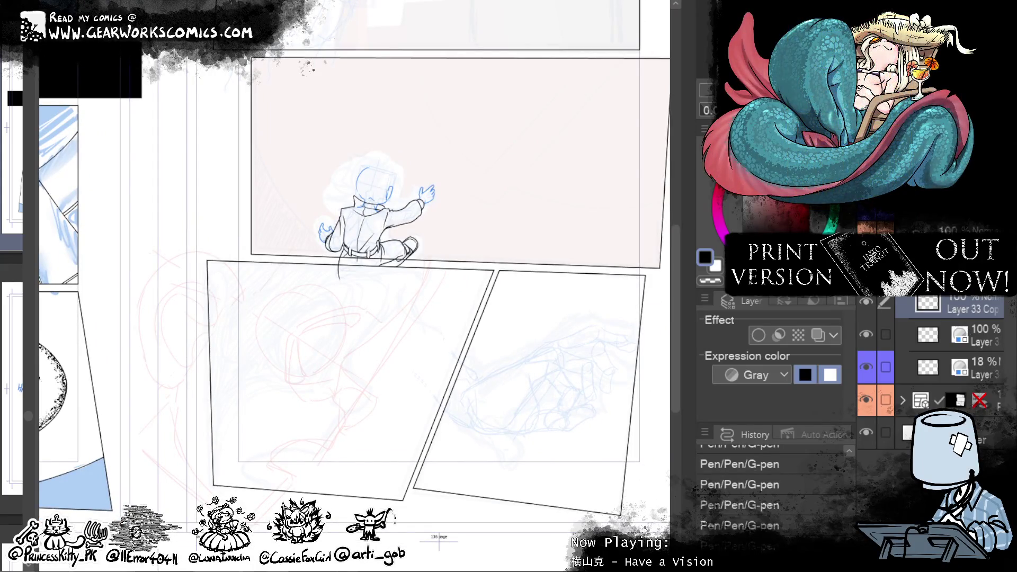
Step: Create a new layer and show the sketch layer with its blue tint removed
key("ctrl+shift+n")
scroll(365, 291, "up", 3)
left_click_drag(523, 413, 615, 206)
left_click_drag(561, 366, 511, 436)
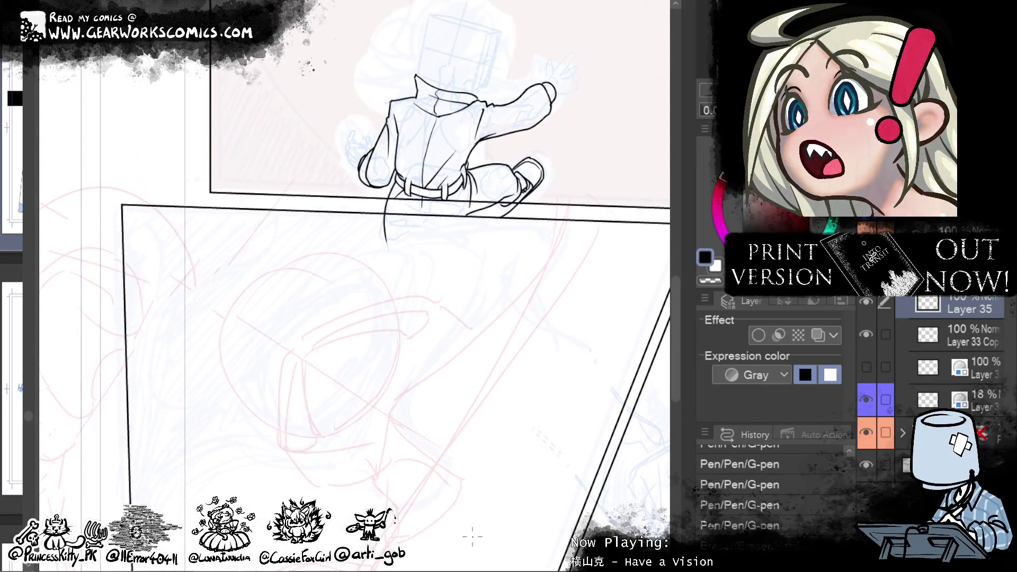
left_click(866, 367)
left_click(967, 368)
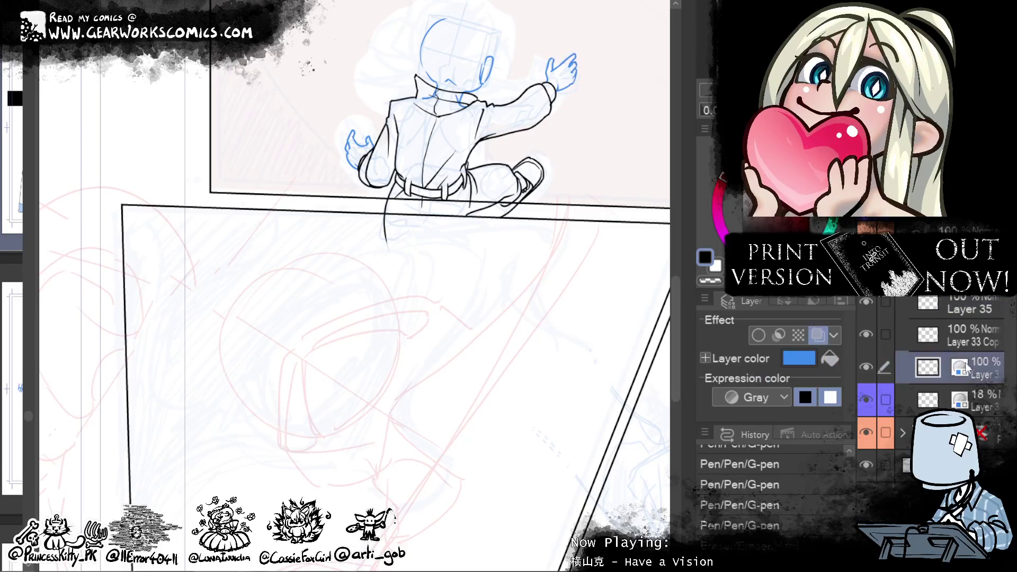
left_click(820, 335)
left_click(937, 339)
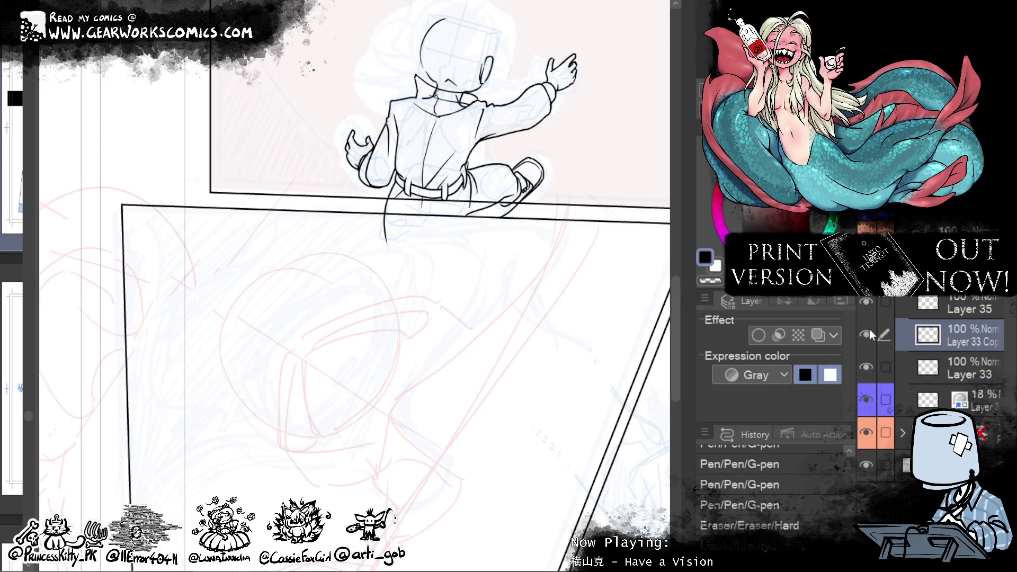
Step: Move Layer 33 Copy below Layer 33, tint Layer 33 blue and add a layer mask
left_click_drag(974, 373, 974, 373)
mouse_move(542, 390)
left_mouse_down()
mouse_move(538, 445)
mouse_move(510, 366)
left_mouse_up()
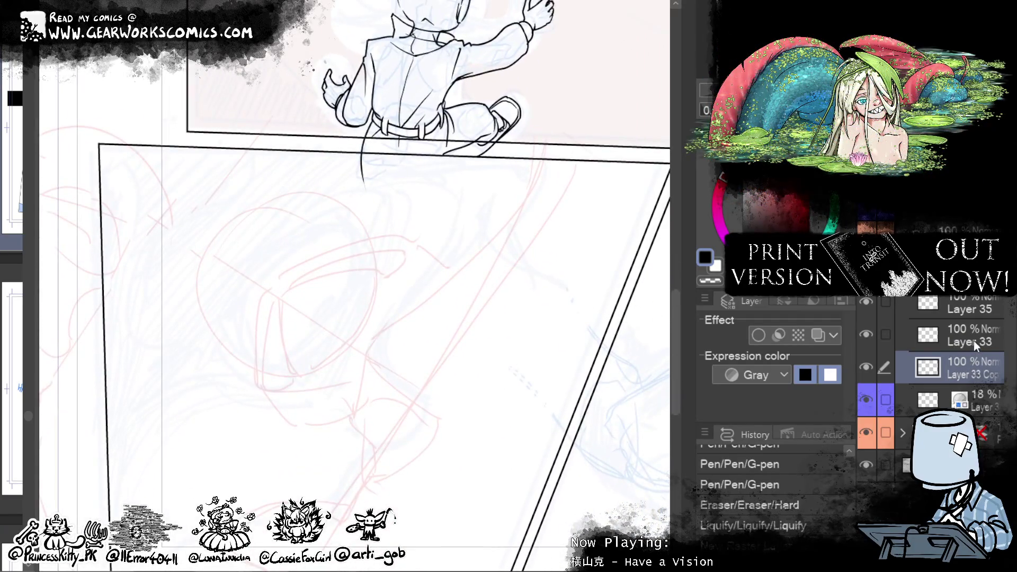
left_click(975, 344)
left_click(817, 335)
right_click(924, 317)
left_click(774, 284)
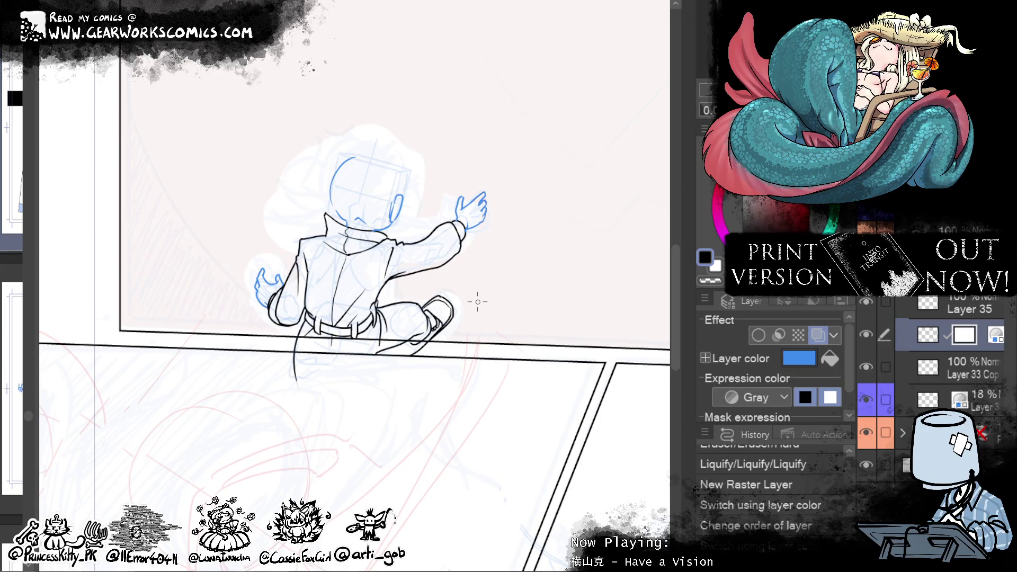
Step: Erase a bit on Layer 33 Copy, then make Layer 35 active and frame the lower-left face panel
left_click(944, 378)
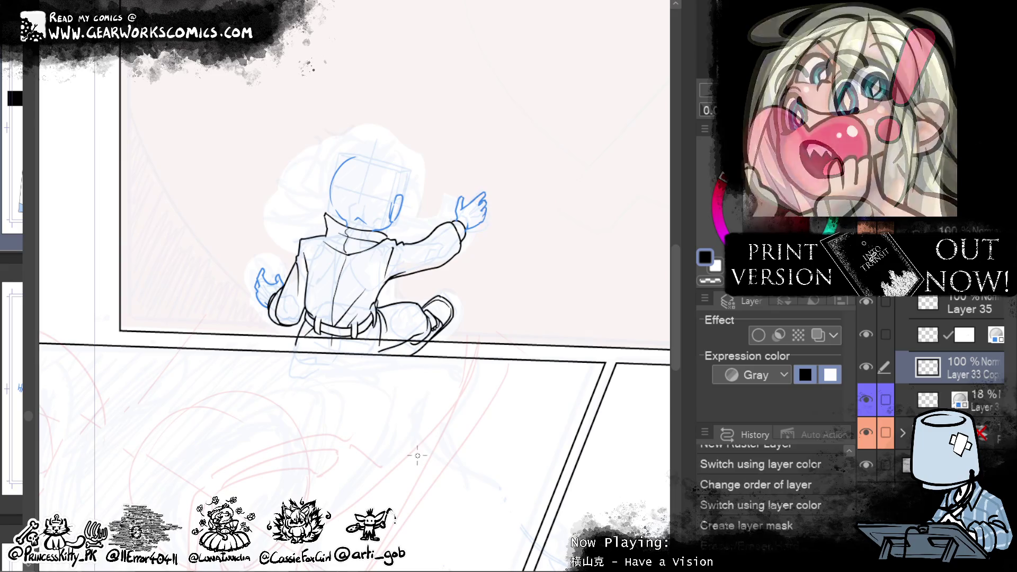
left_click_drag(425, 371, 449, 421)
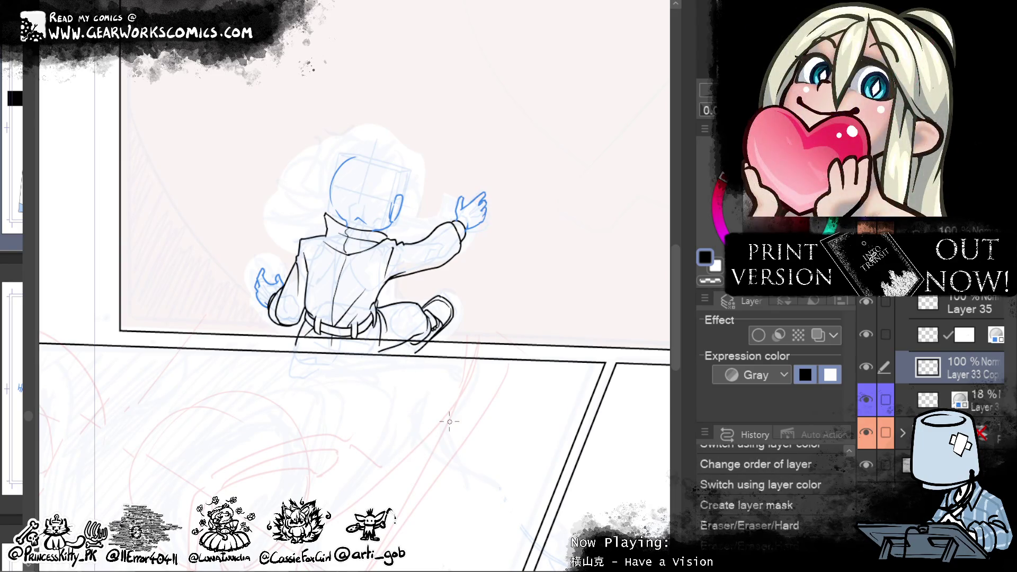
left_click(876, 308)
left_click_drag(490, 467, 591, 282)
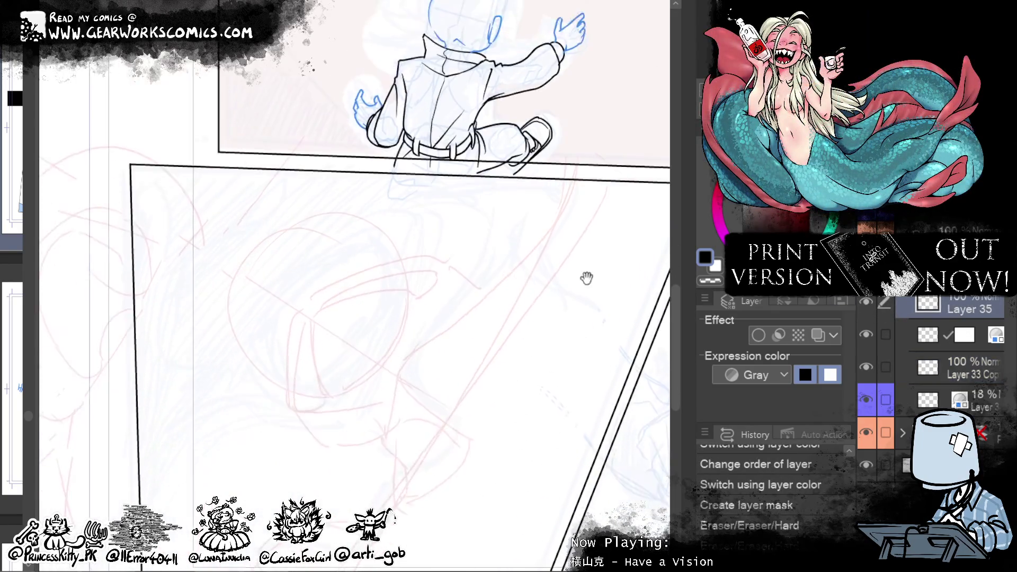
key("ctrl+minus")
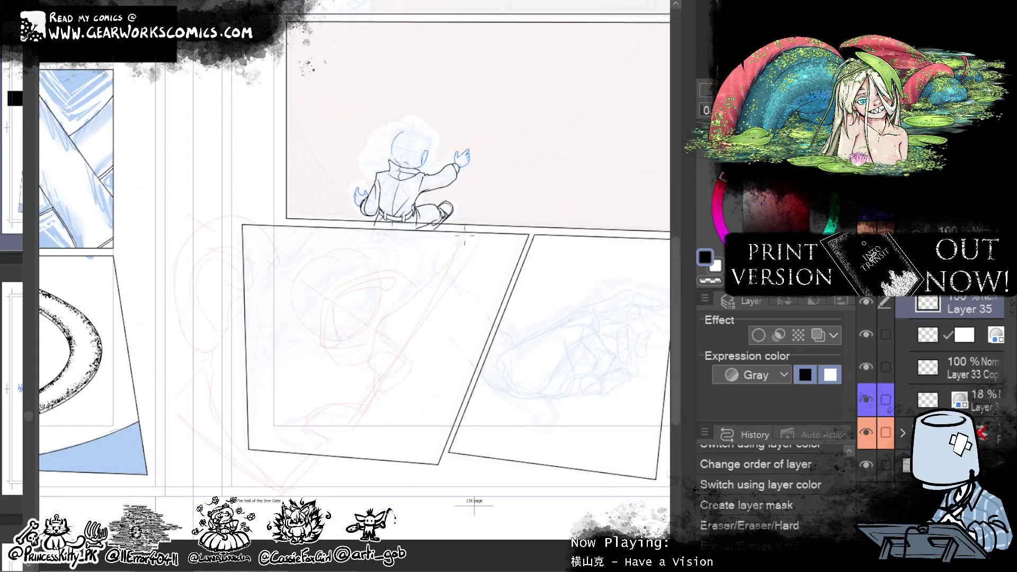
Step: Ink the forehead-to-nose curve, trimming its stray tail and extending it round the nose tip
left_click_drag(464, 237, 383, 334)
left_click_drag(460, 241, 390, 356)
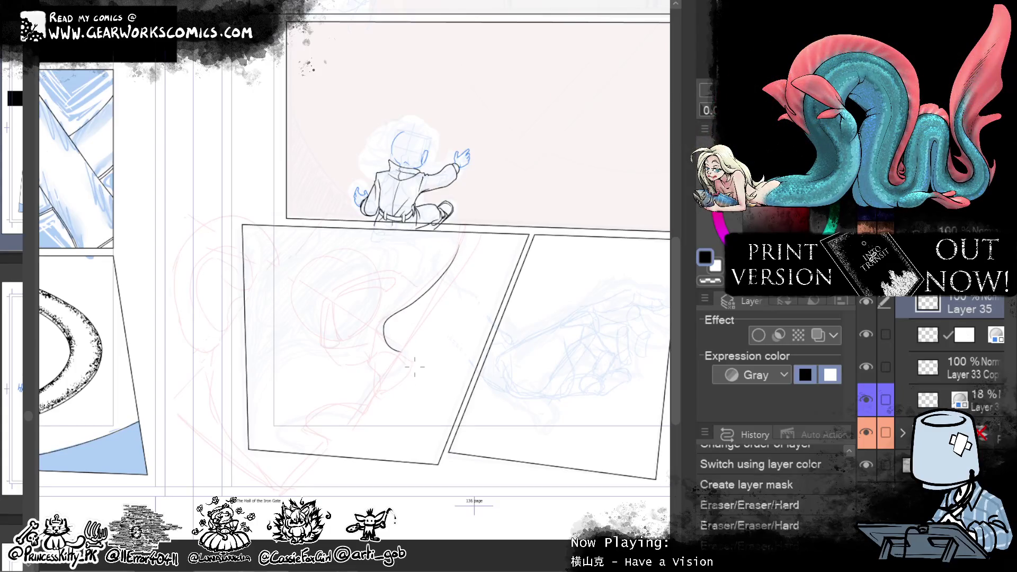
scroll(414, 366, "up", 2)
scroll(454, 102, "up", 1)
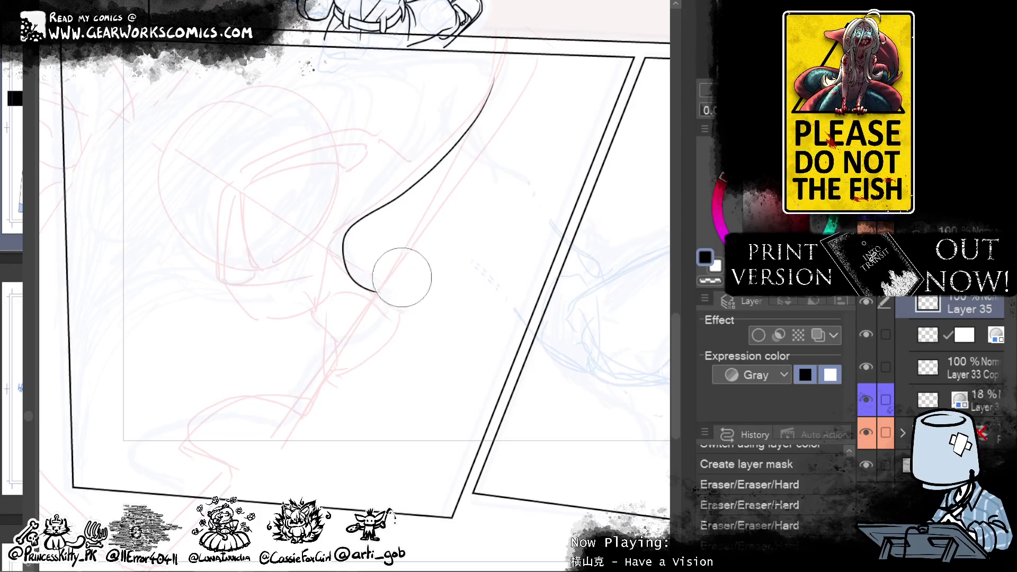
left_click_drag(395, 286, 378, 296)
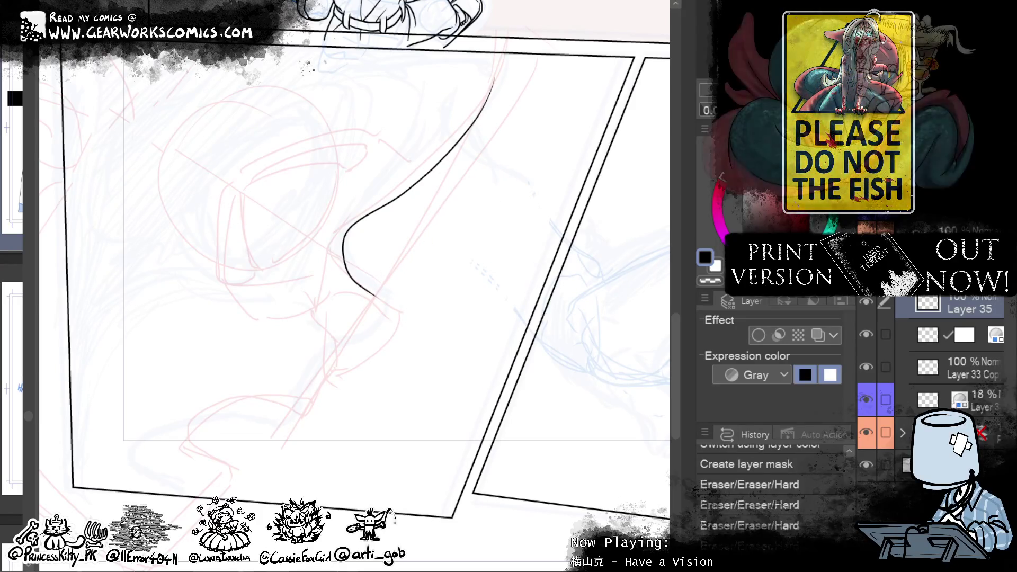
left_click_drag(388, 304, 373, 352)
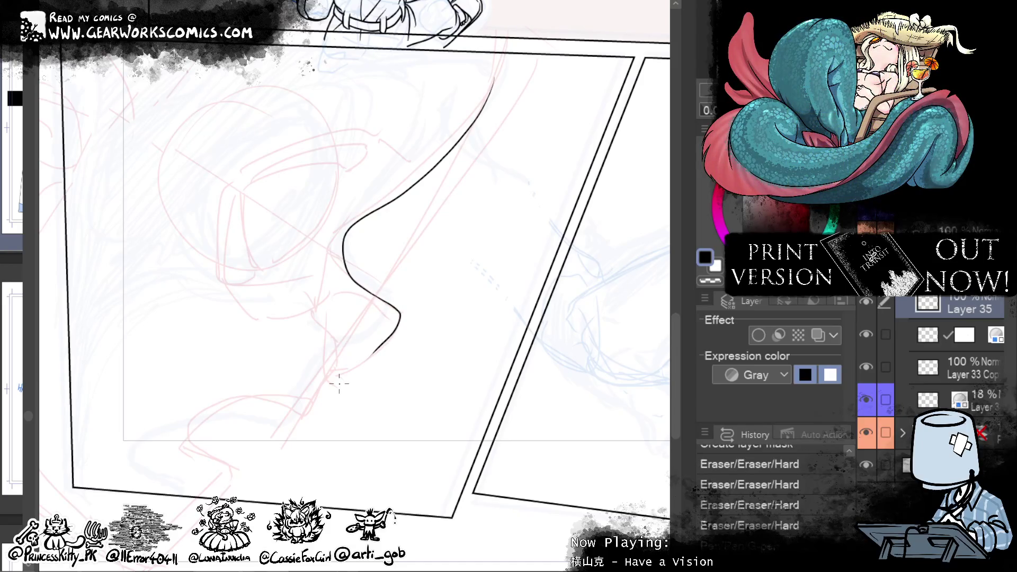
Step: Rotate the canvas and push the nose outline into shape with Liquify
left_click_drag(373, 287, 465, 252)
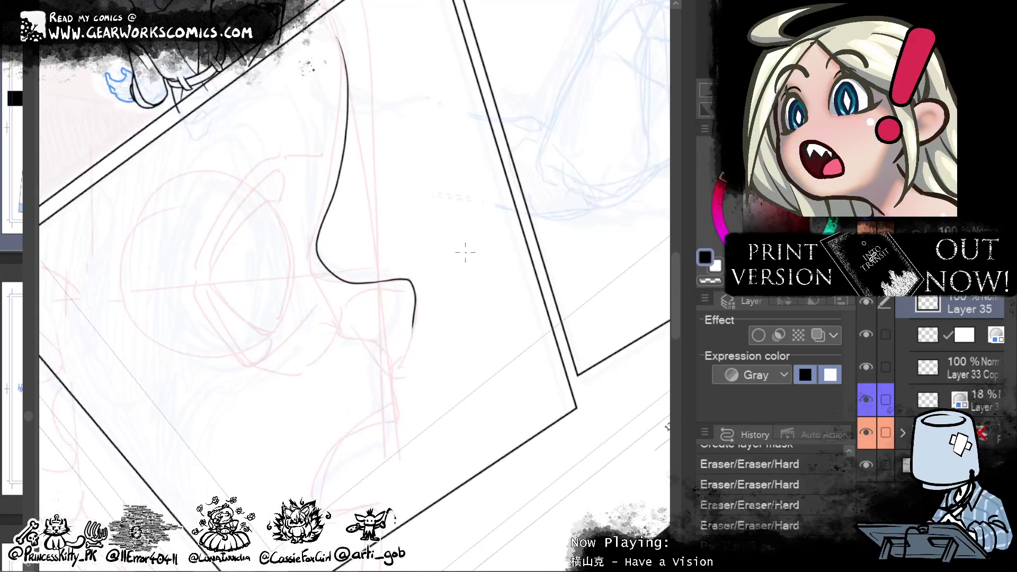
key("j")
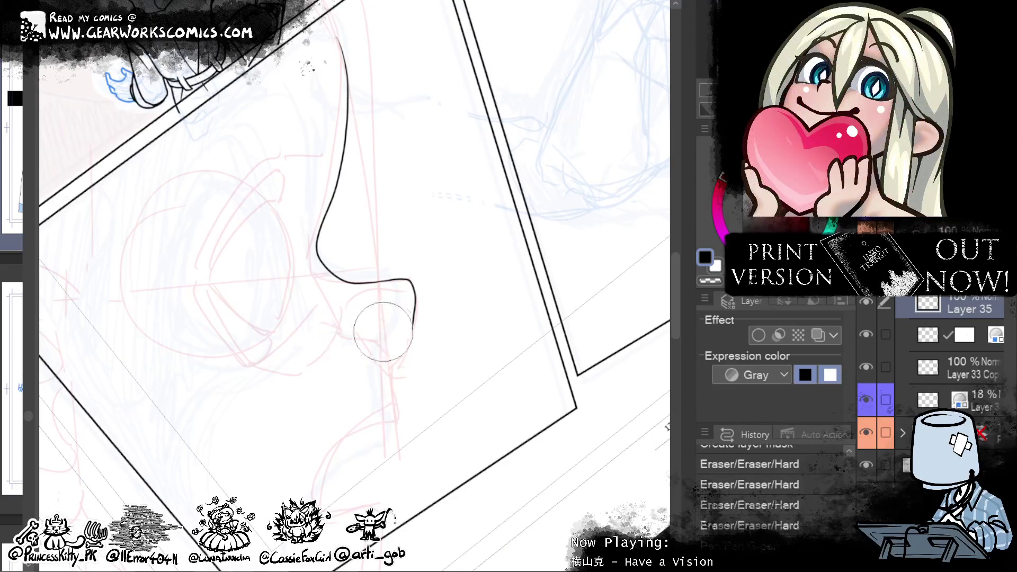
left_click_drag(373, 328, 424, 318)
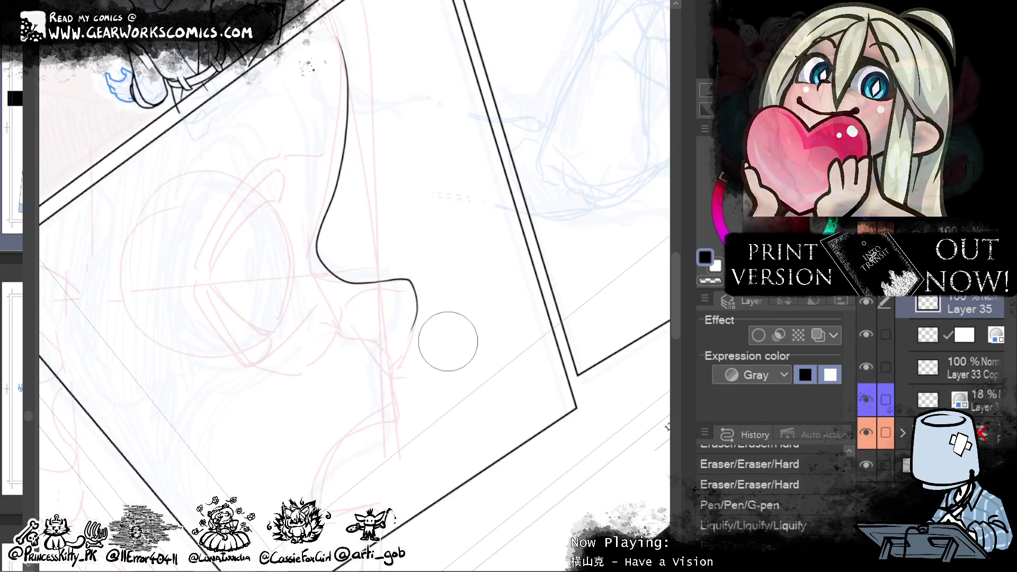
mouse_move(431, 233)
left_mouse_down()
mouse_move(443, 241)
mouse_move(426, 289)
mouse_move(424, 254)
mouse_move(413, 286)
left_mouse_up()
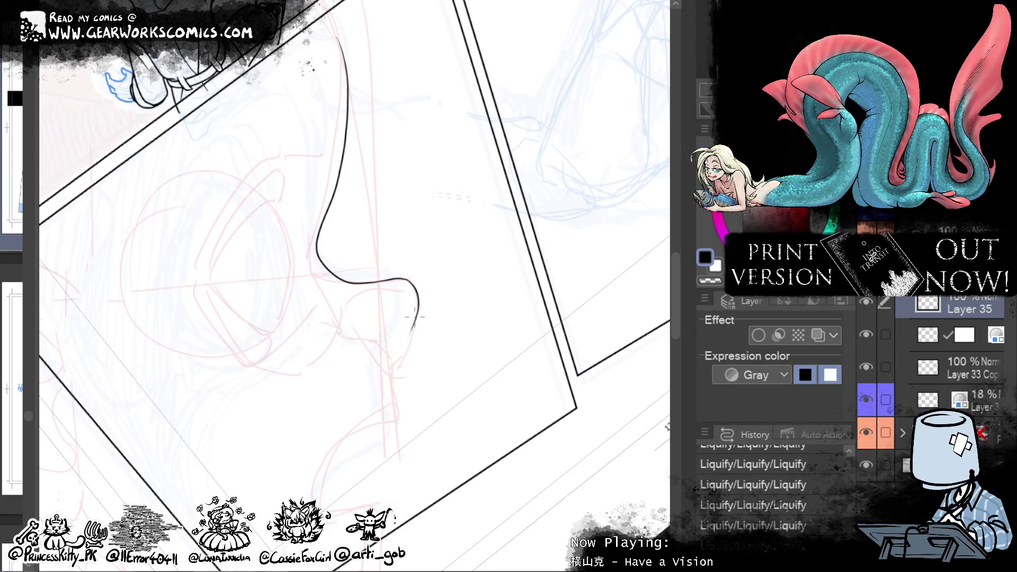
left_click_drag(414, 317, 401, 382)
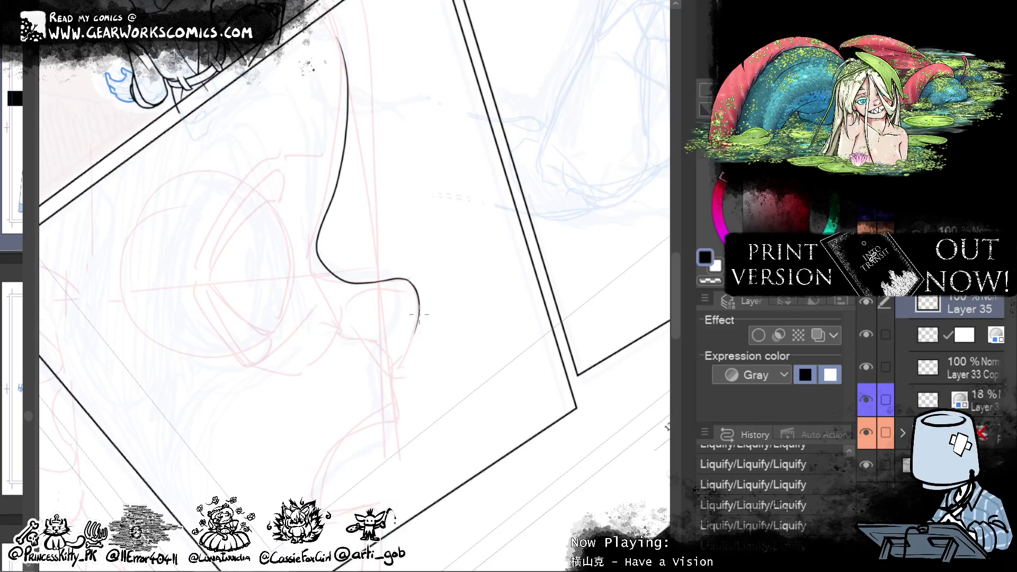
Step: Ink the upper lip, the line down to the chin and the nostril stroke
left_click_drag(546, 339, 583, 222)
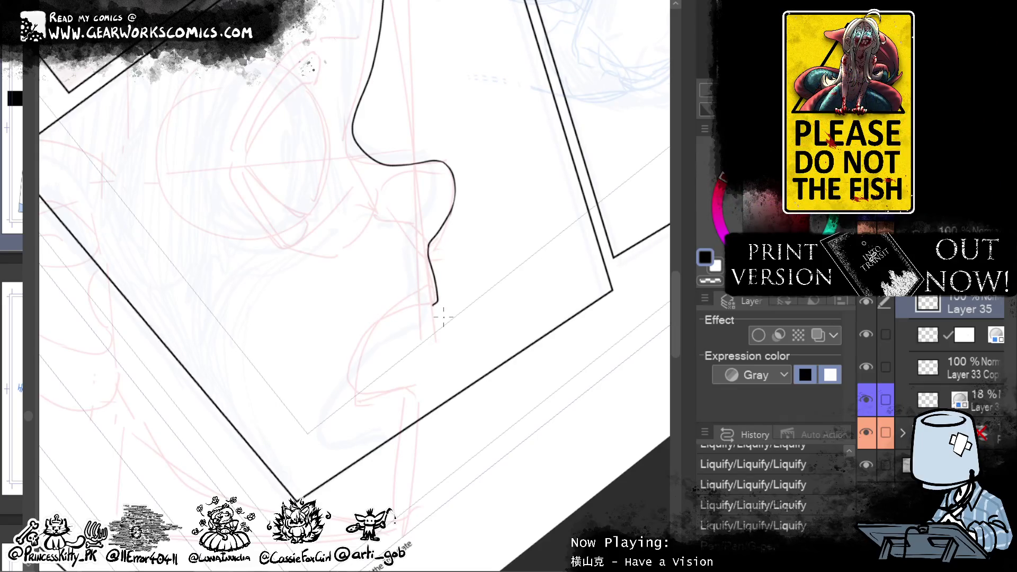
left_click_drag(443, 317, 376, 413)
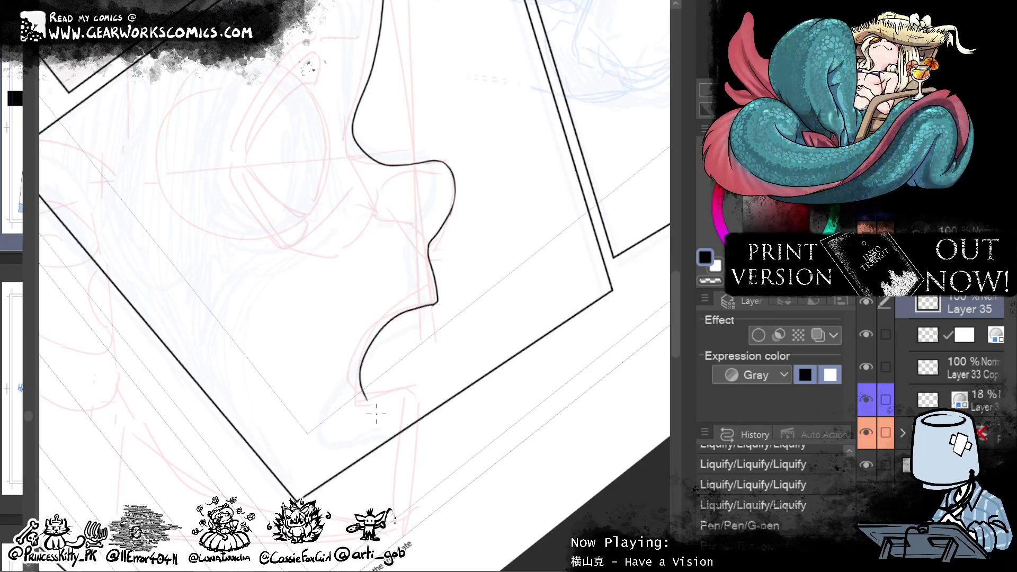
left_click_drag(568, 443, 591, 292)
mouse_move(389, 371)
left_mouse_down()
mouse_move(449, 374)
mouse_move(444, 459)
left_mouse_up()
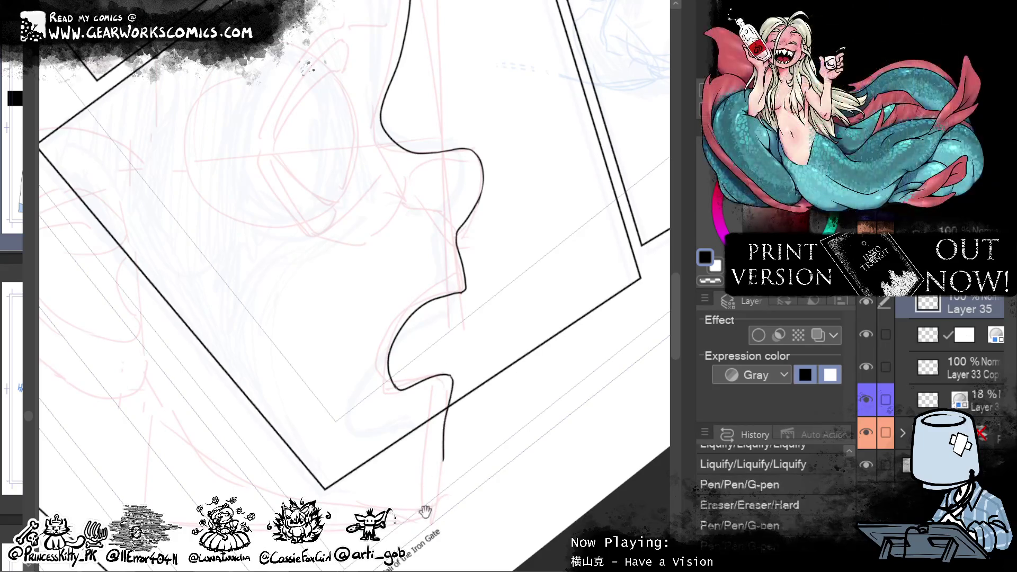
mouse_move(583, 334)
left_mouse_down()
mouse_move(636, 312)
mouse_move(593, 255)
left_mouse_up()
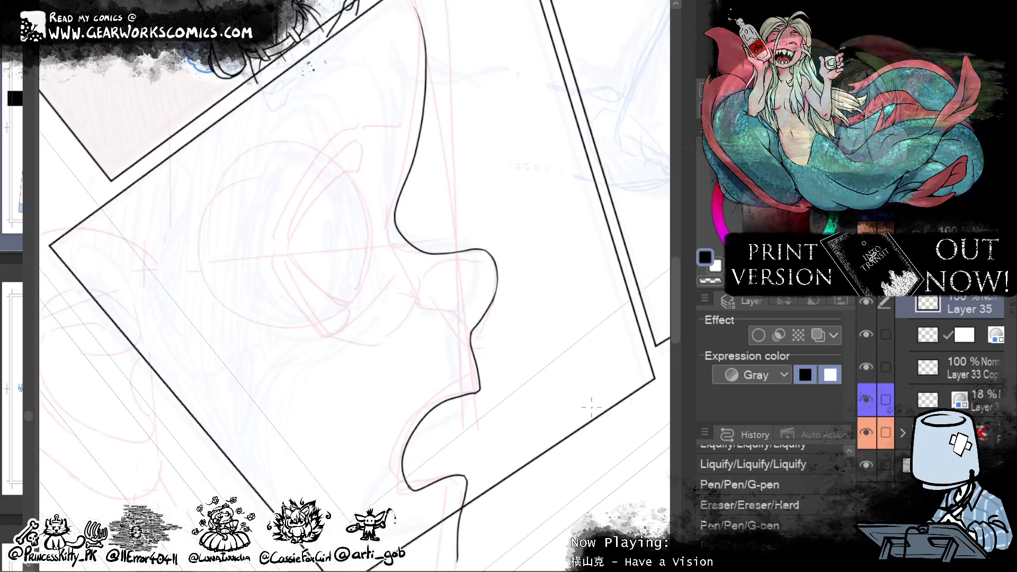
left_click_drag(461, 322, 424, 306)
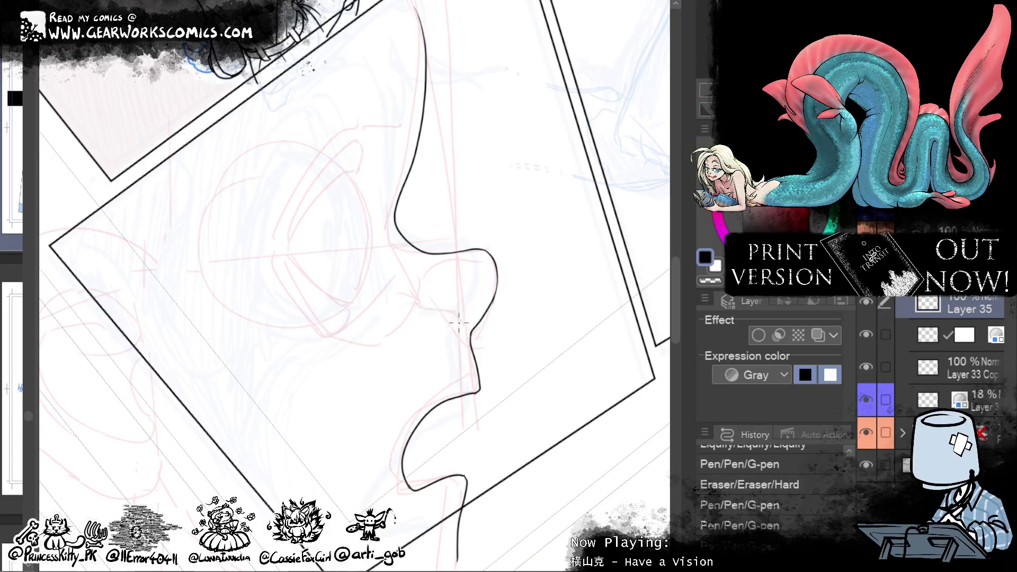
key("ctrl+0")
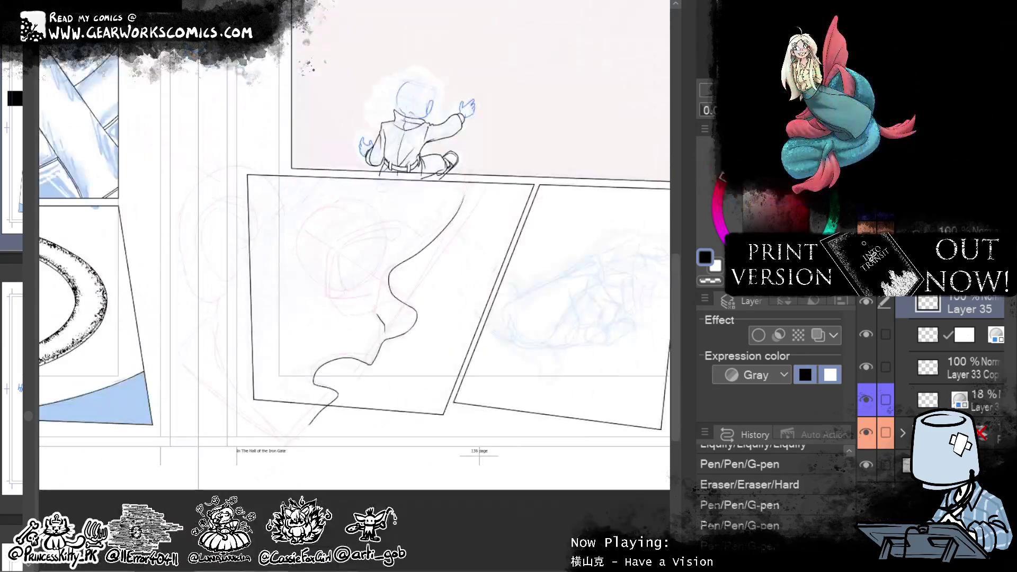
left_click_drag(484, 238, 549, 215)
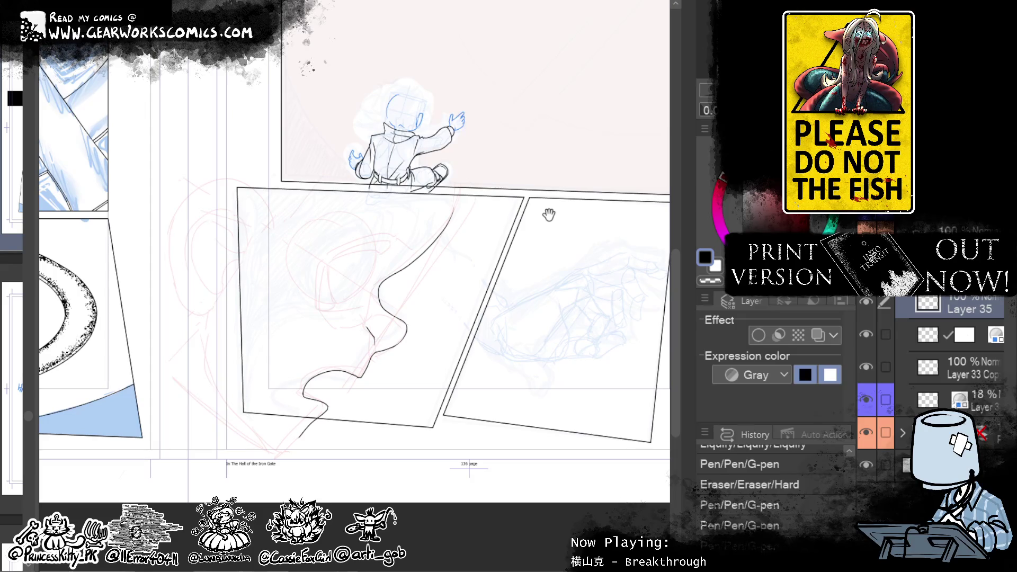
key("ctrl+plus")
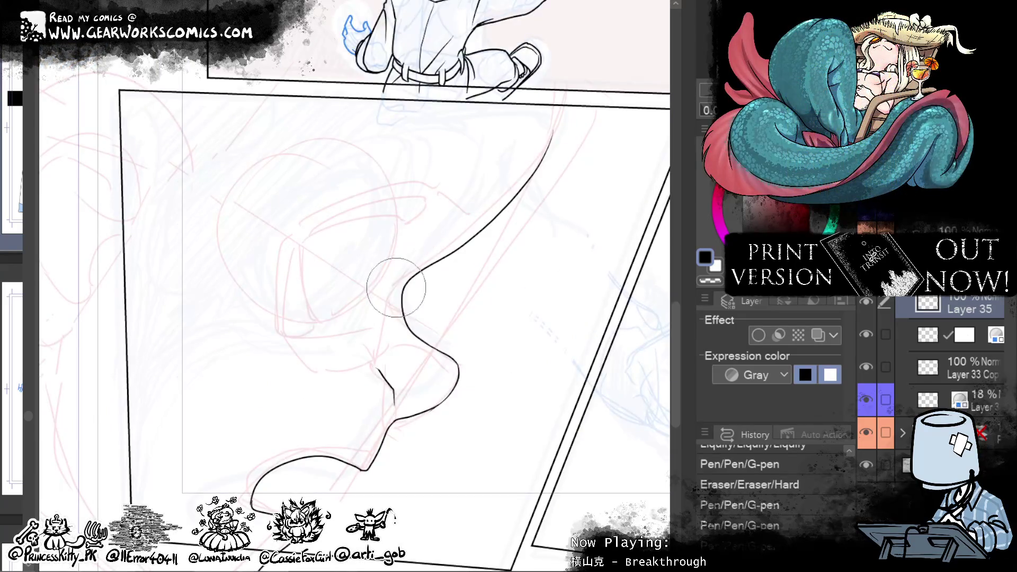
Step: Add small strokes around the nose and nudge the nose-tip outline into shape
mouse_move(402, 289)
left_mouse_down()
mouse_move(405, 313)
mouse_move(455, 350)
mouse_move(511, 309)
left_mouse_up()
left_click_drag(444, 345, 468, 369)
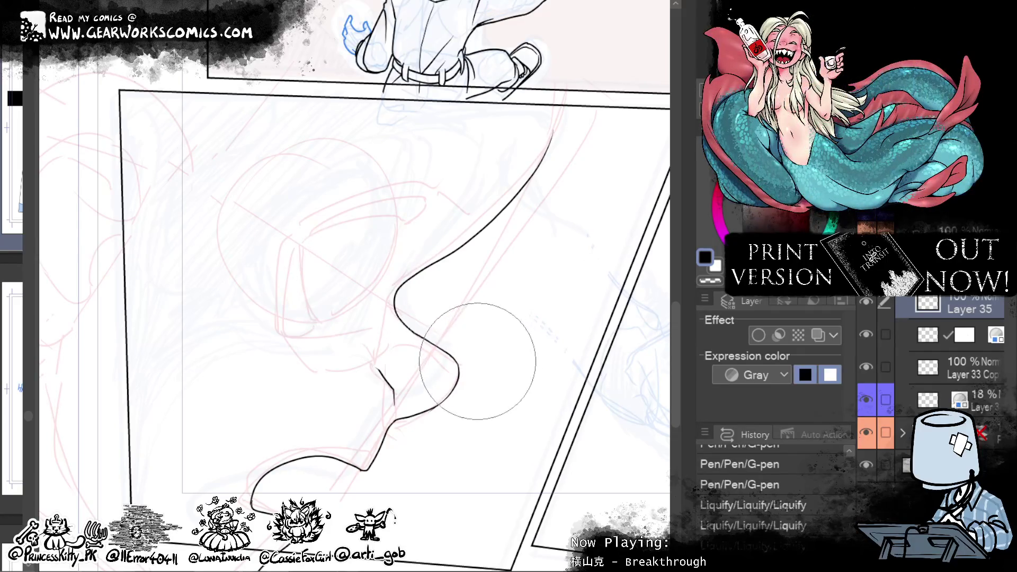
left_click_drag(477, 361, 443, 375)
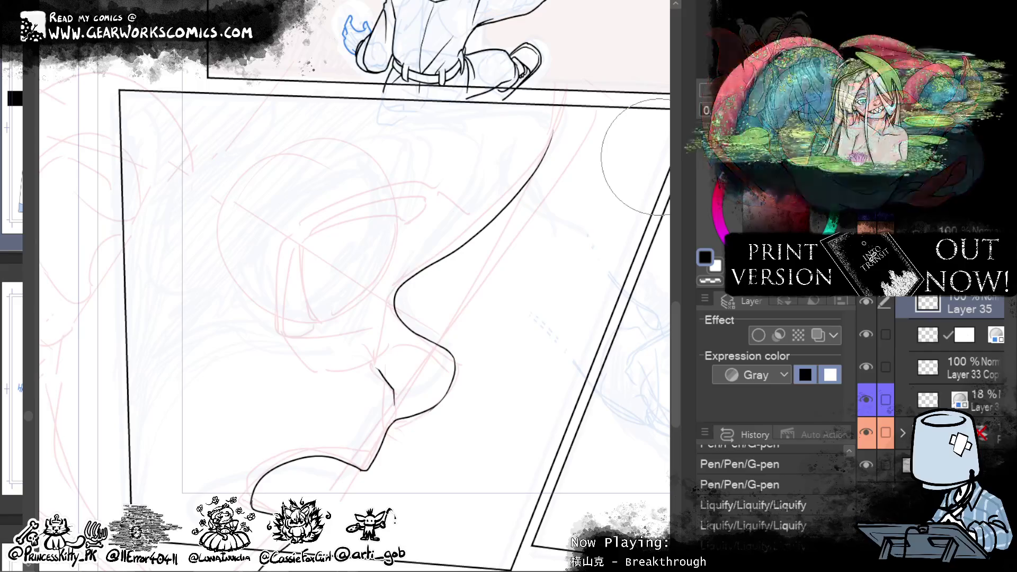
Step: Smooth the upper nose and forehead line with a larger Liquify brush
key("ctrl+0")
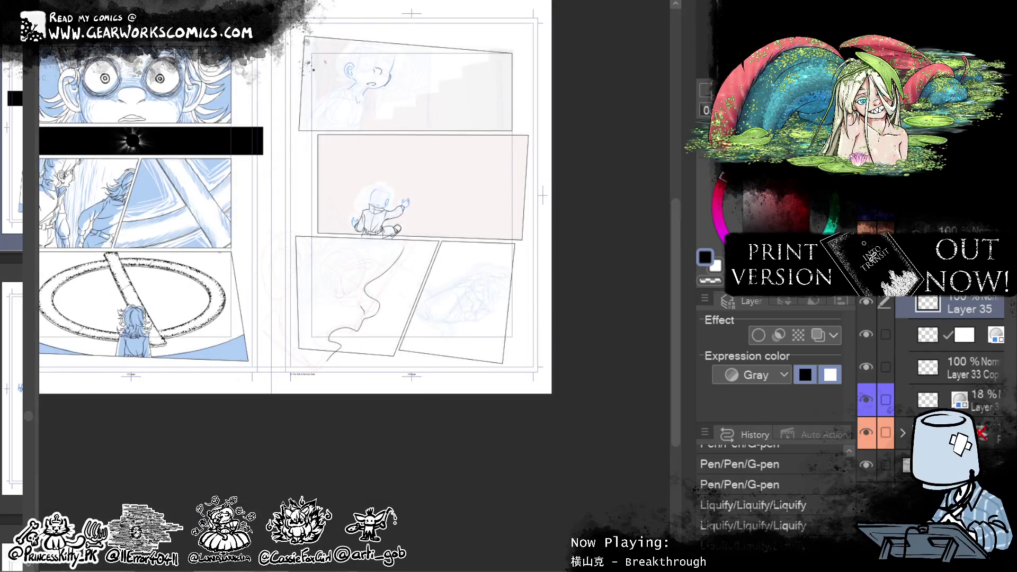
scroll(350, 296, "up", 5)
left_click_drag(483, 181, 558, 212)
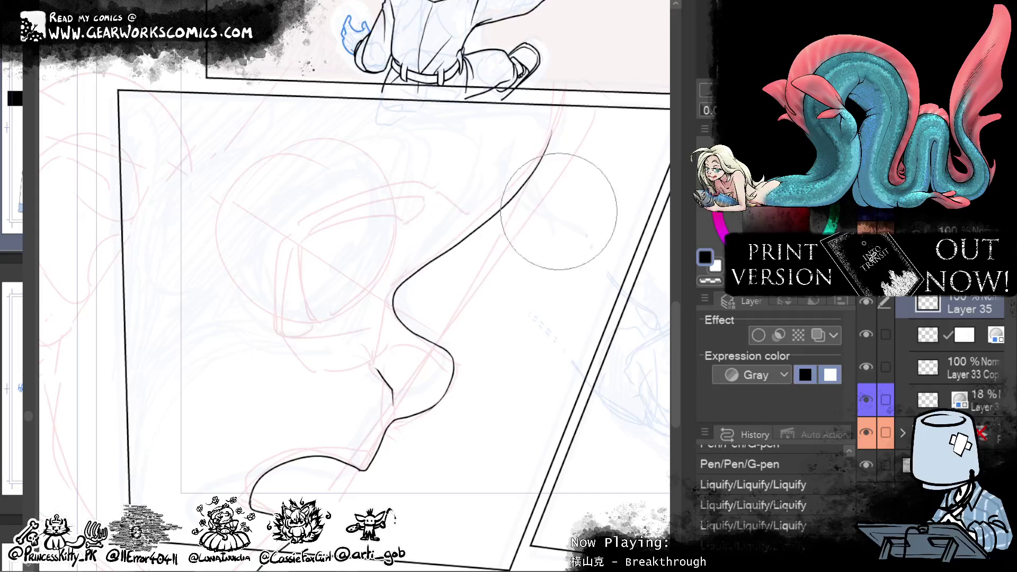
left_click_drag(488, 193, 527, 182)
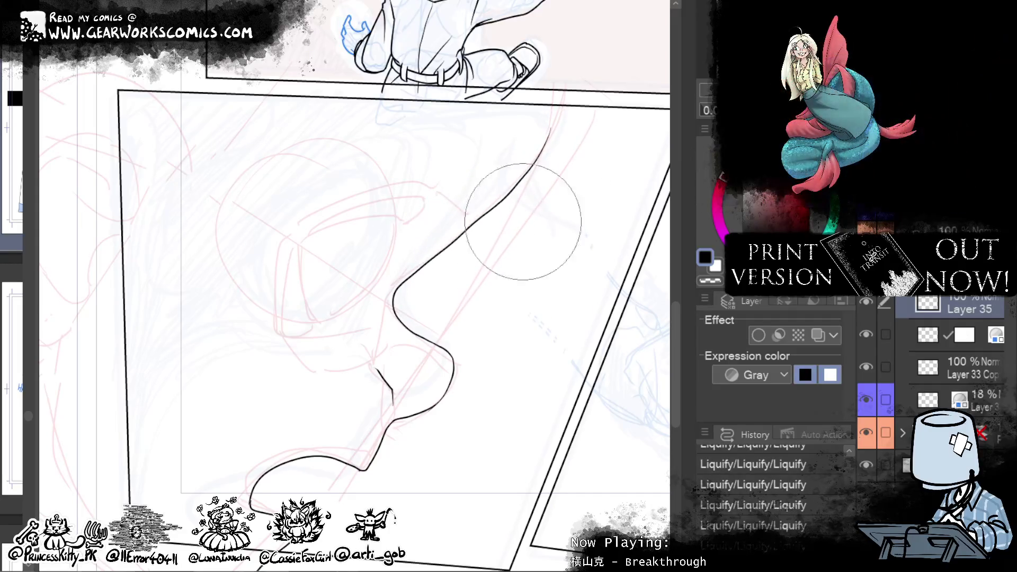
left_click_drag(523, 221, 583, 117)
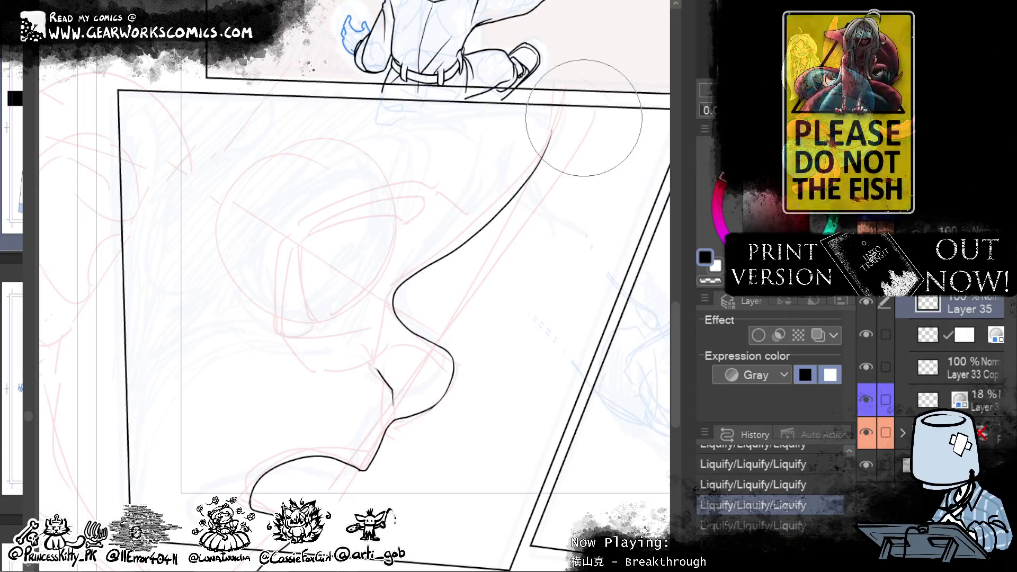
key("]")
key("]")
key("]")
left_click_drag(507, 180, 516, 177)
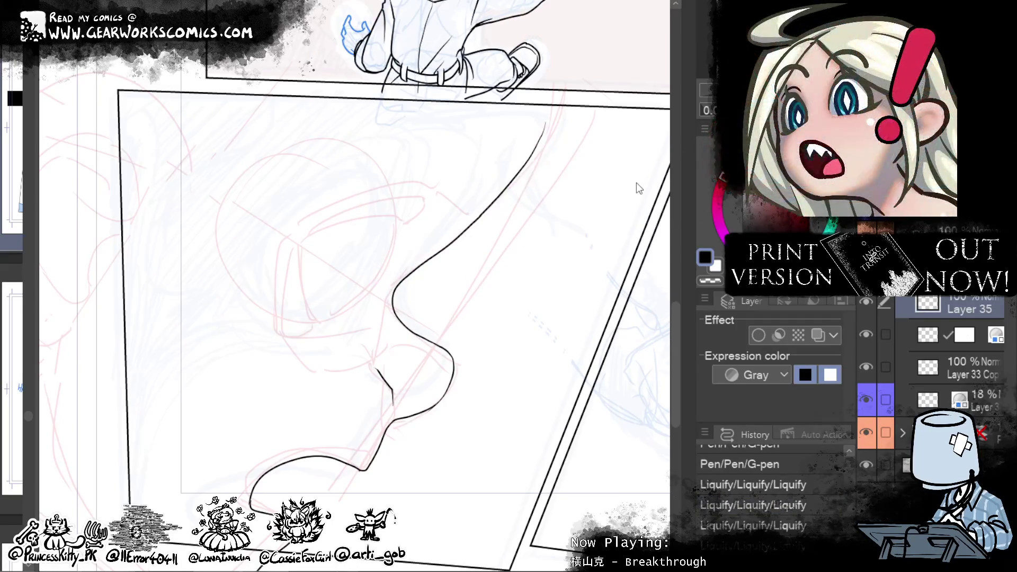
mouse_move(637, 182)
left_mouse_down()
mouse_move(449, 237)
mouse_move(566, 238)
left_mouse_up()
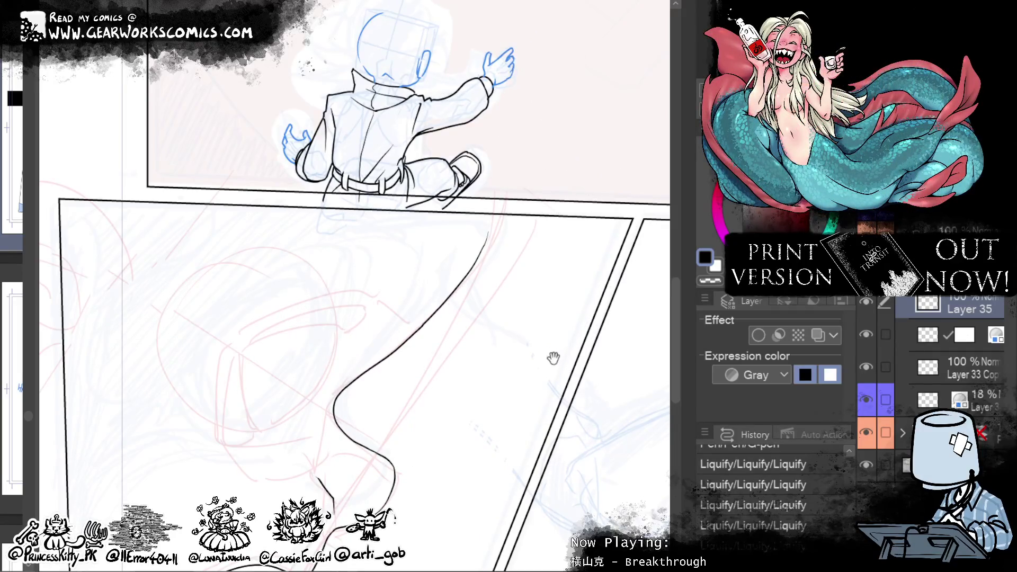
left_click_drag(553, 359, 631, 200)
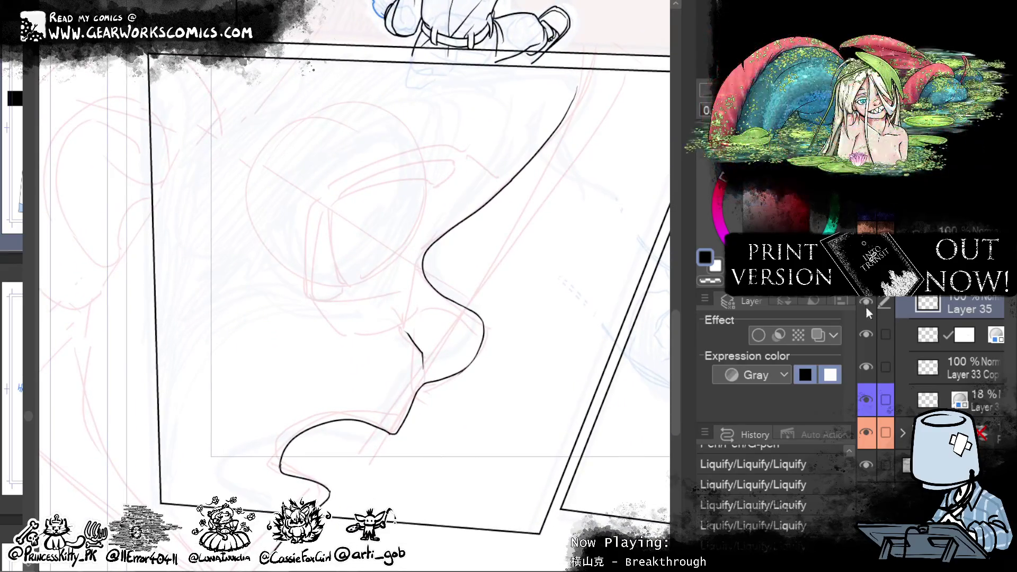
left_click_drag(477, 355, 579, 449)
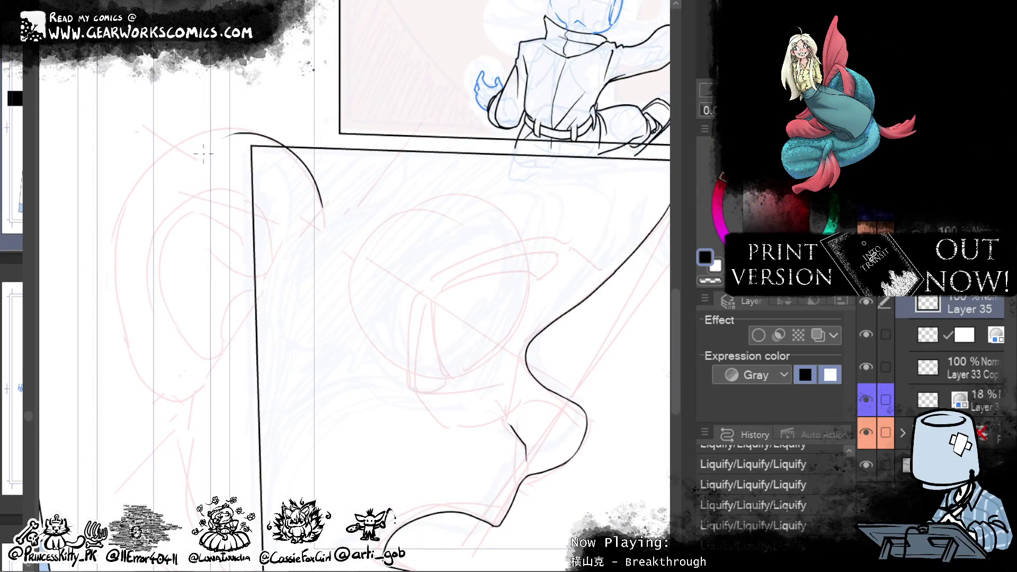
Step: Ink the ear's top, left side and outer rim over the sketch lines
left_click_drag(237, 270, 219, 187)
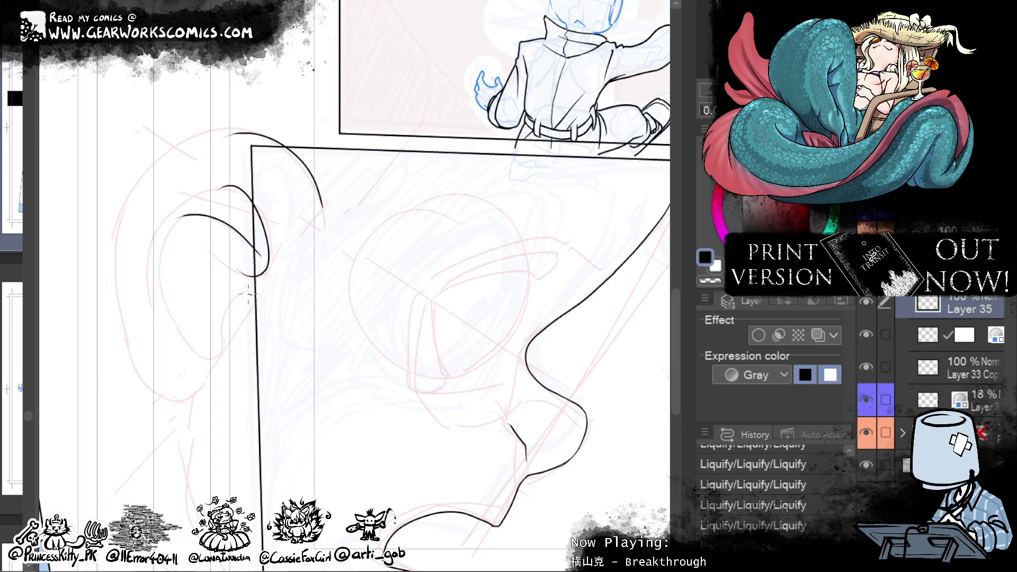
left_click_drag(179, 335, 182, 229)
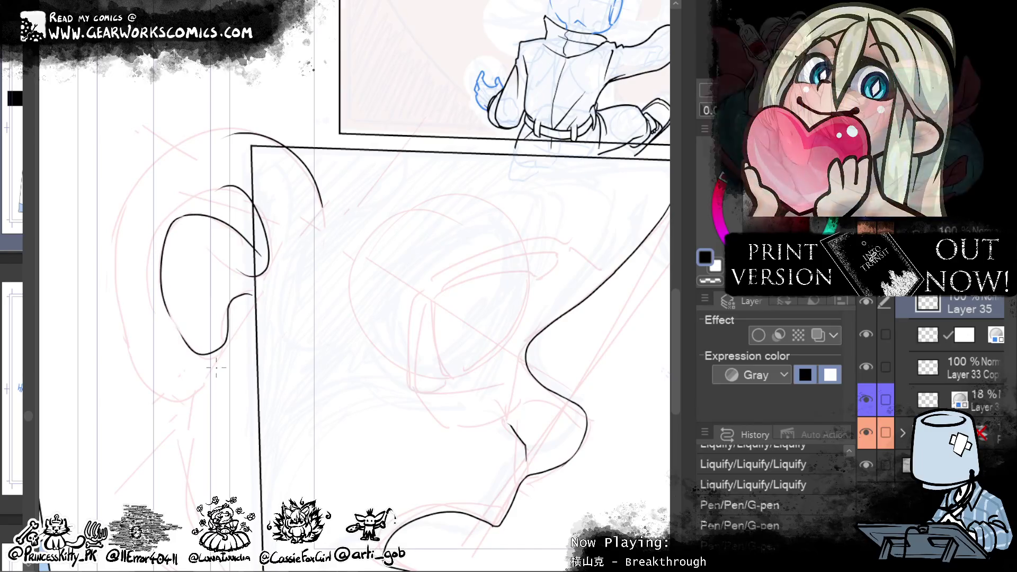
left_click_drag(157, 310, 249, 193)
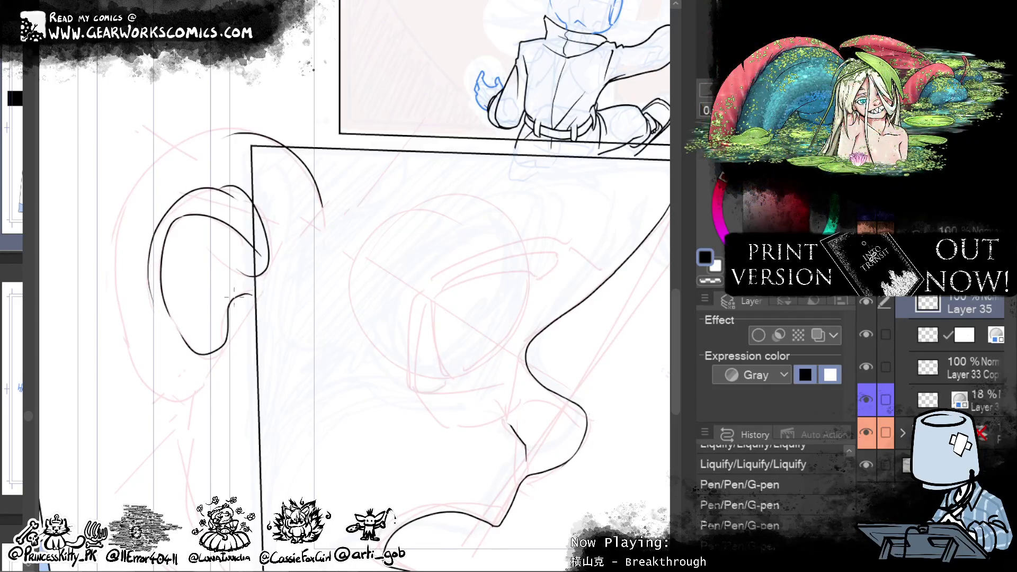
mouse_move(537, 322)
left_mouse_down()
mouse_move(461, 294)
mouse_move(424, 177)
left_mouse_up()
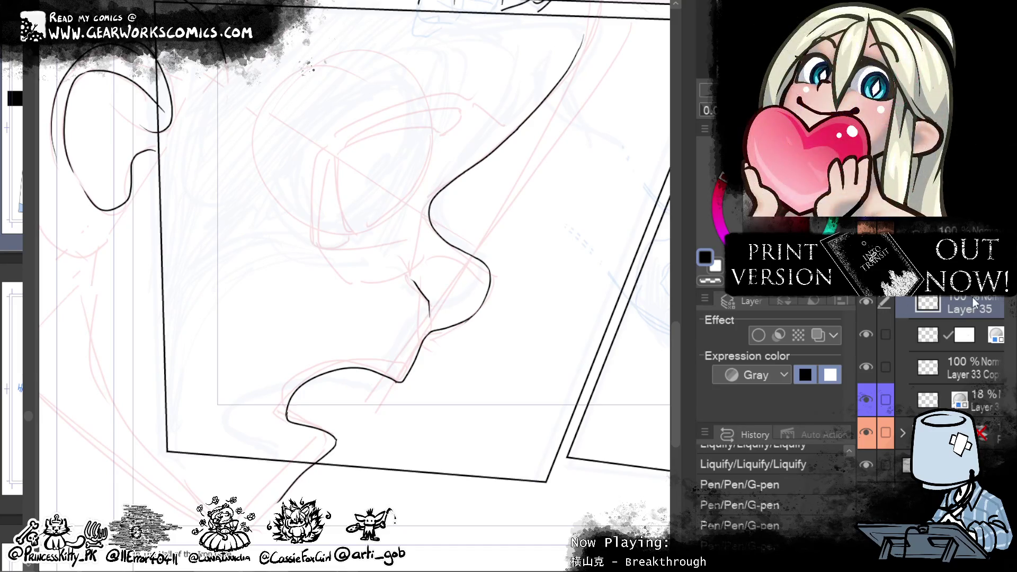
left_click_drag(535, 378, 516, 504)
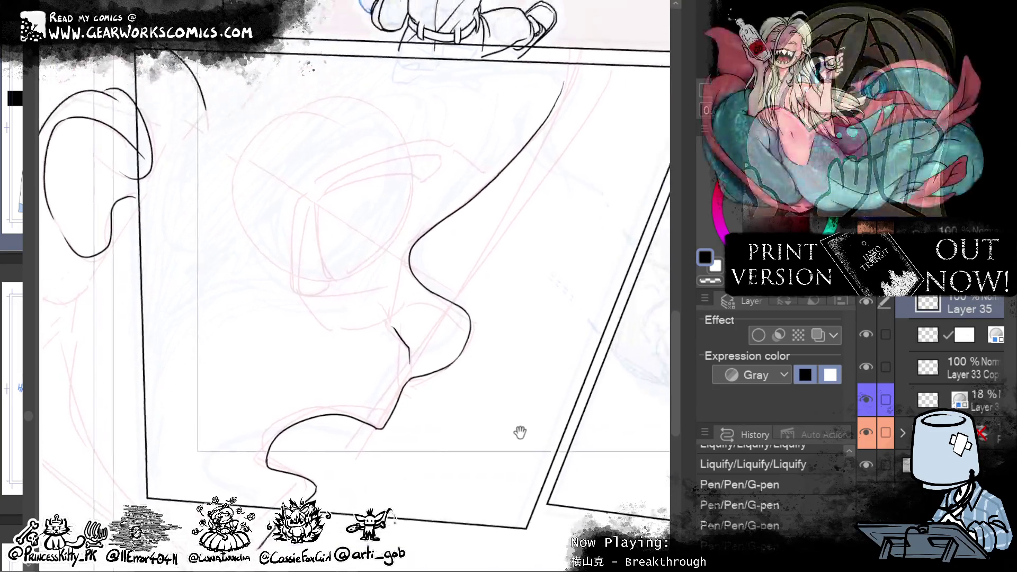
left_click_drag(501, 504, 572, 253)
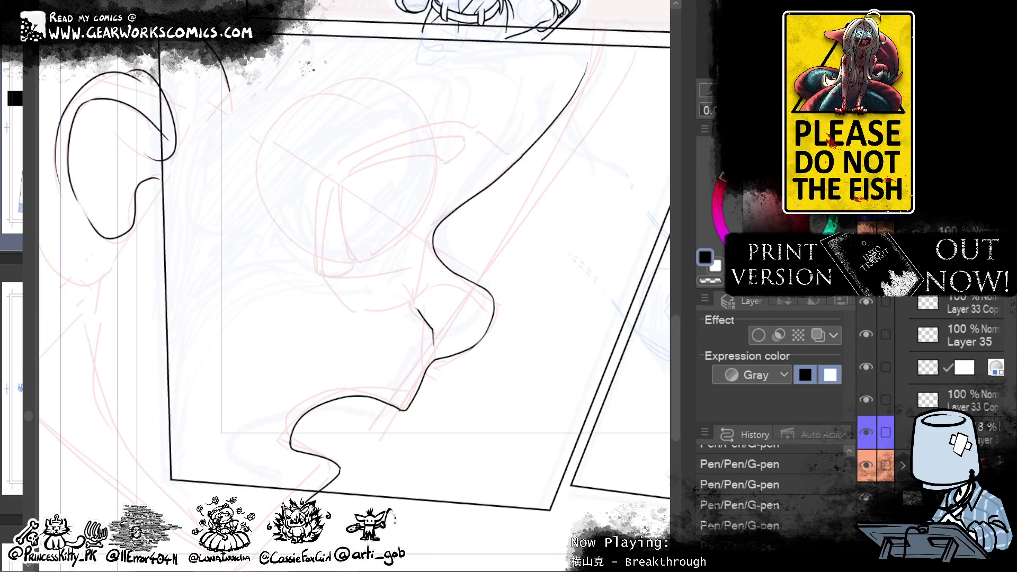
scroll(355, 264, "up", 3)
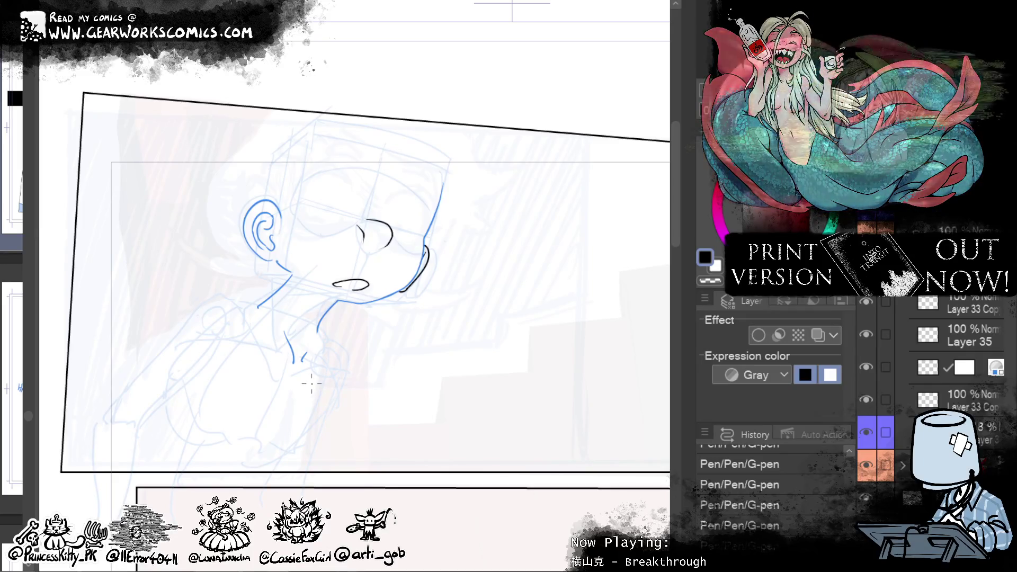
scroll(802, 454, "up", 5)
left_click(803, 455)
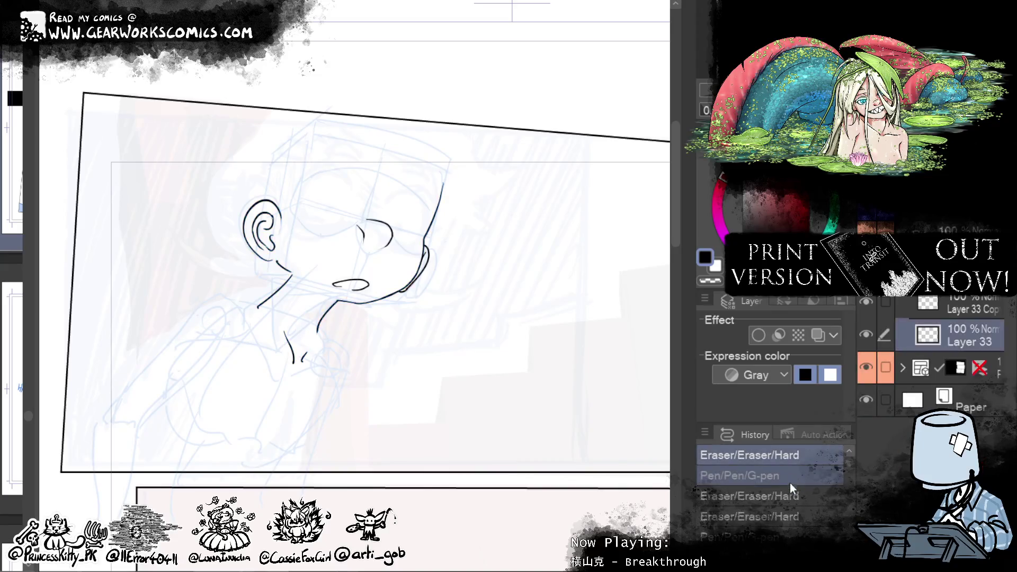
scroll(850, 463, "down", 3)
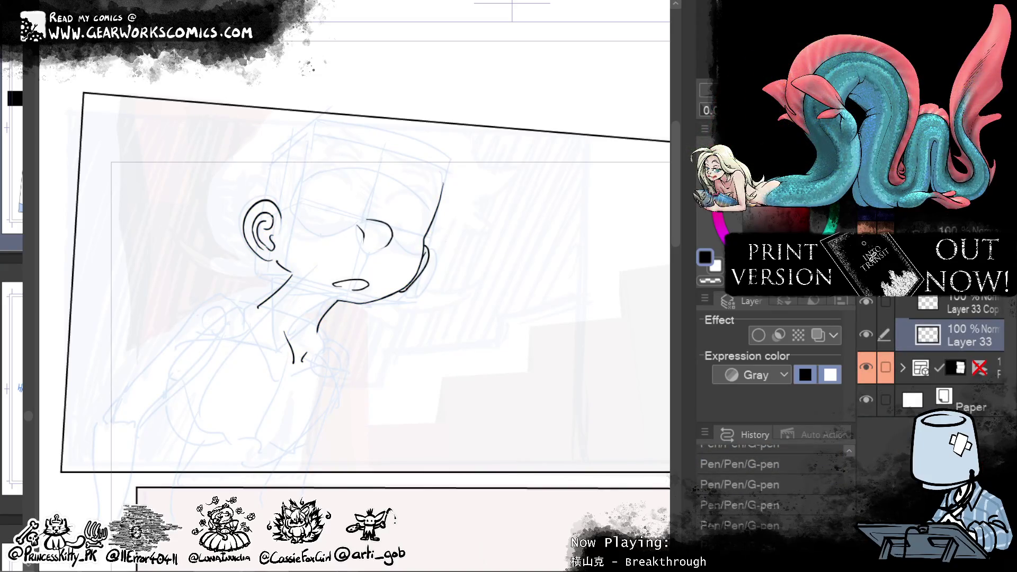
key("ctrl+y")
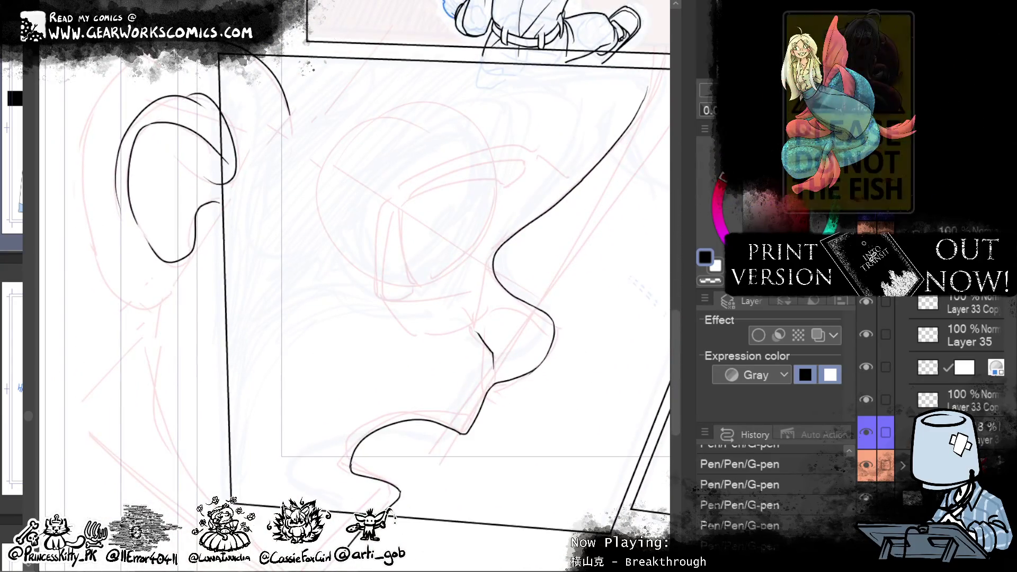
left_click_drag(487, 342, 461, 379)
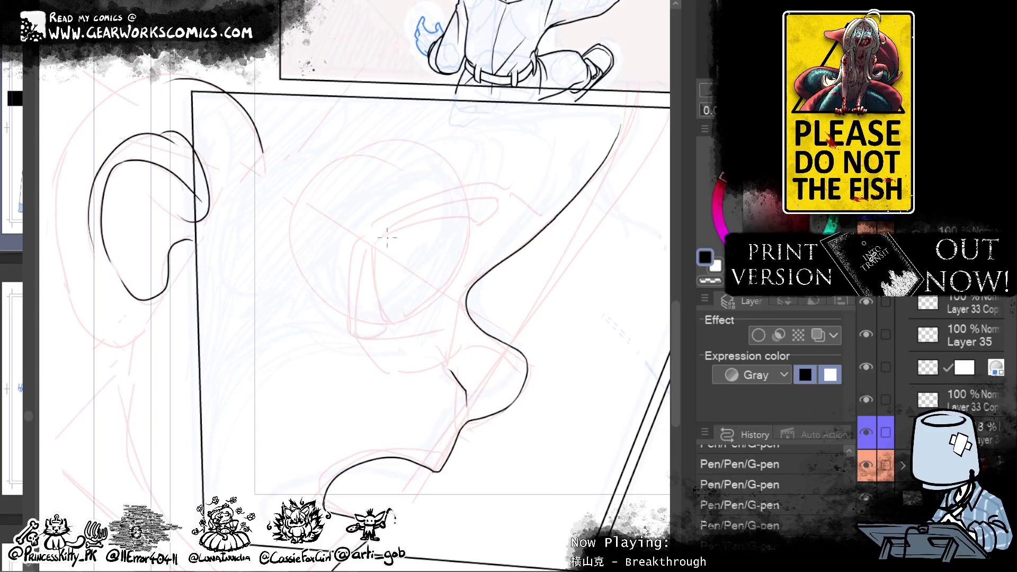
Step: Ink the long upper eyelid curve and both sides of the eye down to the lower corner
left_click_drag(386, 238, 478, 225)
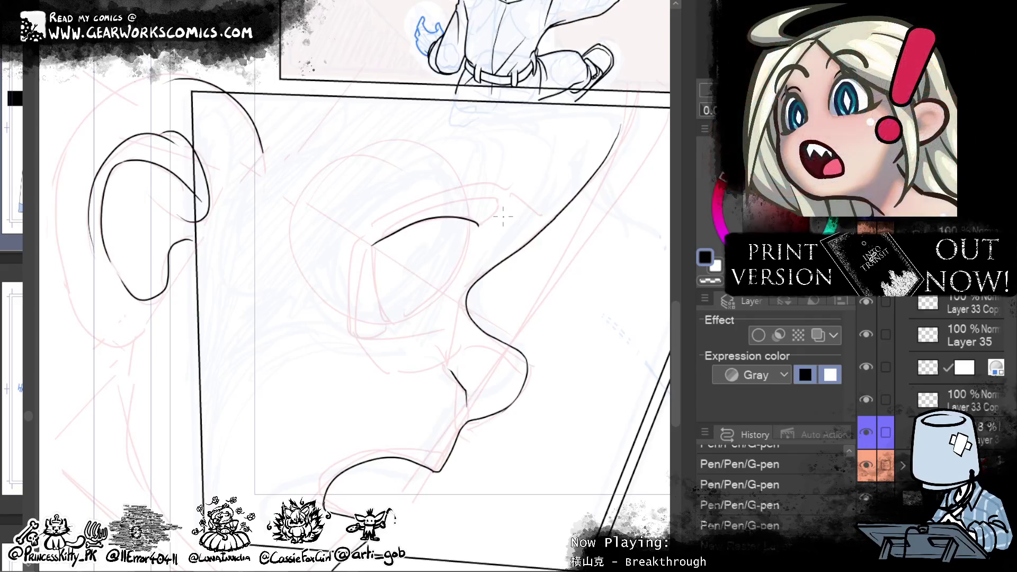
left_click_drag(373, 245, 392, 322)
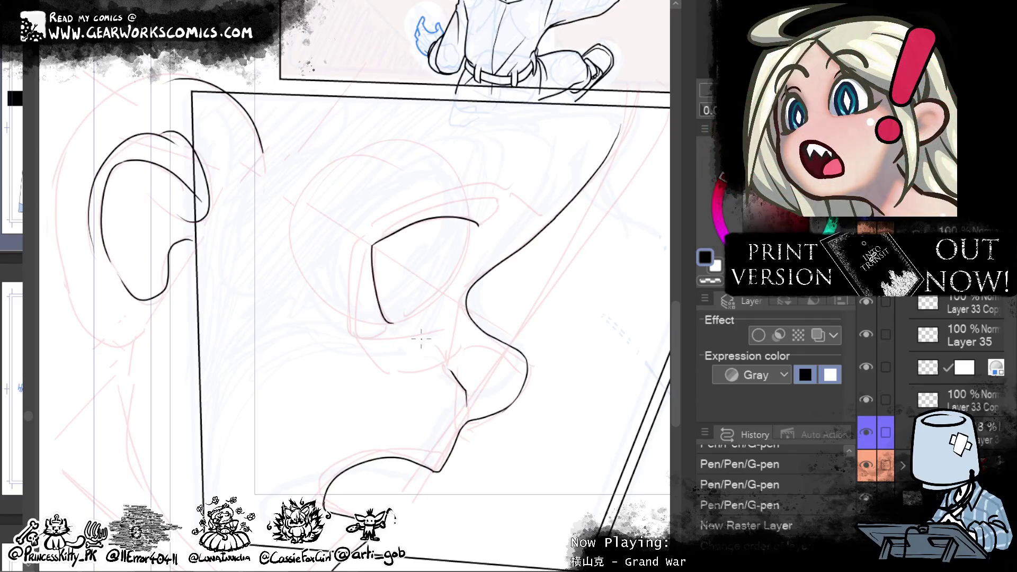
left_click_drag(464, 255, 392, 321)
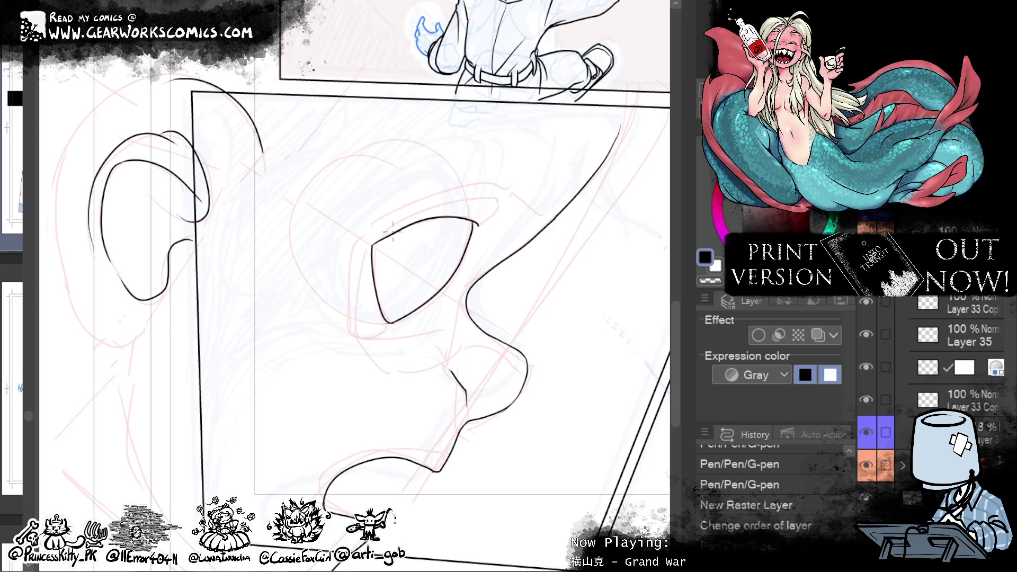
left_click_drag(380, 239, 496, 235)
left_click(543, 253)
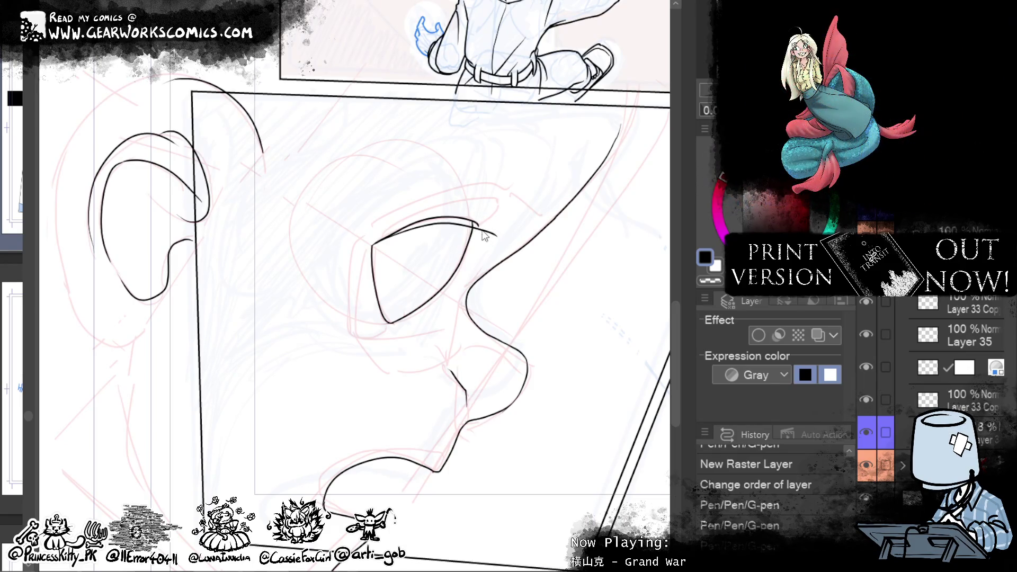
Step: Trim the eyelid line's tip using transparent colour, then return to black ink
left_click(709, 280)
left_click_drag(479, 228, 545, 256)
key("c")
left_click(550, 265)
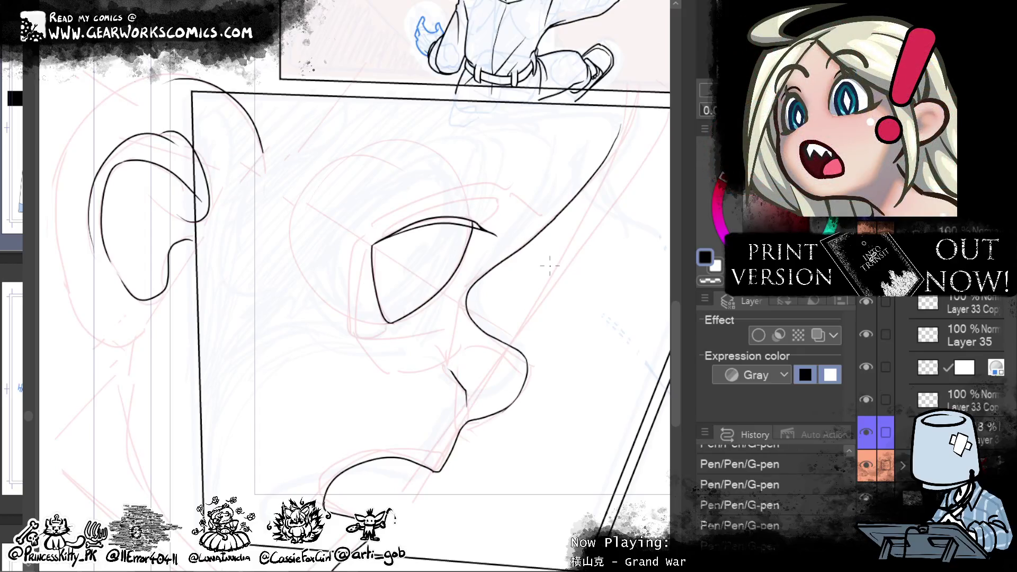
key("c")
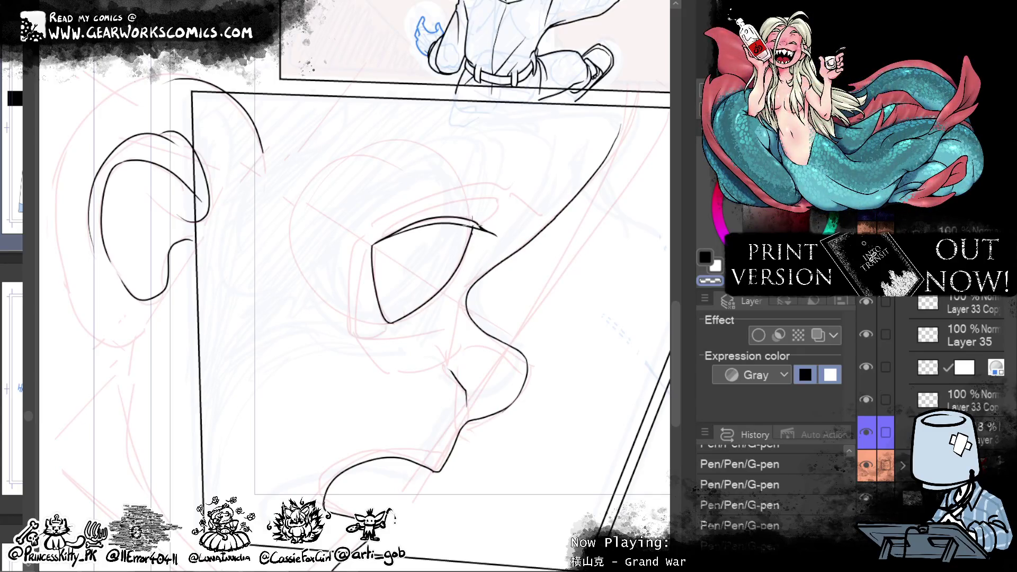
left_click(705, 256)
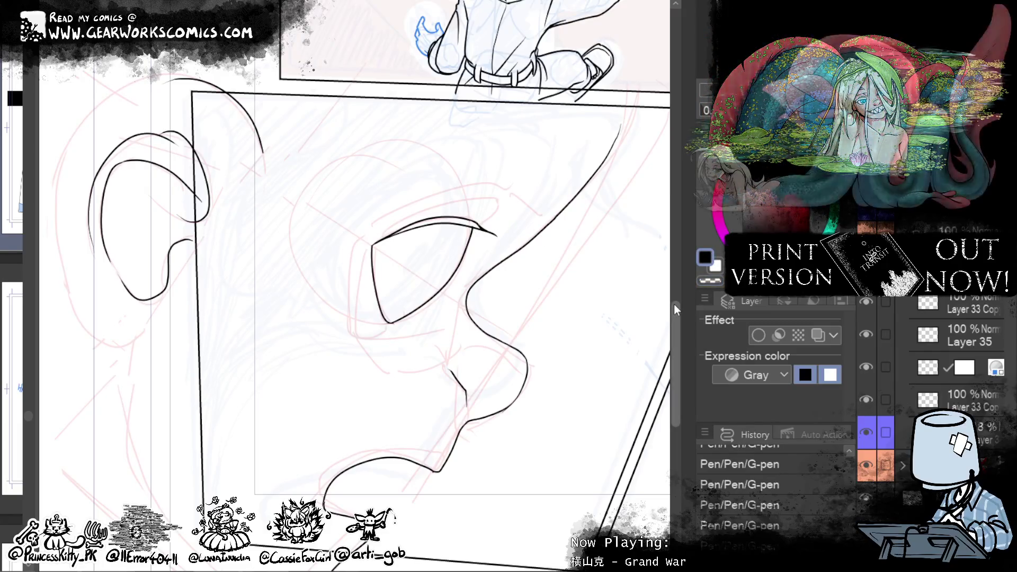
Step: Redraw a short stroke at the eye's left edge, undoing the longer attempts
mouse_move(361, 260)
left_mouse_down()
mouse_move(386, 340)
mouse_move(357, 324)
left_mouse_up()
key("ctrl+z")
key("ctrl+z")
left_click_drag(359, 319, 365, 224)
key("ctrl+z")
left_click_drag(359, 263, 372, 232)
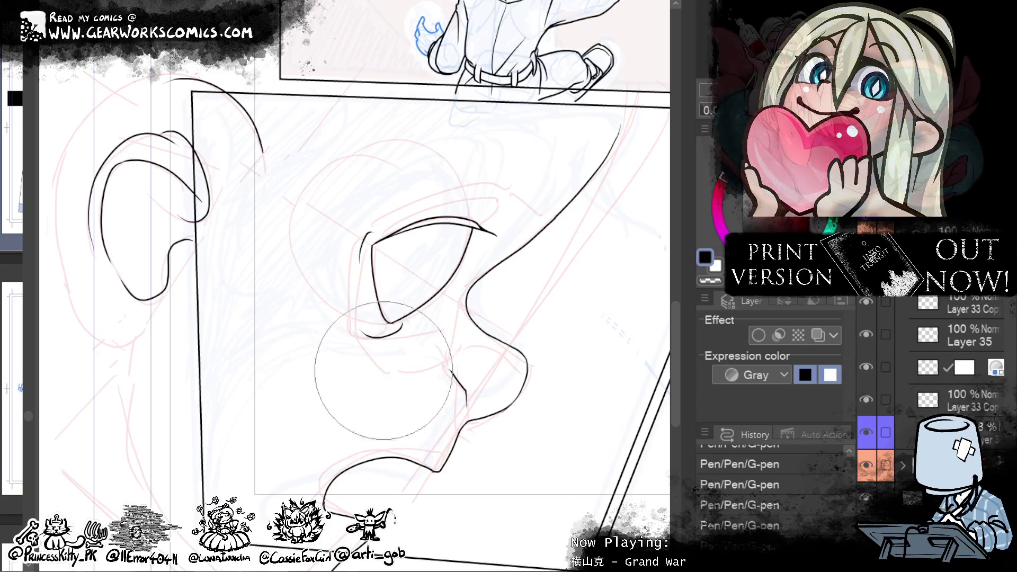
scroll(545, 423, "right", 2)
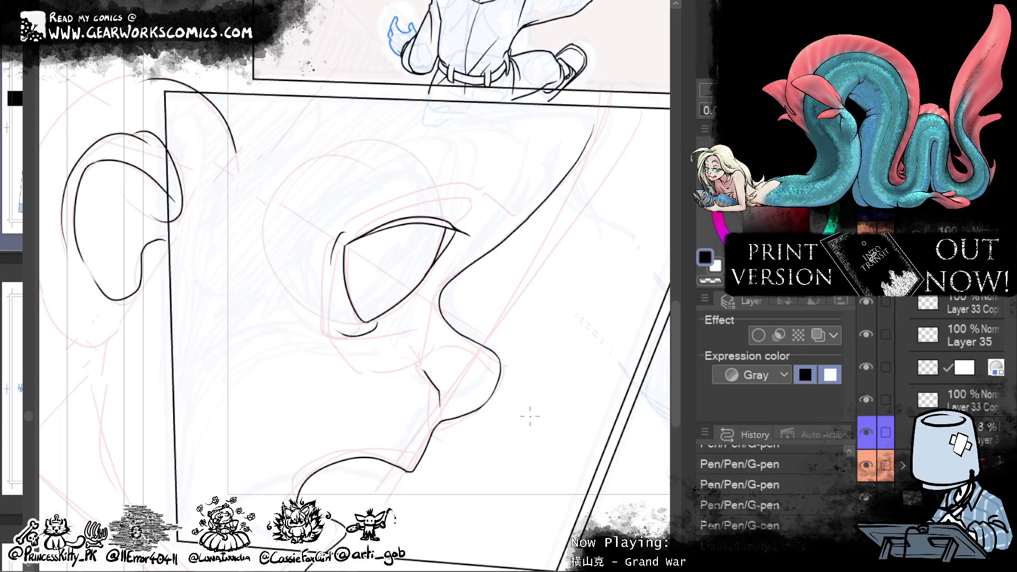
left_click_drag(672, 329, 672, 342)
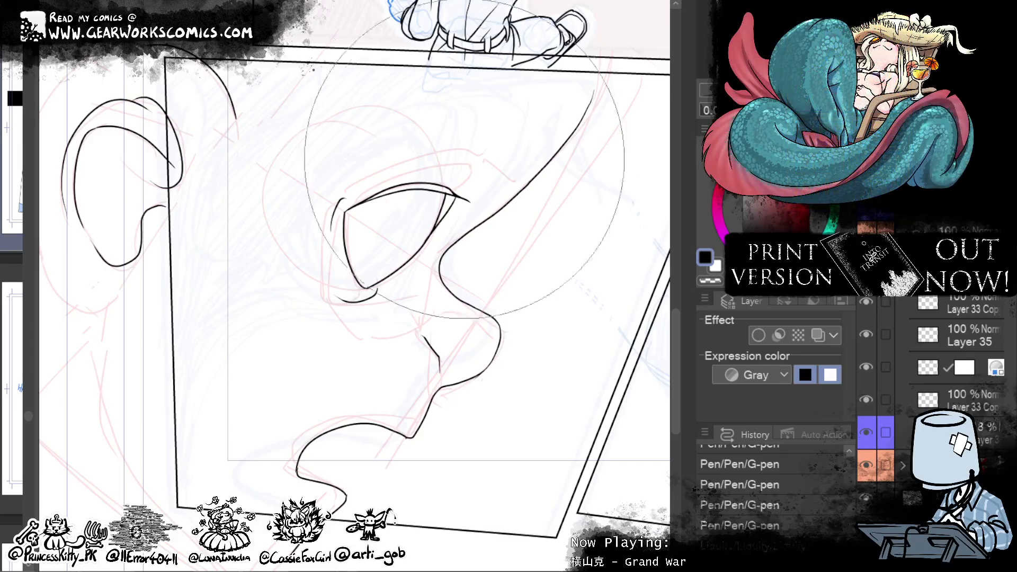
scroll(354, 286, "up", 3)
Step: Push the upper eyelid line up with Liquify and erase the stray strokes beneath the eye
scroll(439, 264, "up", 1)
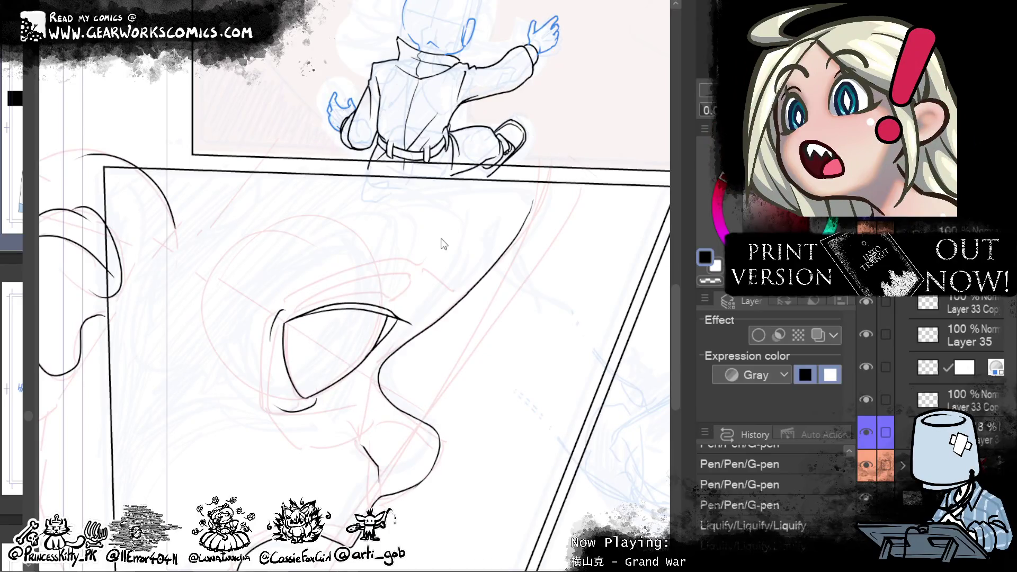
left_click_drag(438, 264, 450, 238)
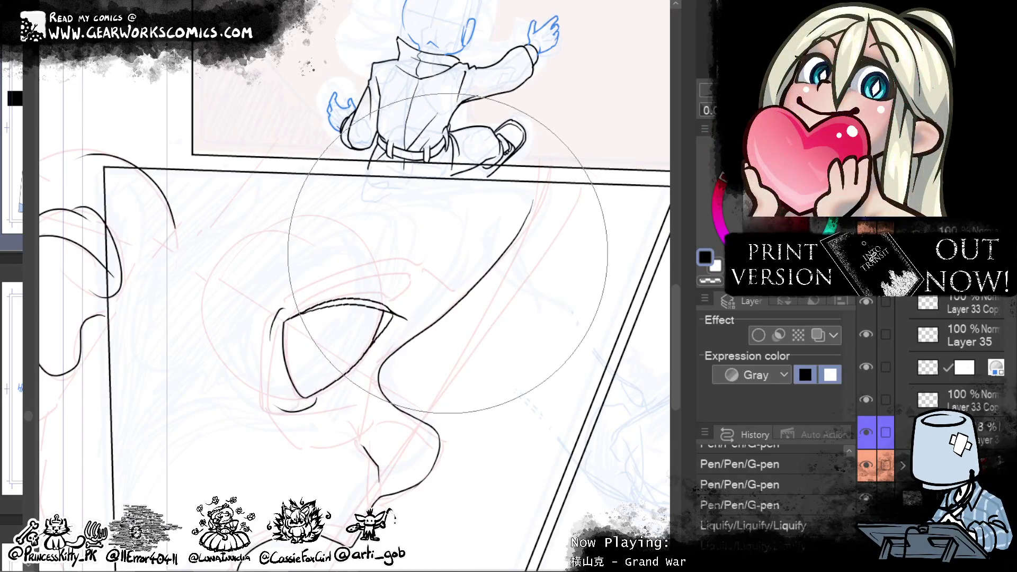
left_click_drag(567, 345, 599, 199)
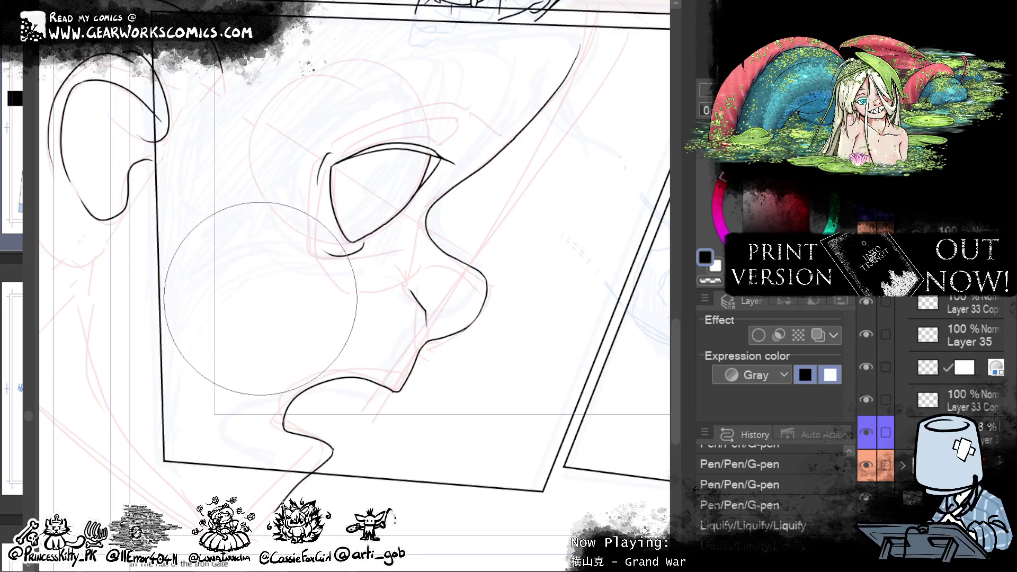
left_click_drag(272, 294, 259, 327)
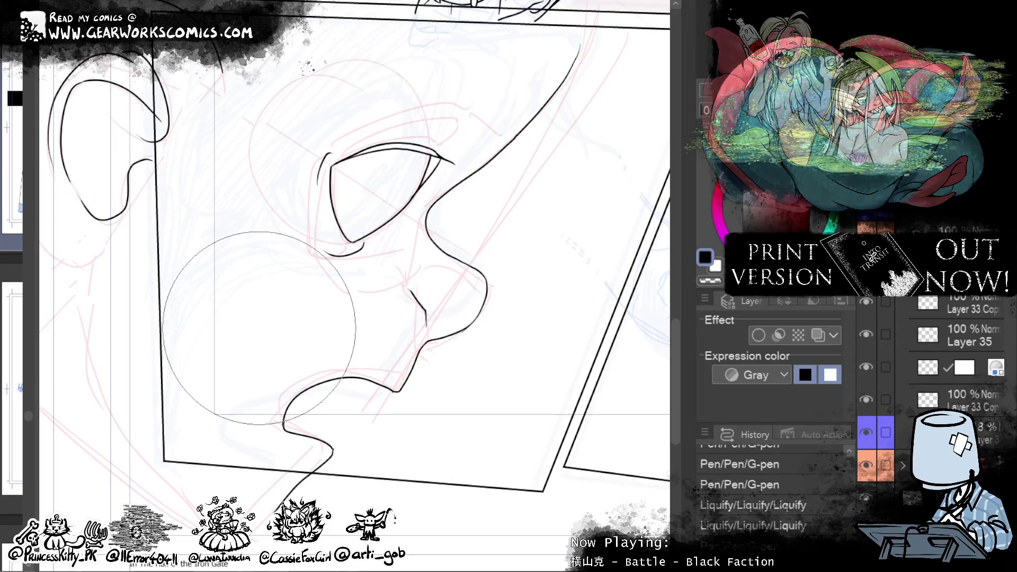
left_click_drag(368, 244, 324, 254)
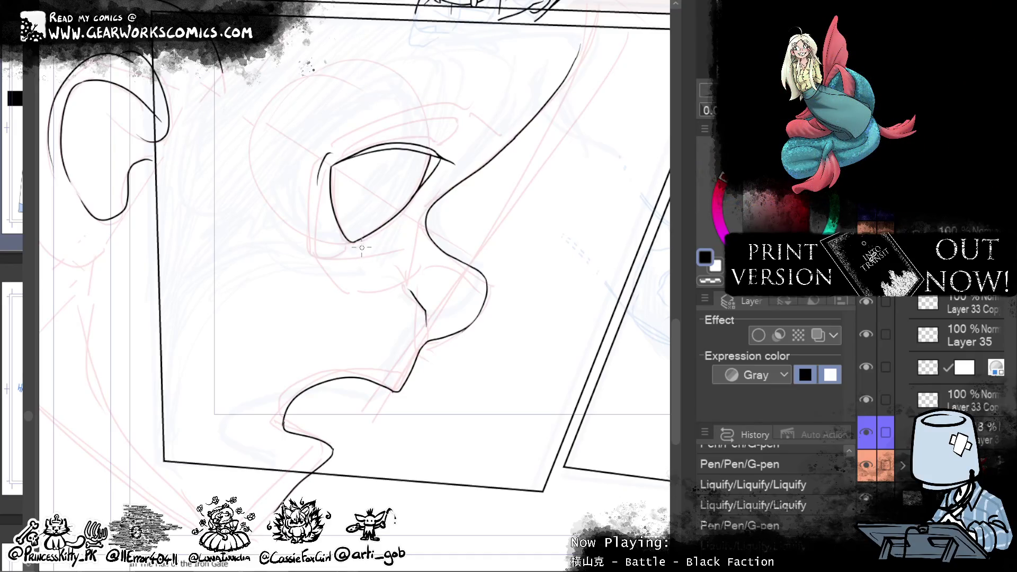
left_click_drag(369, 248, 354, 245)
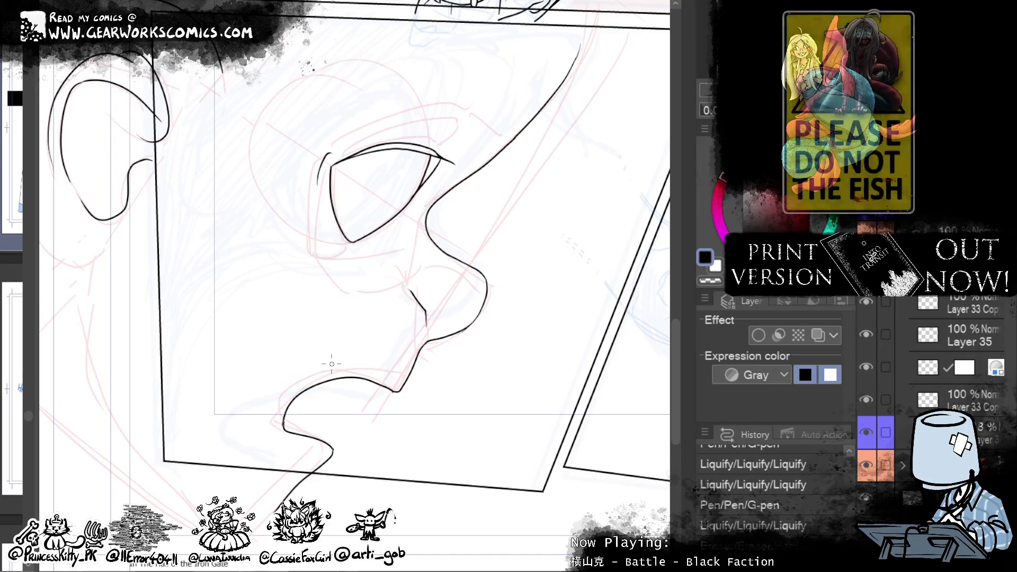
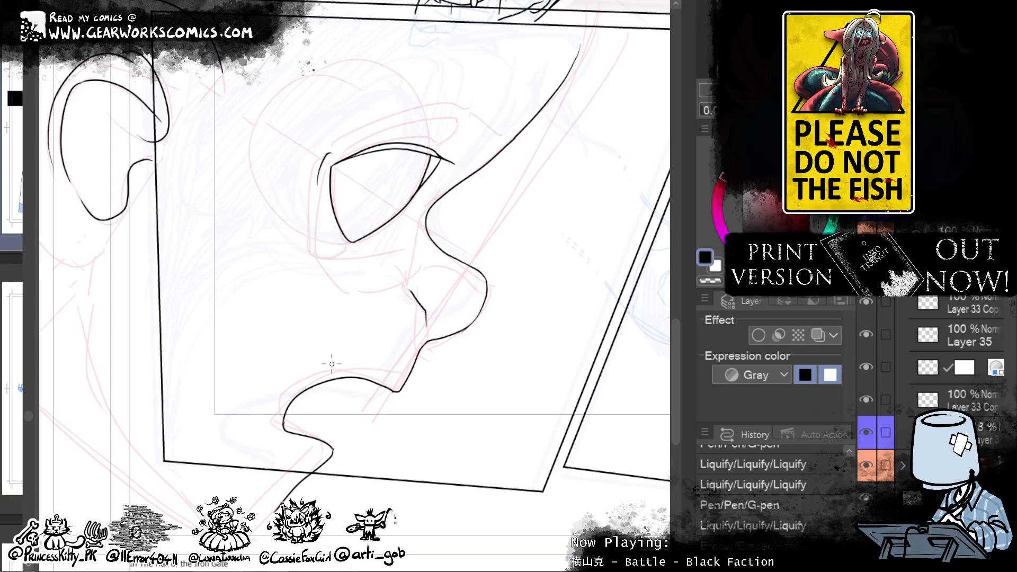
Step: On Layer 35, add a short G-pen stroke at the nose tip and erase the stray bit with the Hard eraser
left_click_drag(462, 337, 466, 325)
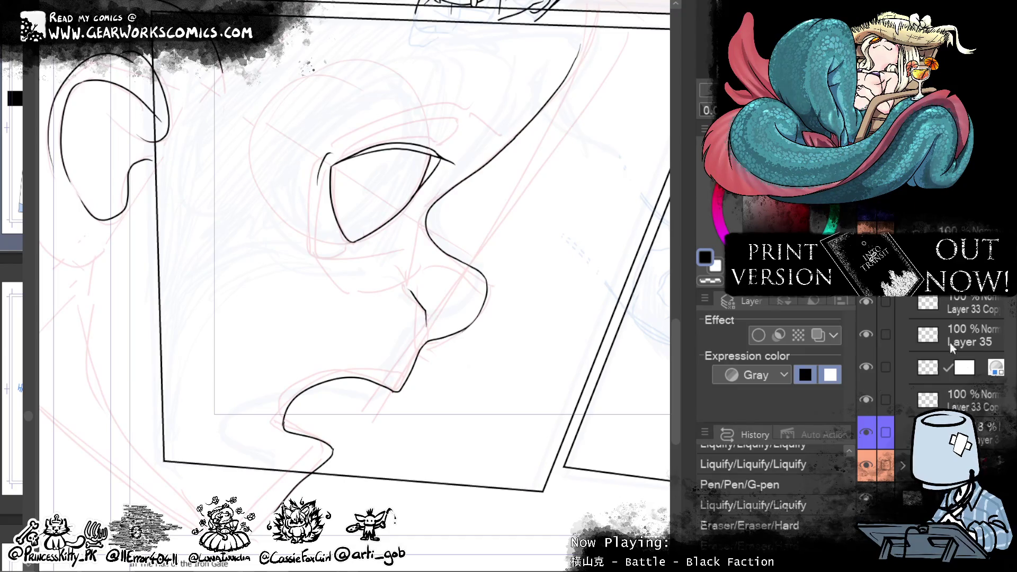
left_click(965, 338)
left_click_drag(476, 342, 460, 331)
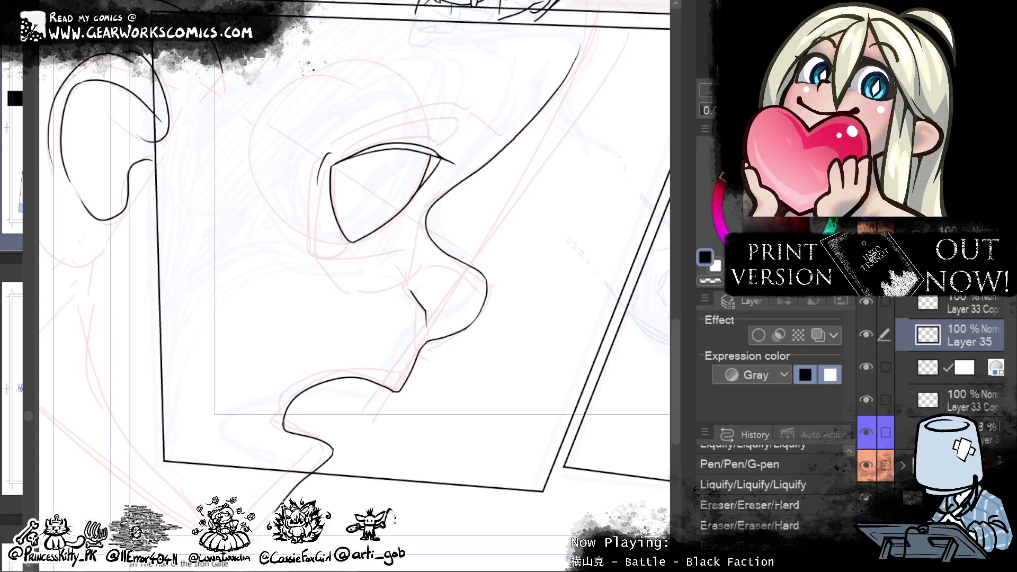
key("alt+bracketright")
scroll(572, 458, "up", 3)
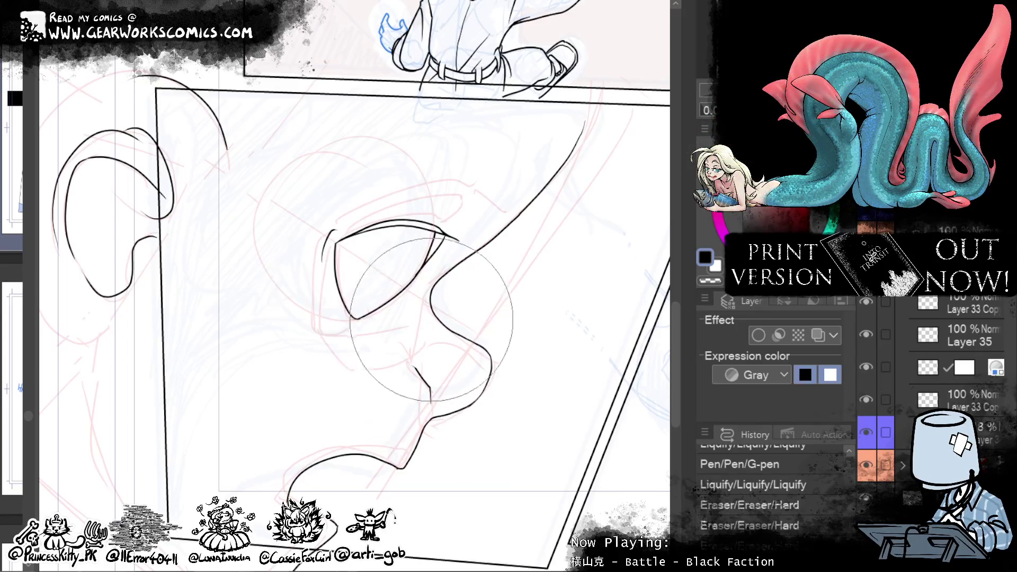
Step: Erase stray lines around the eye and nose, then ink and reshape a curved brow line
left_click_drag(423, 286, 457, 316)
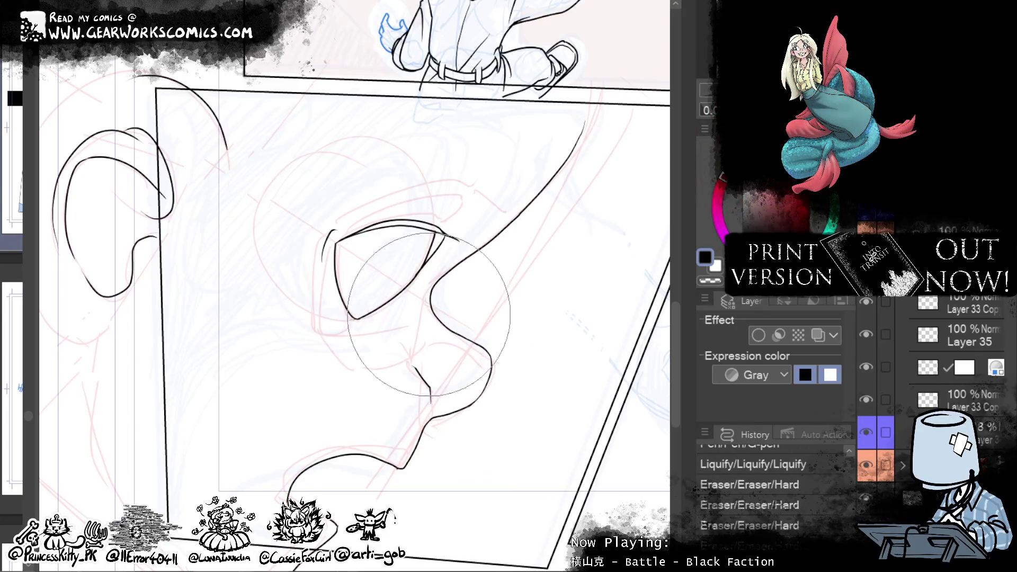
left_click_drag(439, 296, 484, 339)
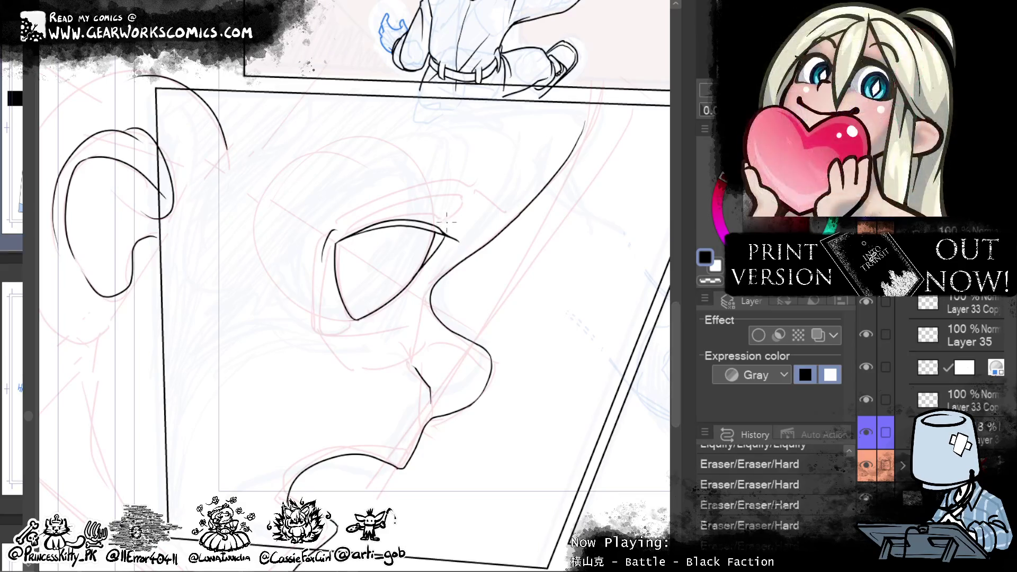
left_click_drag(370, 223, 450, 215)
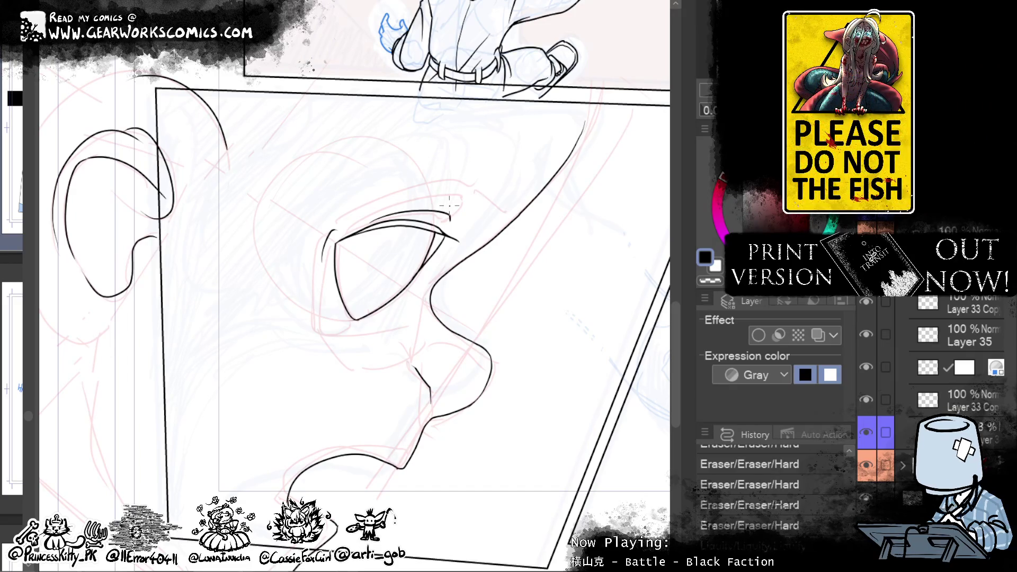
left_click_drag(448, 227, 451, 215)
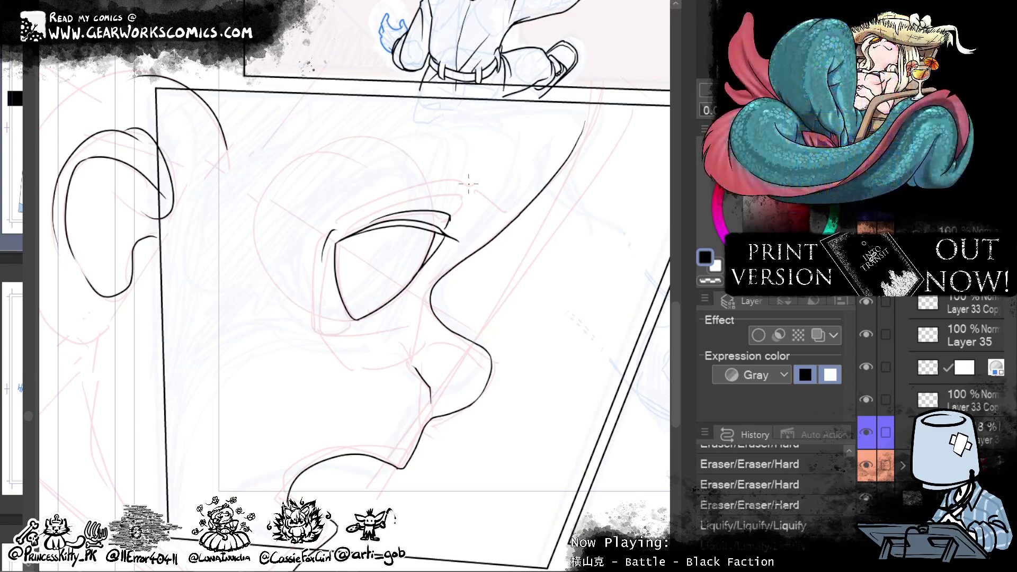
Step: Redraw the brow as a longer curve and try short strokes along the eye's lower corner
left_click_drag(342, 302, 361, 322)
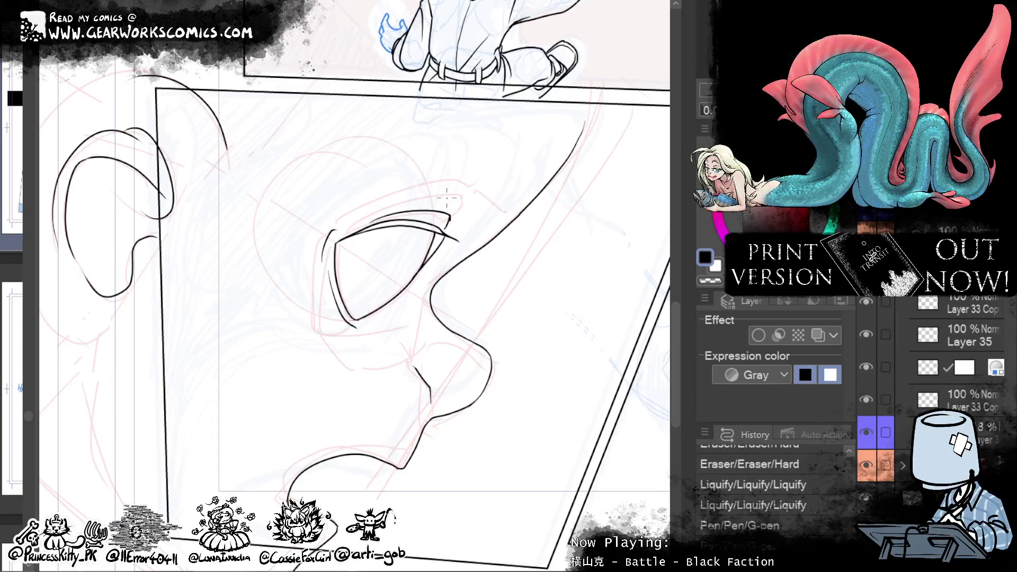
left_click_drag(397, 206, 455, 196)
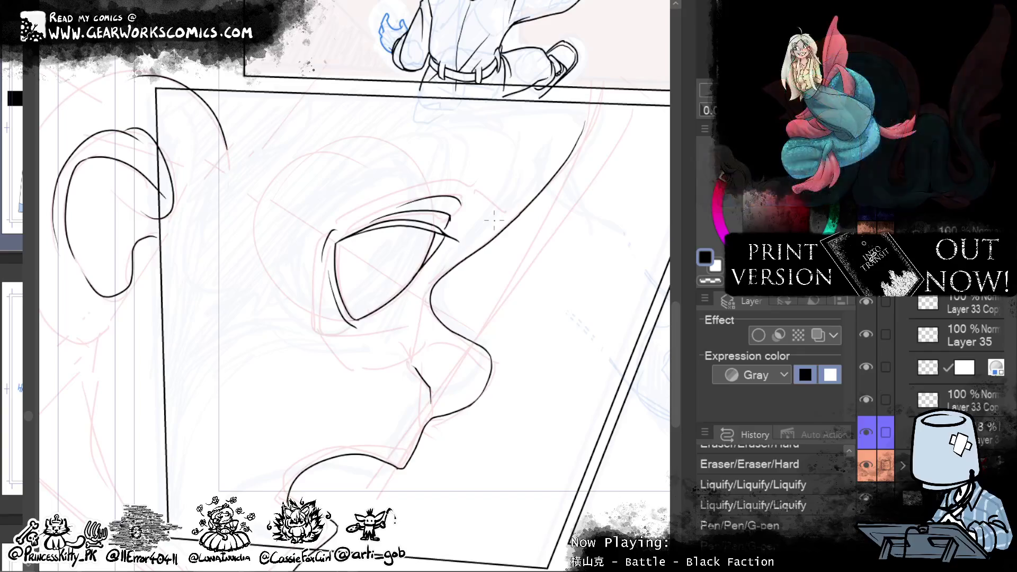
key("ctrl+z")
left_click_drag(362, 215, 475, 203)
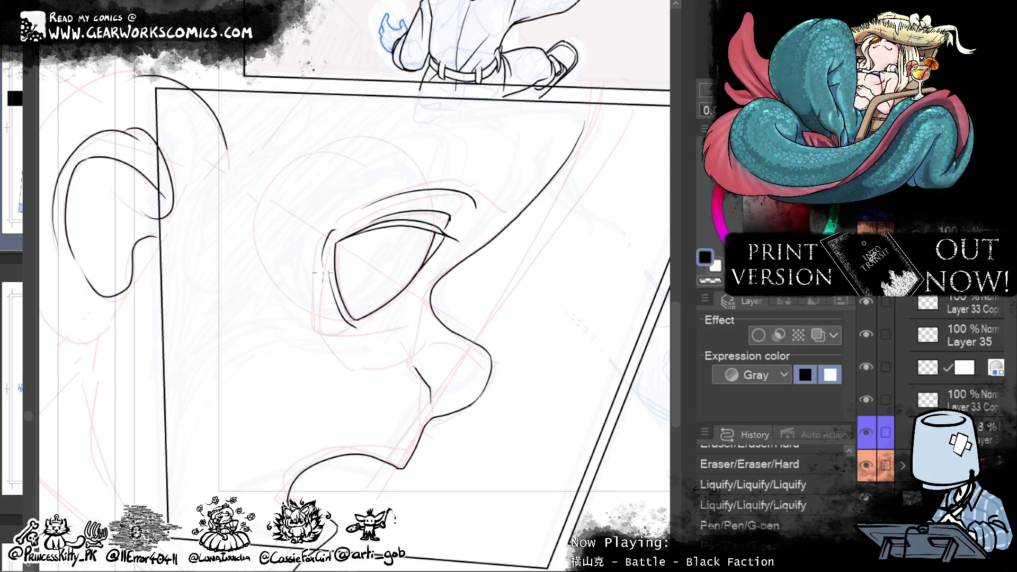
left_click_drag(322, 265, 355, 330)
key("ctrl+z")
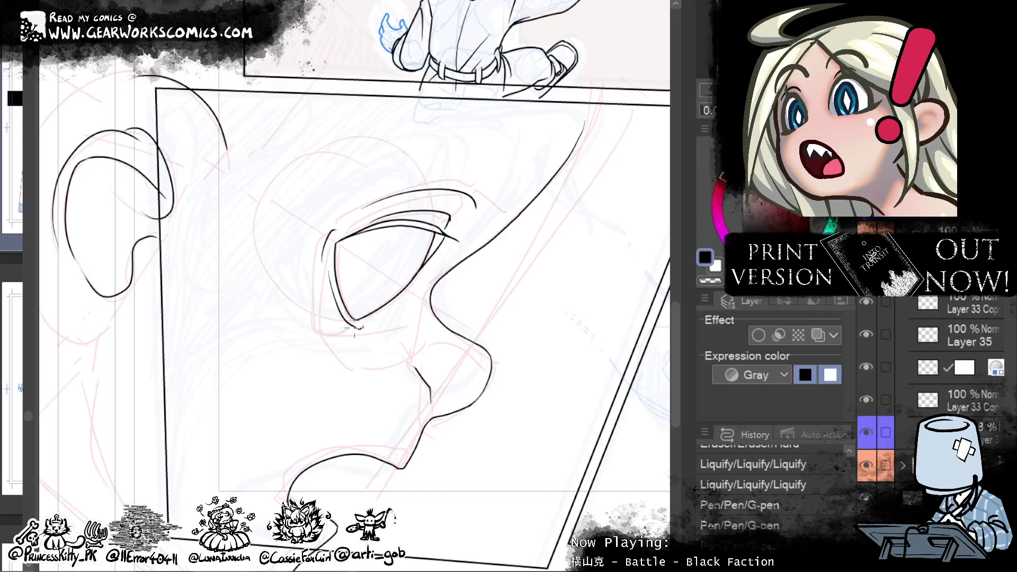
mouse_move(360, 288)
left_mouse_down()
mouse_move(383, 276)
mouse_move(379, 289)
left_mouse_up()
key("ctrl+z")
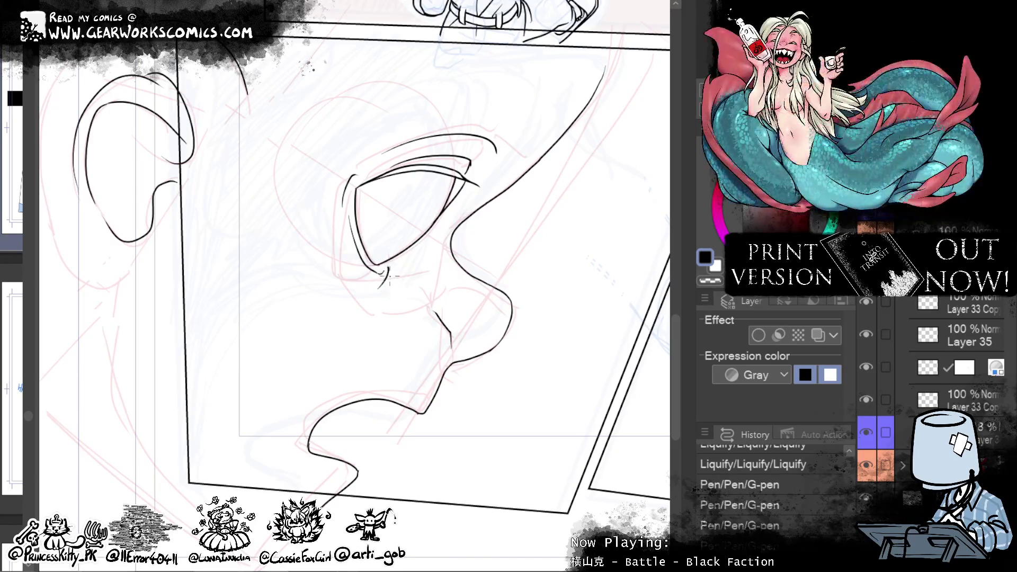
Step: Undo the hook on the eyelid line, check the face down to the chin, and add a small stroke by the eye
left_click_drag(612, 333, 544, 405)
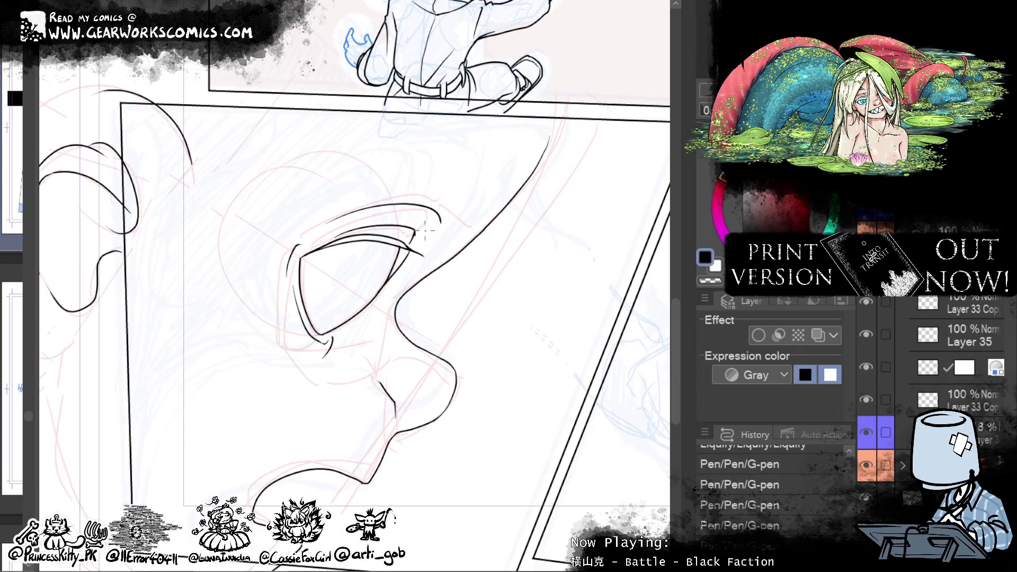
key("ctrl+z")
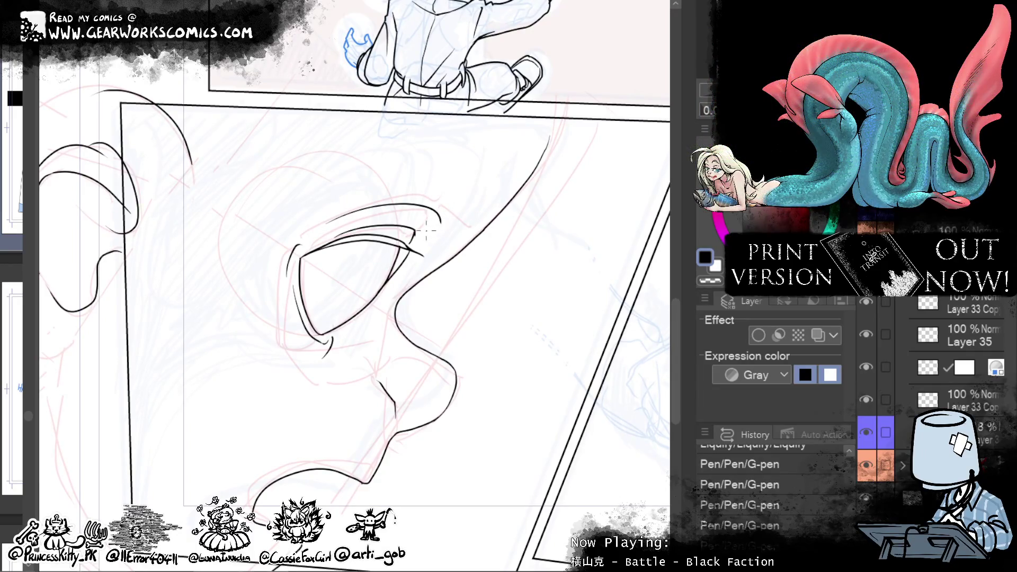
left_click_drag(581, 295, 602, 243)
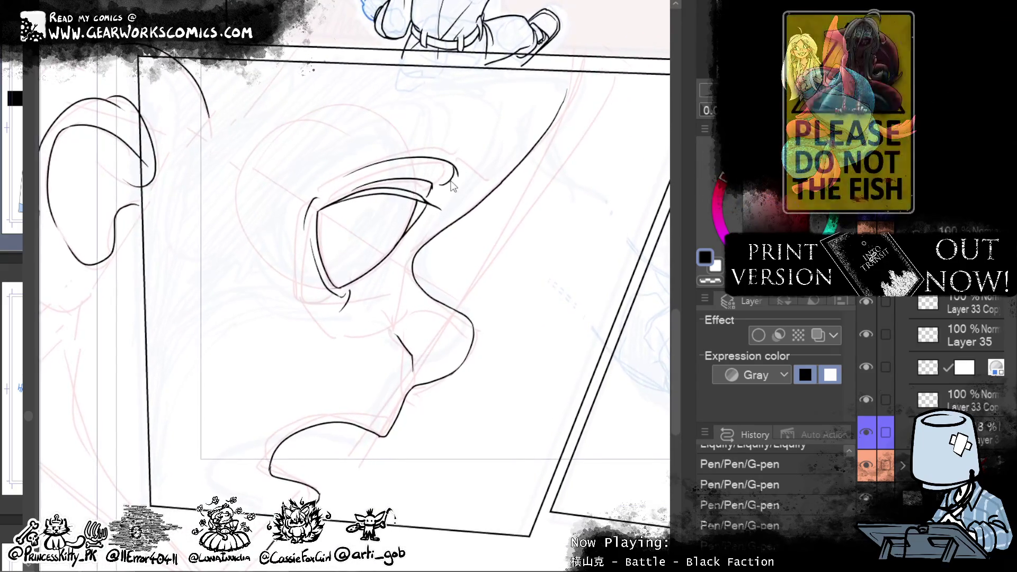
left_click_drag(570, 321, 526, 246)
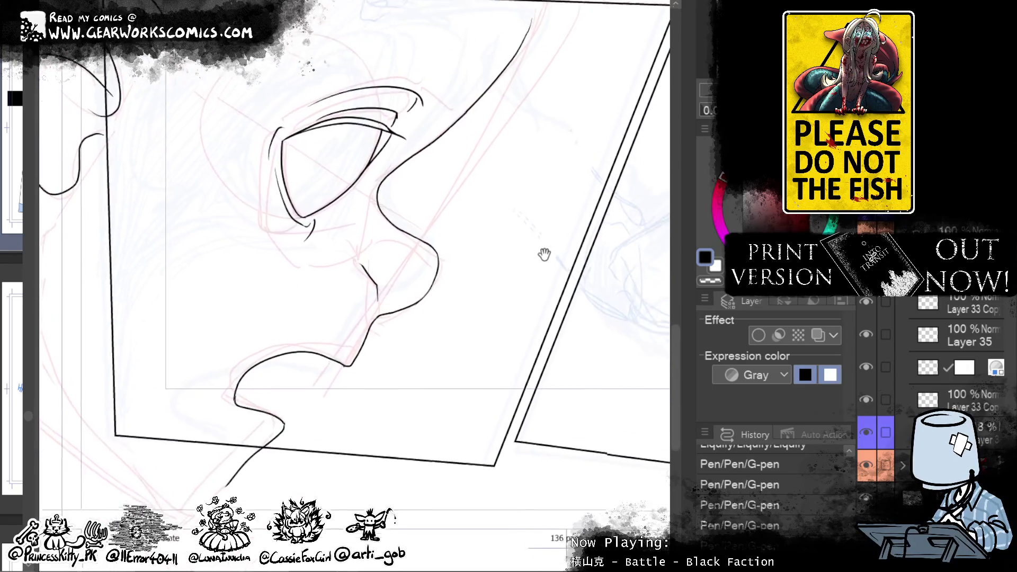
left_click_drag(526, 388, 587, 500)
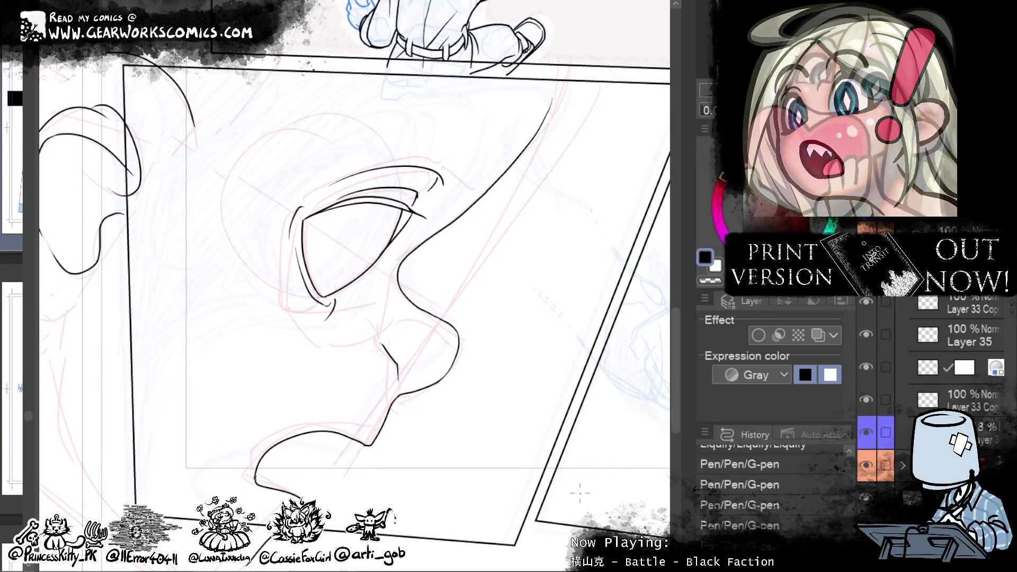
left_click_drag(348, 206, 334, 221)
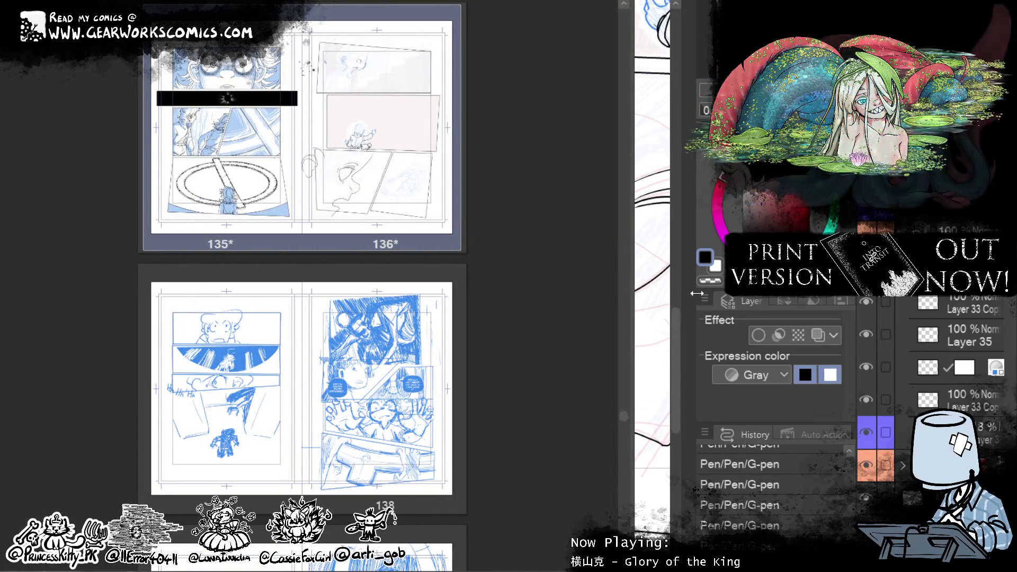
scroll(320, 150, "up", 2)
scroll(320, 147, "up", 2)
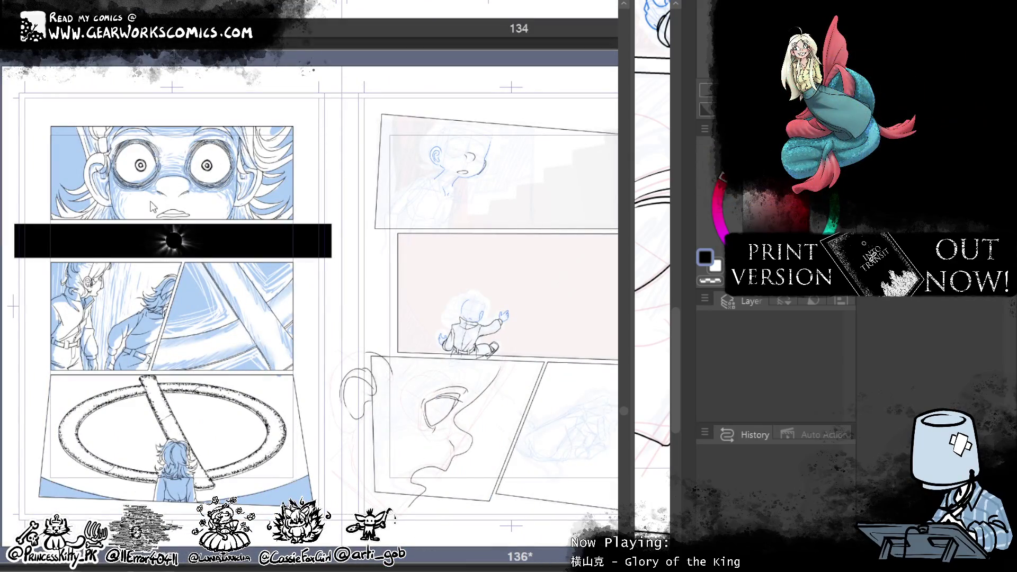
left_click_drag(630, 310, 26, 311)
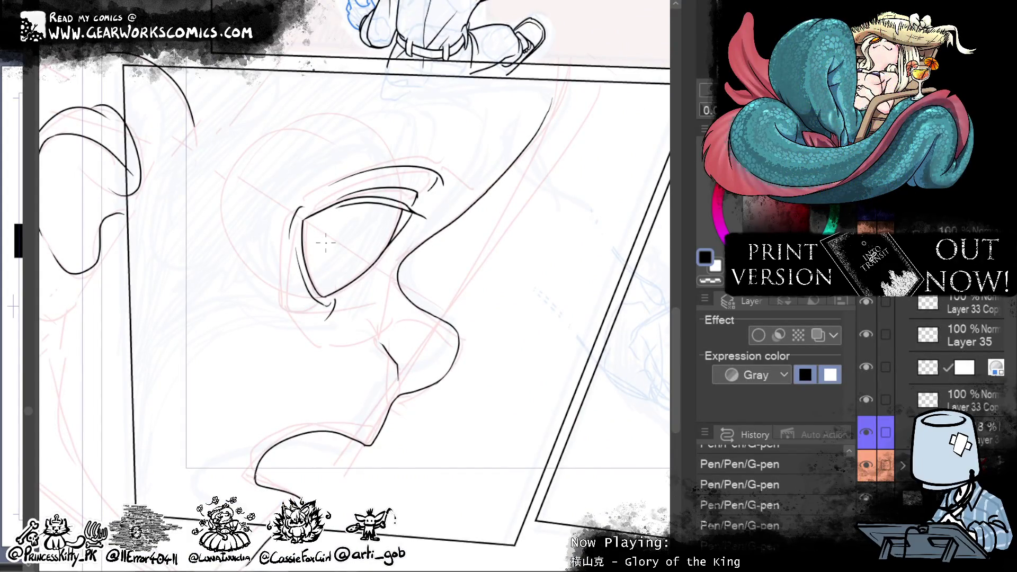
Step: Thicken the eye's inner edge, clean sketch marks, and redraw the upper eyelid as a longer line
left_click_drag(306, 224, 313, 275)
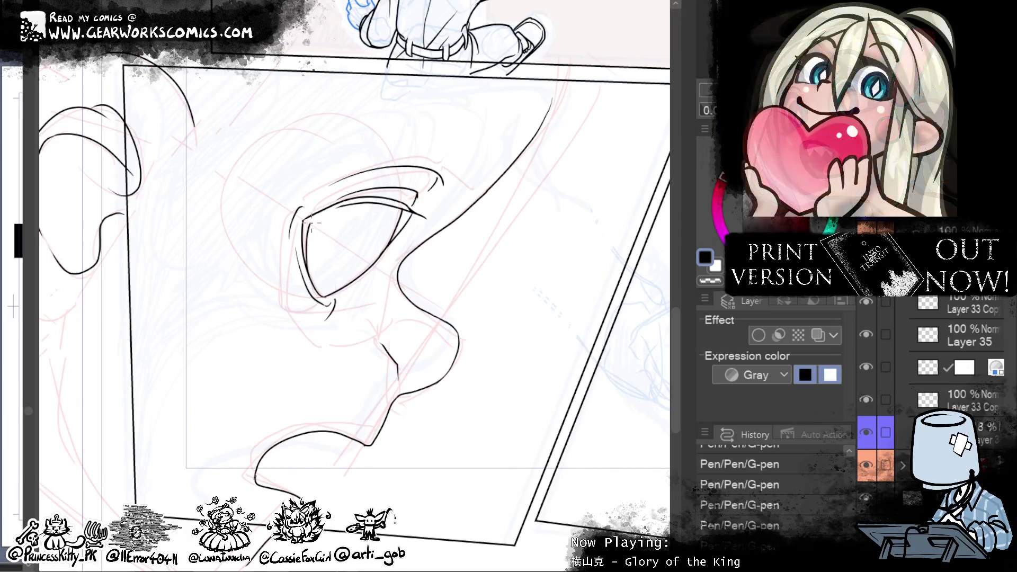
left_click_drag(344, 209, 308, 225)
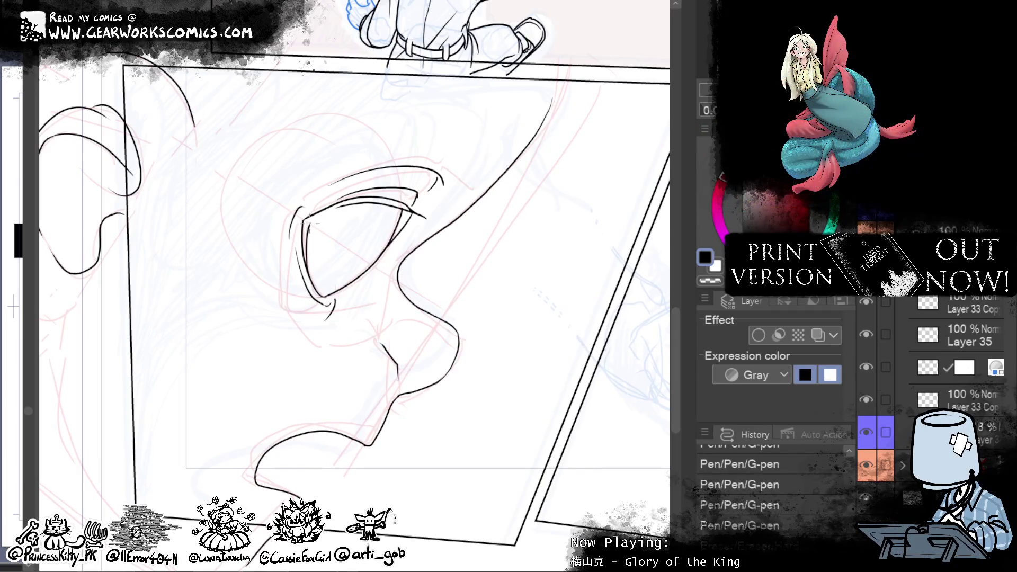
left_click_drag(309, 222, 416, 214)
key("ctrl+z")
left_click_drag(310, 223, 451, 235)
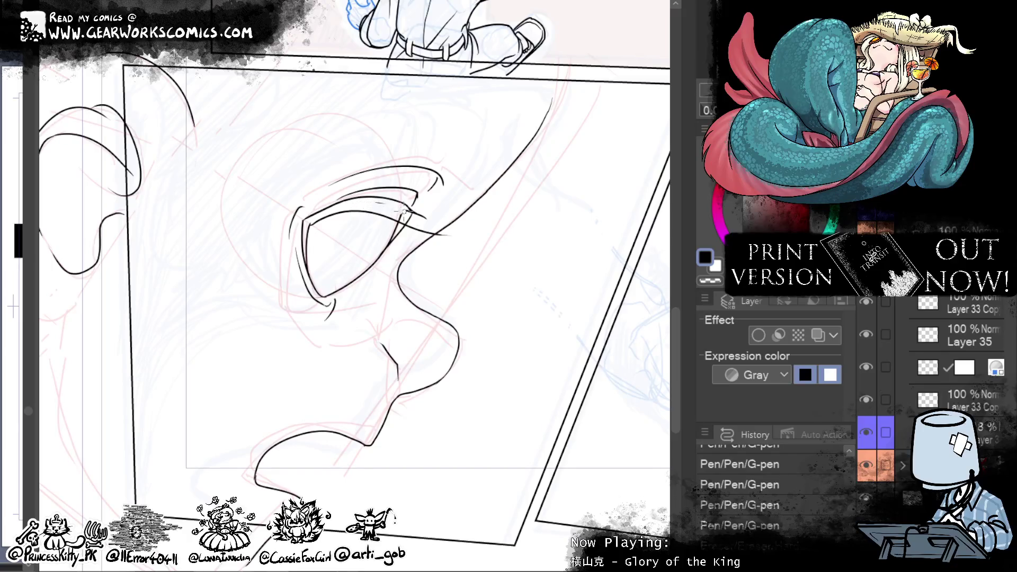
left_click_drag(407, 222, 404, 211)
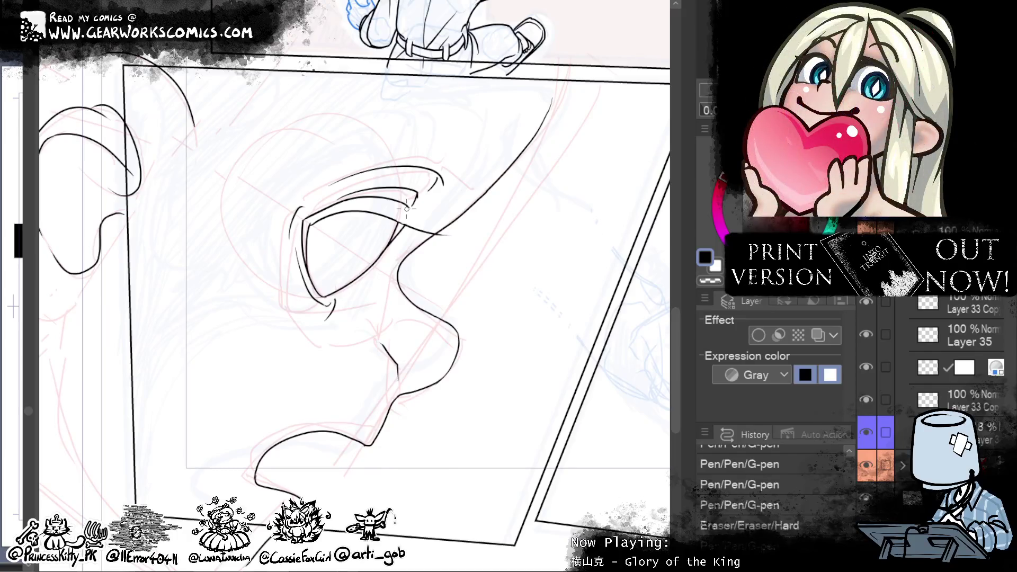
left_click_drag(407, 212, 553, 282)
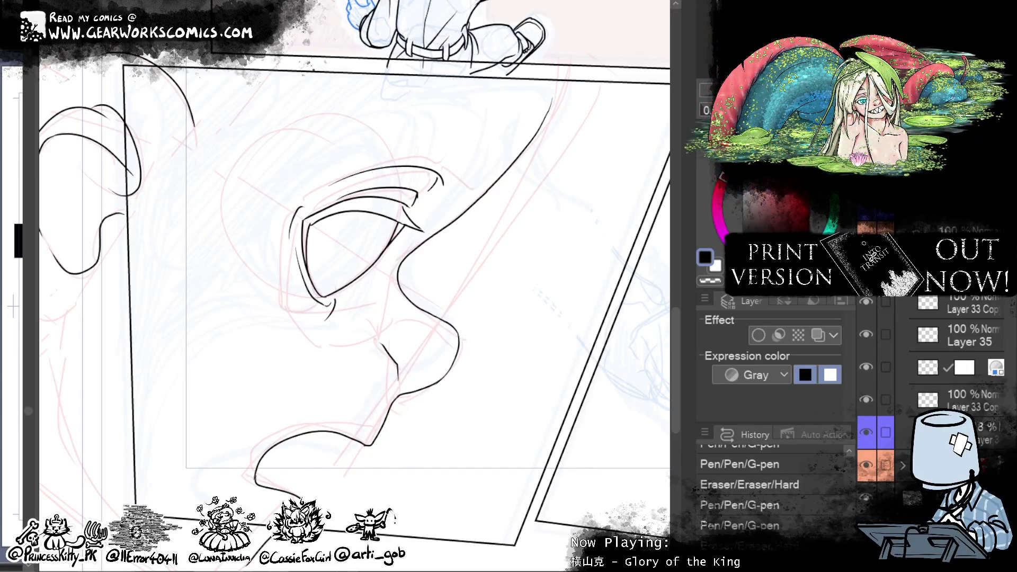
left_click_drag(423, 222, 407, 228)
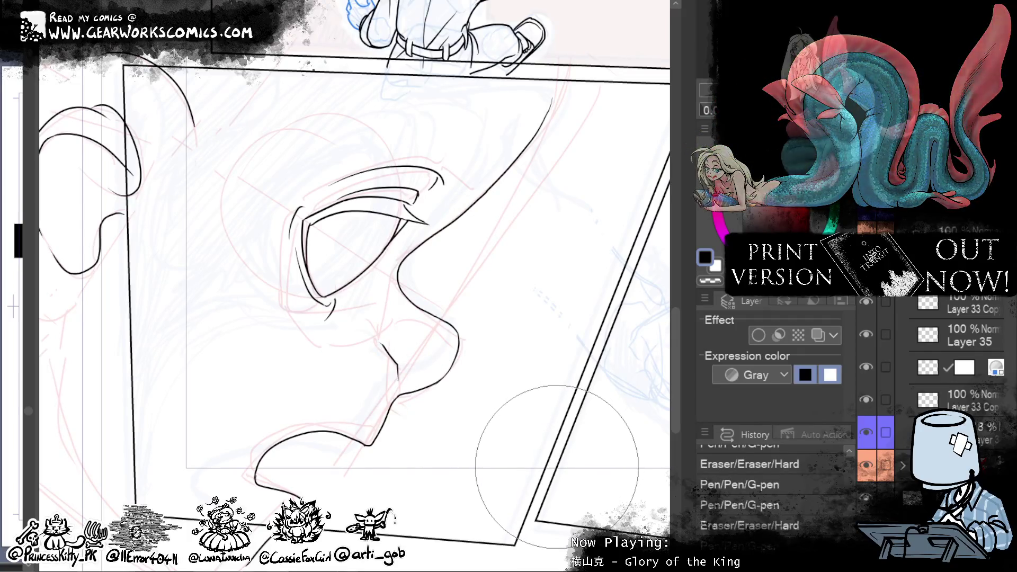
Step: Push the eye's upper-left line into a new curve with three Liquify passes
left_click(394, 246)
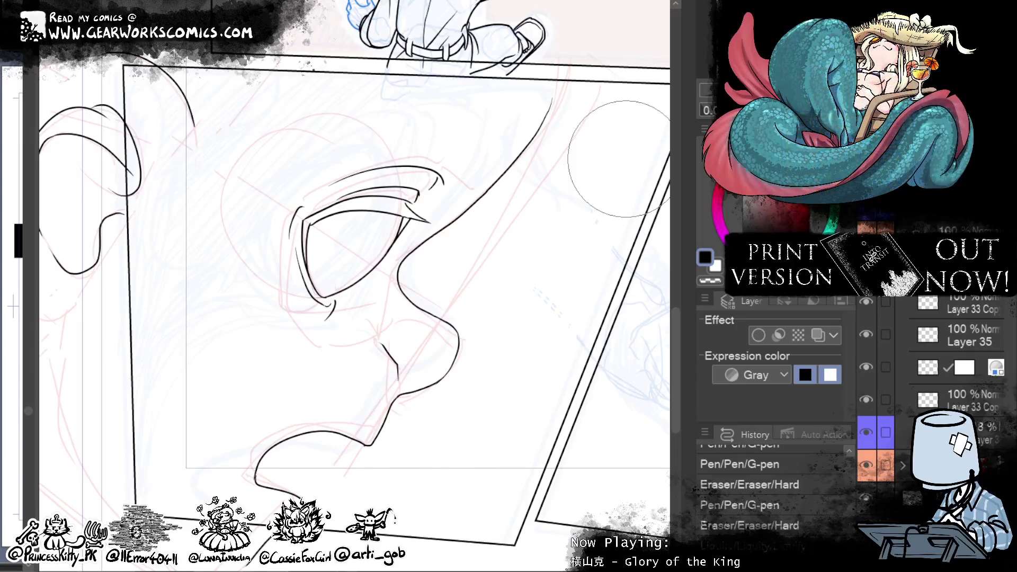
mouse_move(319, 209)
left_mouse_down()
mouse_move(317, 229)
mouse_move(289, 225)
left_mouse_up()
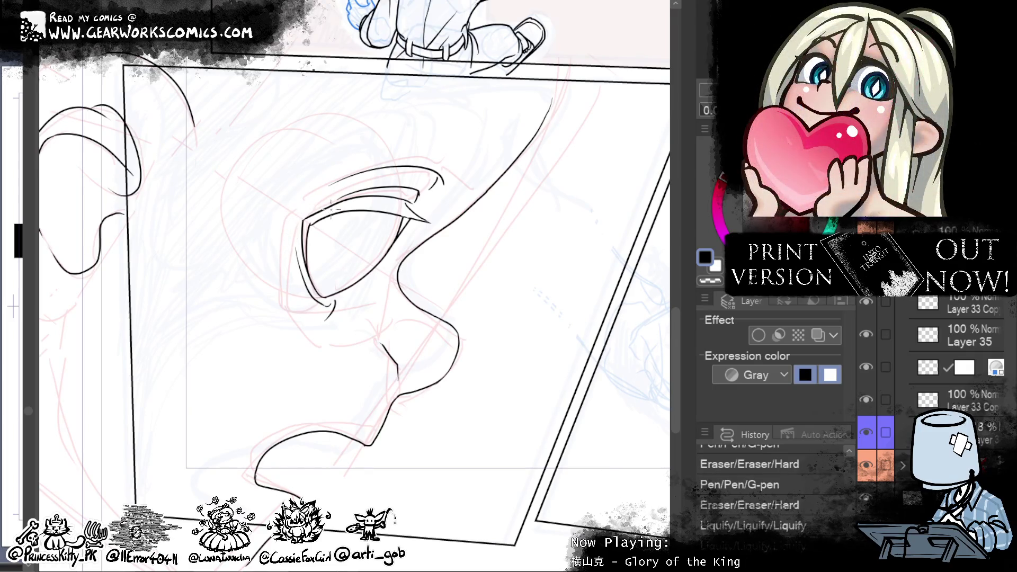
mouse_move(330, 204)
left_mouse_down()
mouse_move(297, 227)
mouse_move(335, 217)
left_mouse_up()
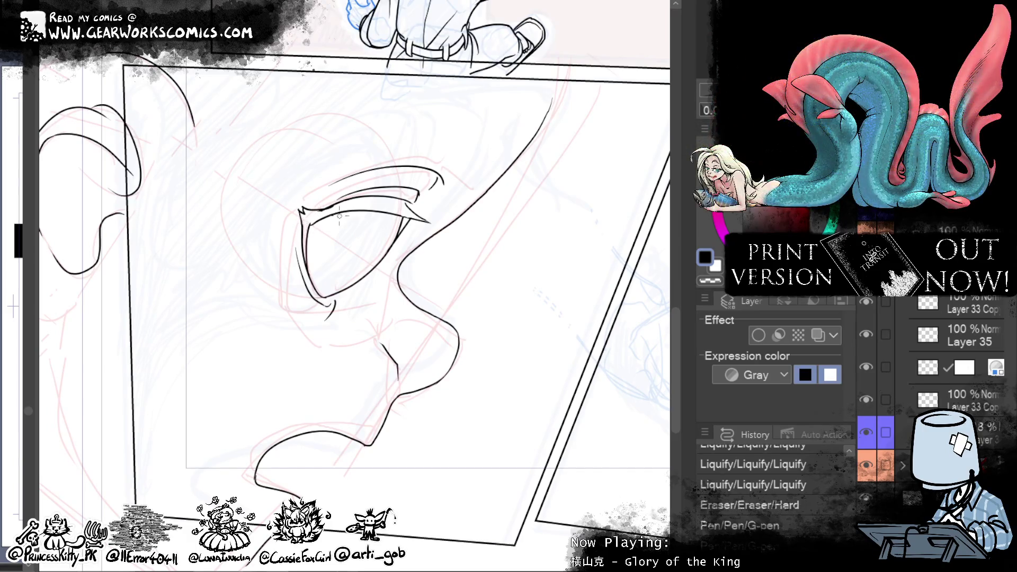
left_click_drag(317, 212, 330, 213)
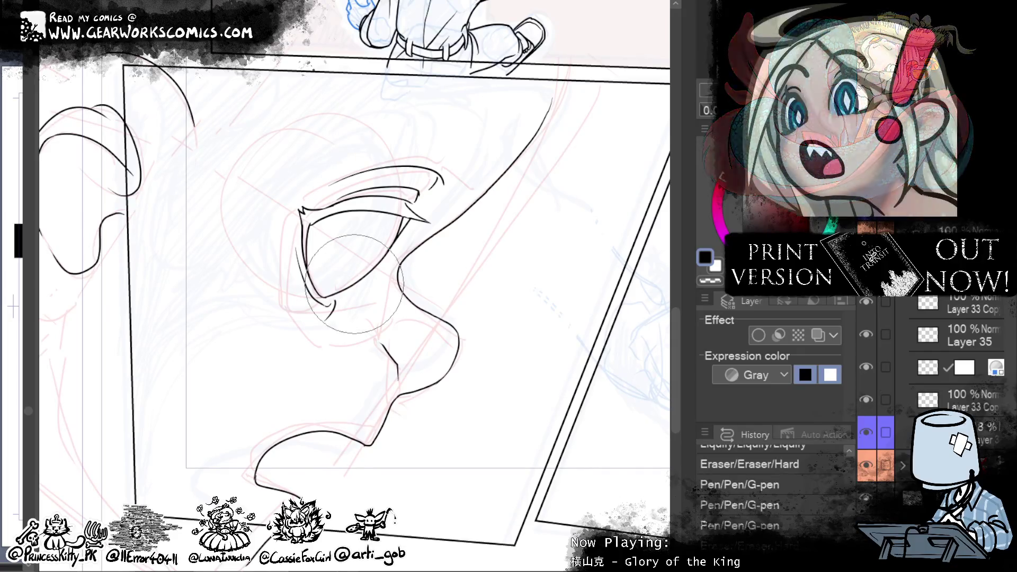
Step: Erase the eye line's tip and stray stroke at the upper-left corner, retrying one erase
left_click_drag(297, 180, 291, 186)
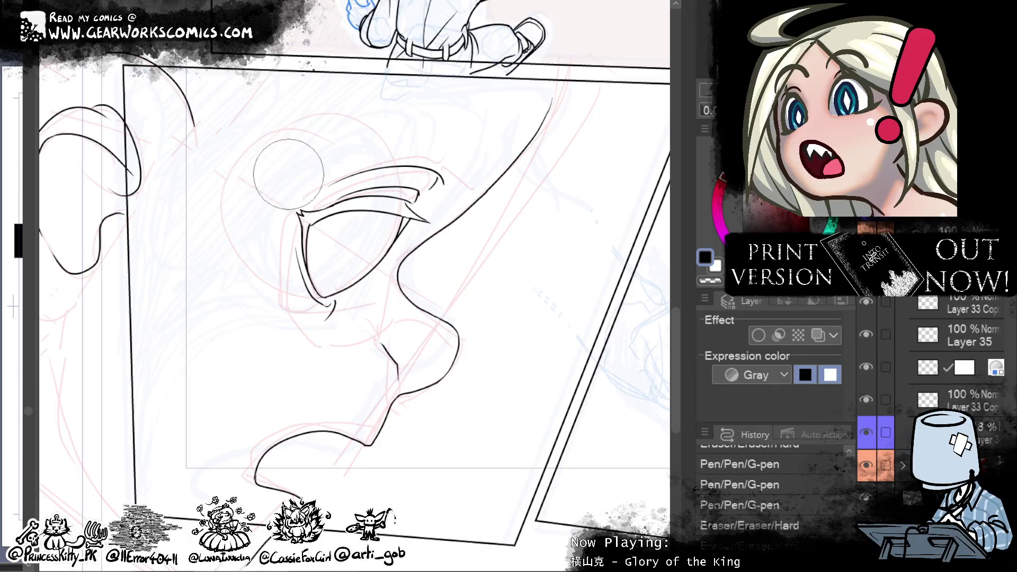
left_click_drag(288, 188, 299, 200)
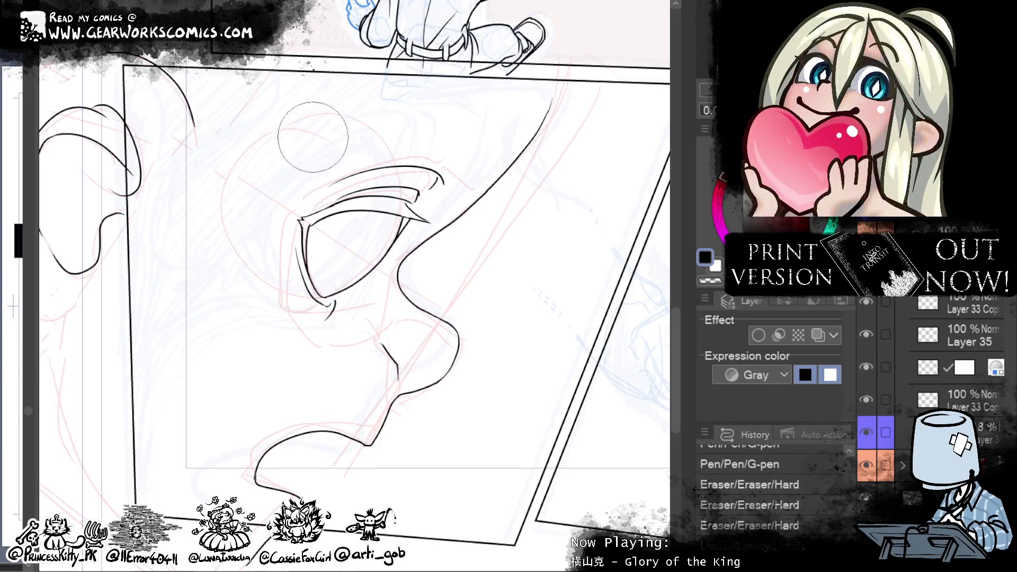
key("ctrl+z")
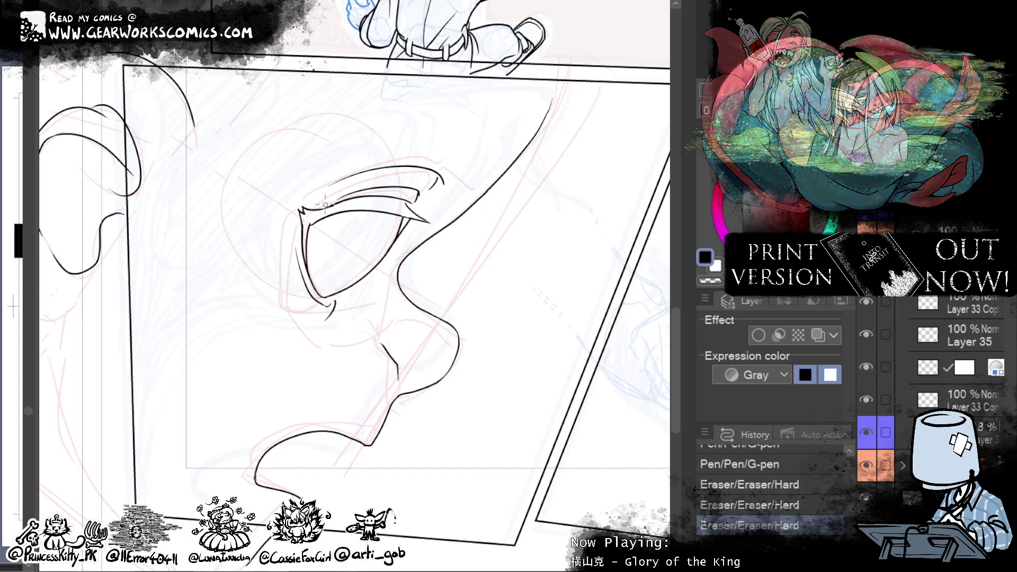
left_click_drag(304, 214, 299, 200)
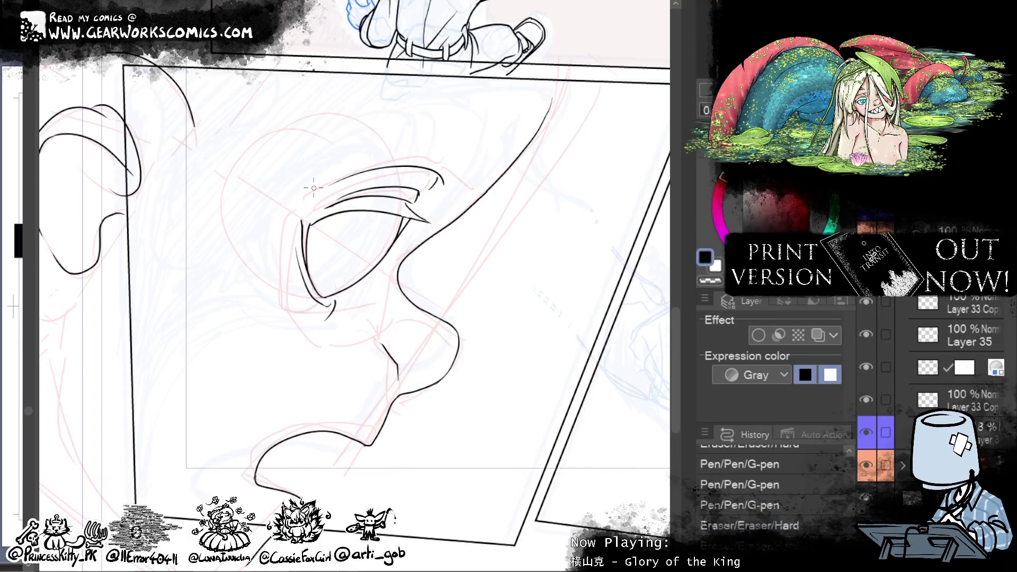
mouse_move(333, 208)
left_mouse_down()
mouse_move(292, 211)
mouse_move(296, 225)
left_mouse_up()
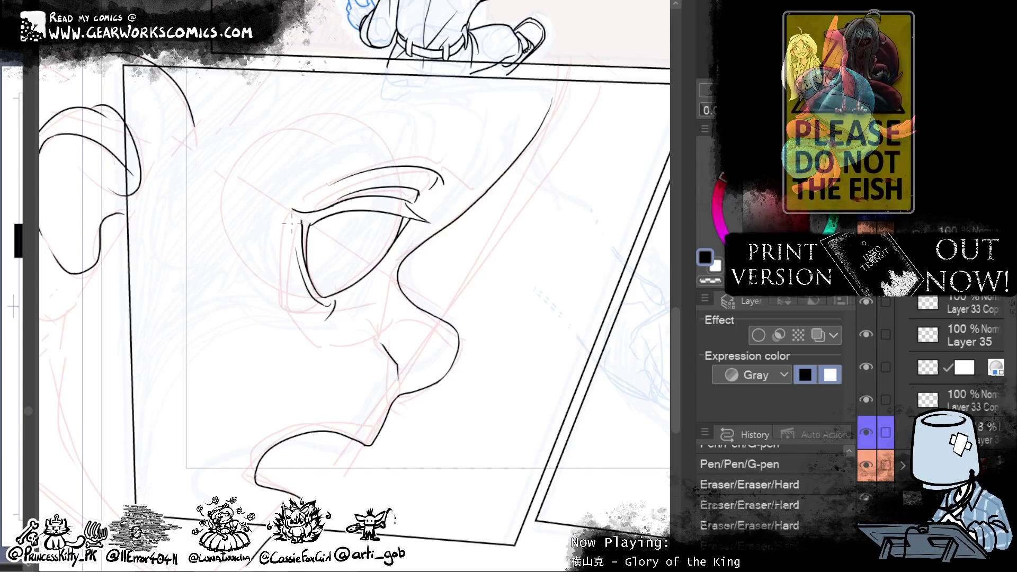
Step: Redraw the upper-left eye corner with three short G-pen strokes and erase excess ink below
left_click_drag(293, 212, 301, 226)
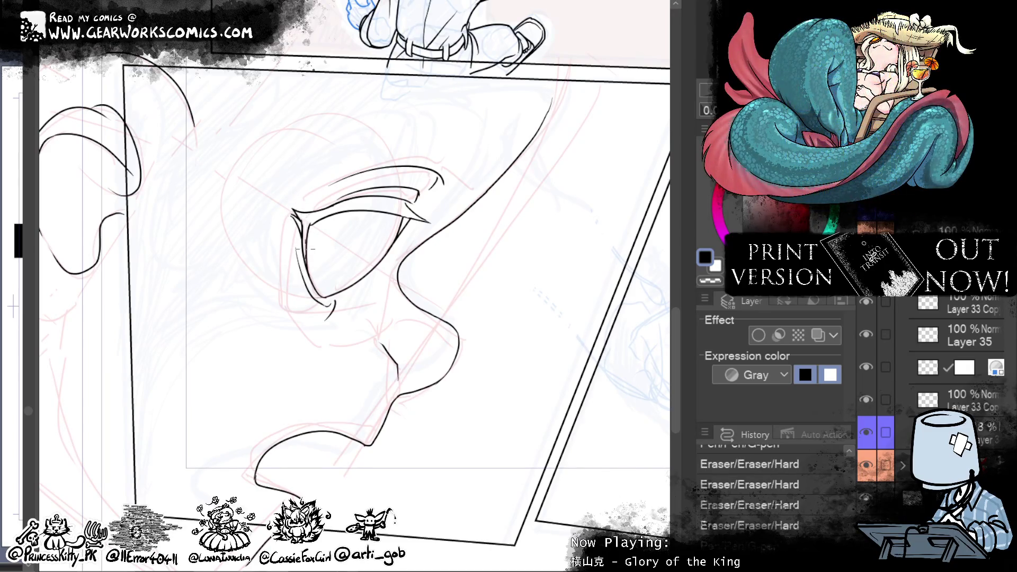
left_click_drag(303, 217, 299, 235)
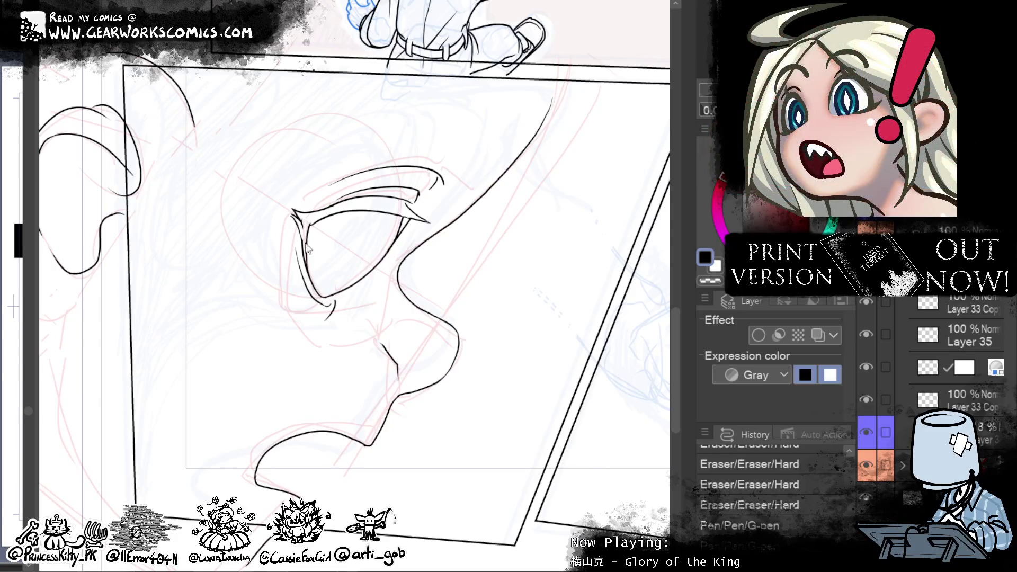
left_click_drag(307, 218, 311, 231)
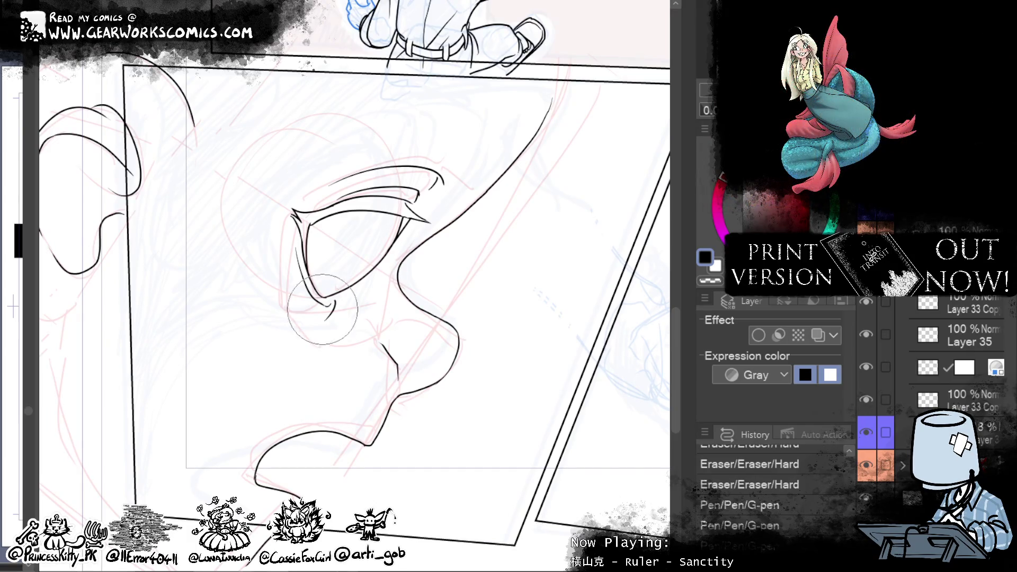
left_click_drag(321, 308, 334, 318)
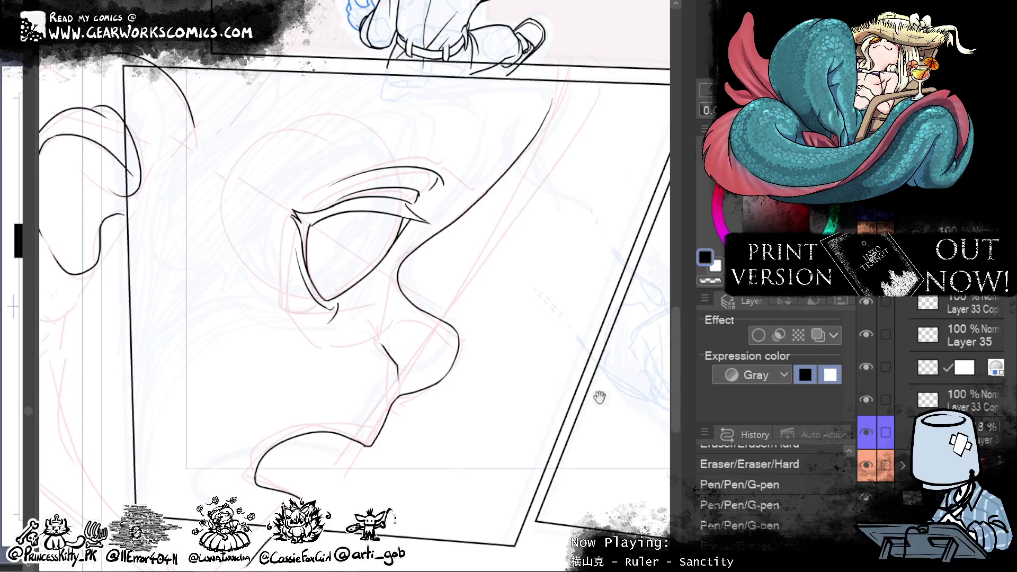
Step: Liquify the nose lines, then shrink the brush twice to reshape the eye outline and corner
mouse_move(599, 393)
left_mouse_down()
mouse_move(528, 391)
mouse_move(545, 332)
left_mouse_up()
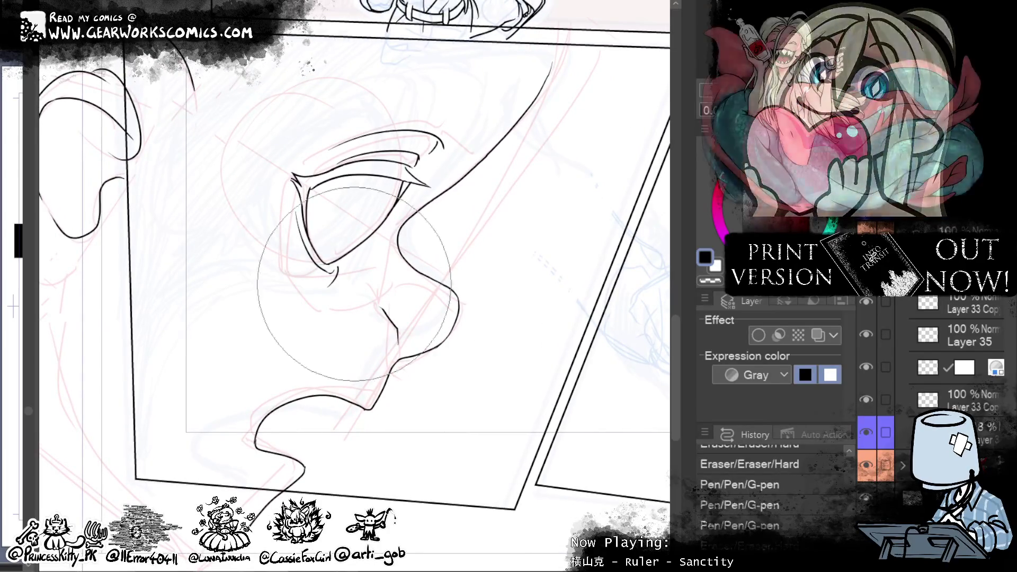
left_click_drag(270, 293, 276, 238)
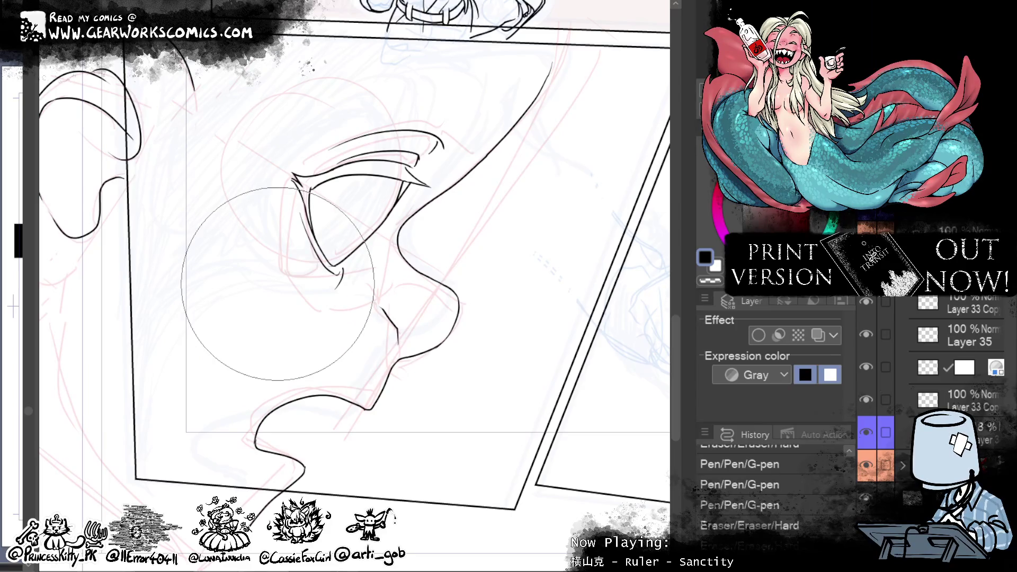
left_click_drag(419, 283, 437, 299)
key("bracketleft")
key("bracketleft")
key("bracketleft")
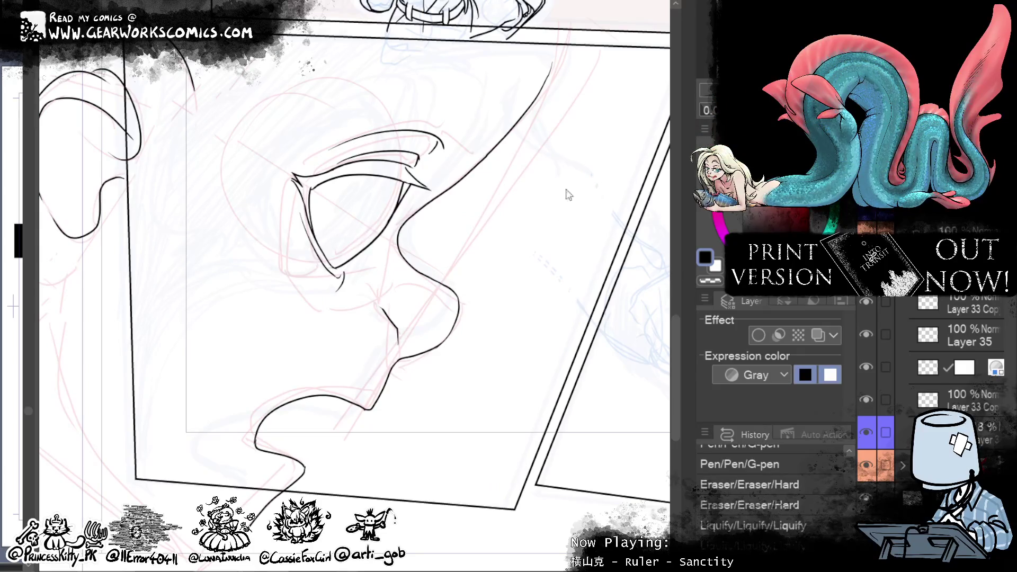
key("bracketleft")
key("bracketleft")
left_click_drag(353, 284, 360, 236)
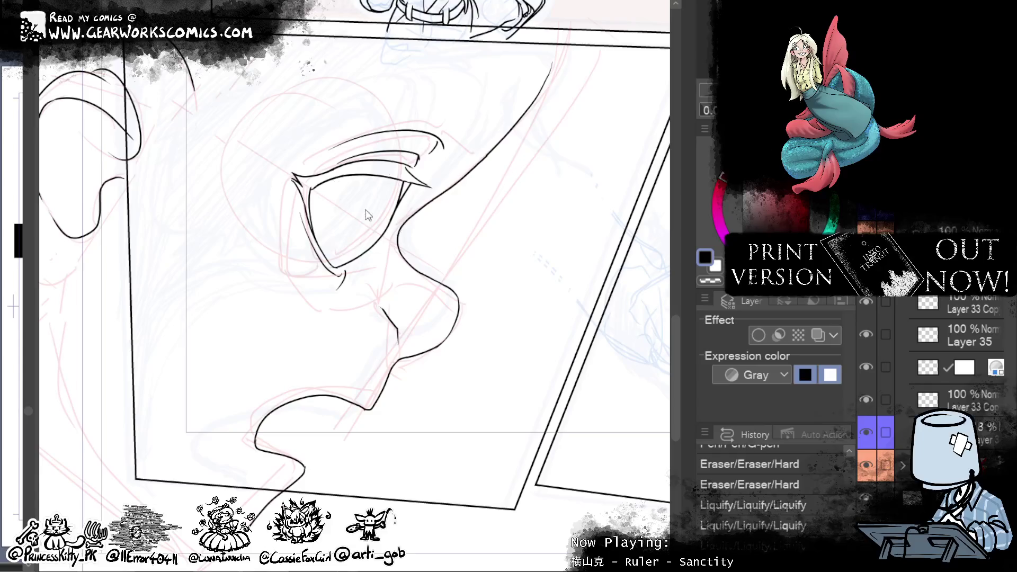
left_click_drag(361, 236, 386, 220)
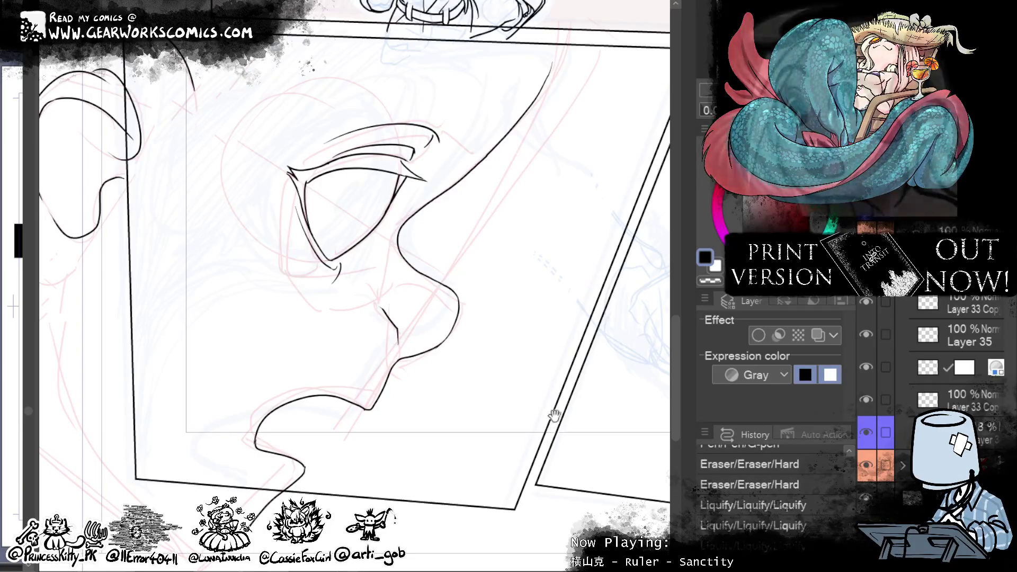
left_click_drag(556, 416, 569, 451)
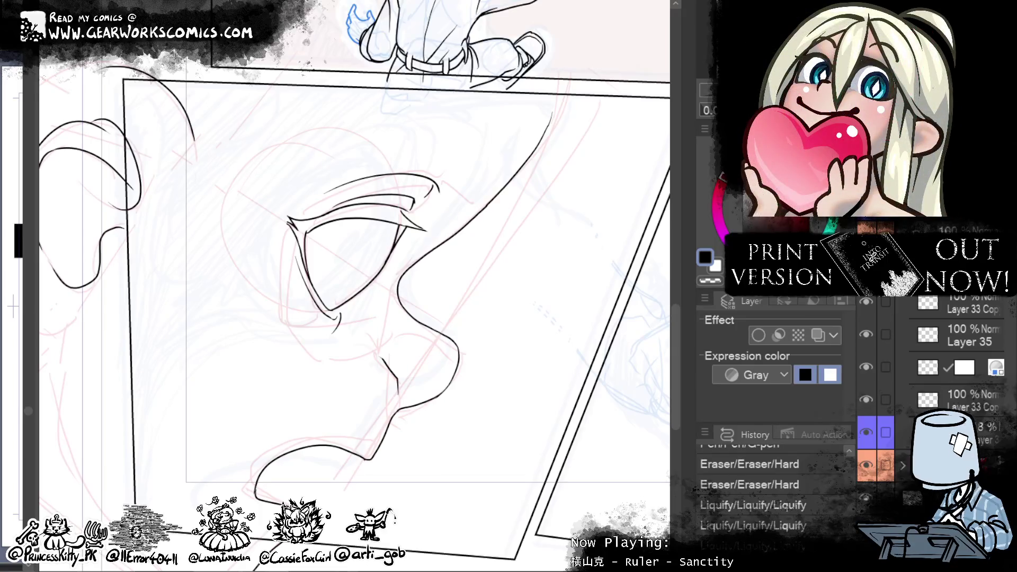
mouse_move(382, 275)
left_mouse_down()
mouse_move(432, 257)
mouse_move(585, 154)
mouse_move(585, 345)
mouse_move(602, 336)
left_mouse_up()
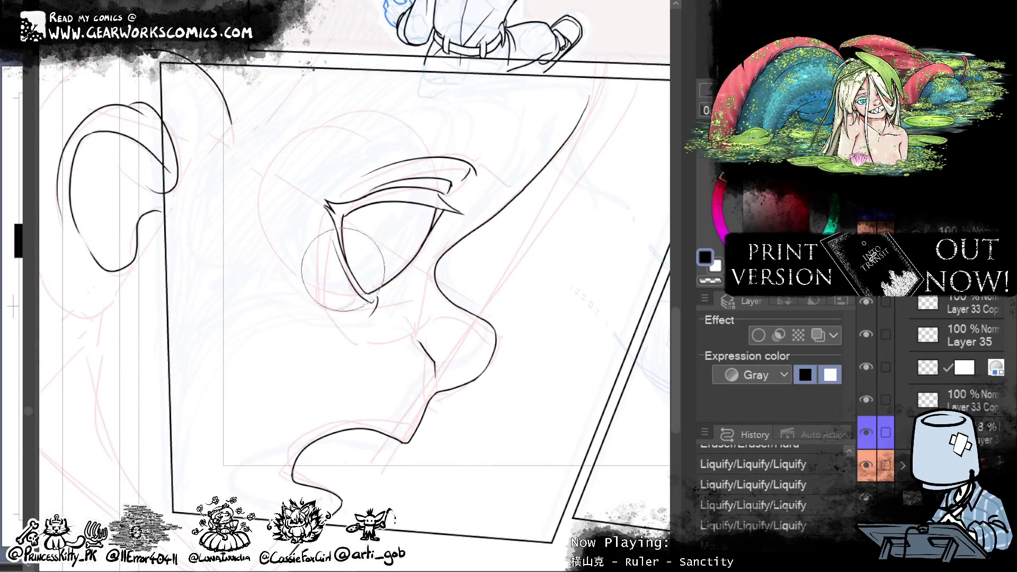
left_click_drag(350, 265, 343, 269)
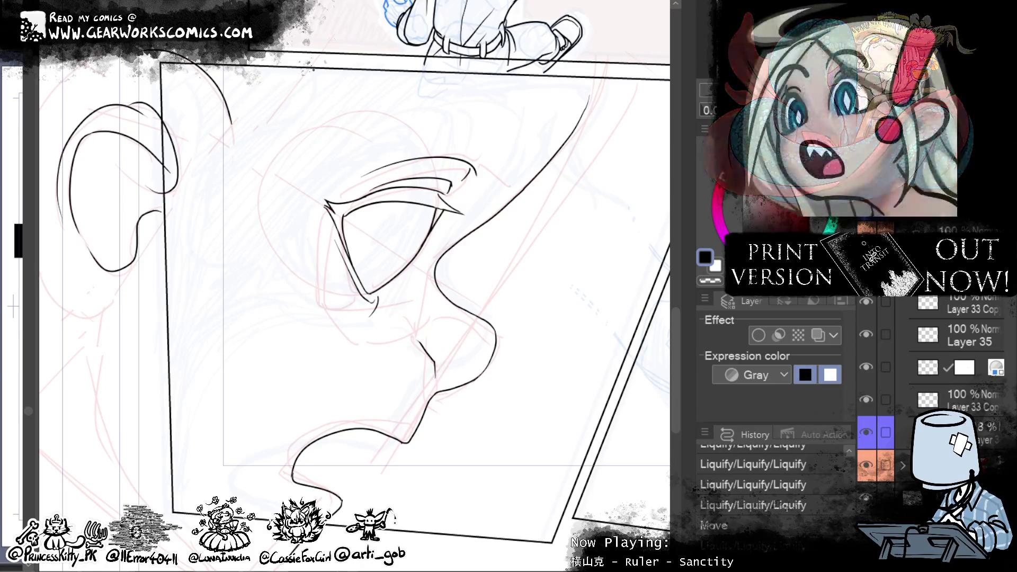
Step: Ink a curved arc above the eye, reshape its right end, and add small corner strokes
left_click_drag(548, 219, 534, 196)
left_click_drag(586, 155, 570, 217)
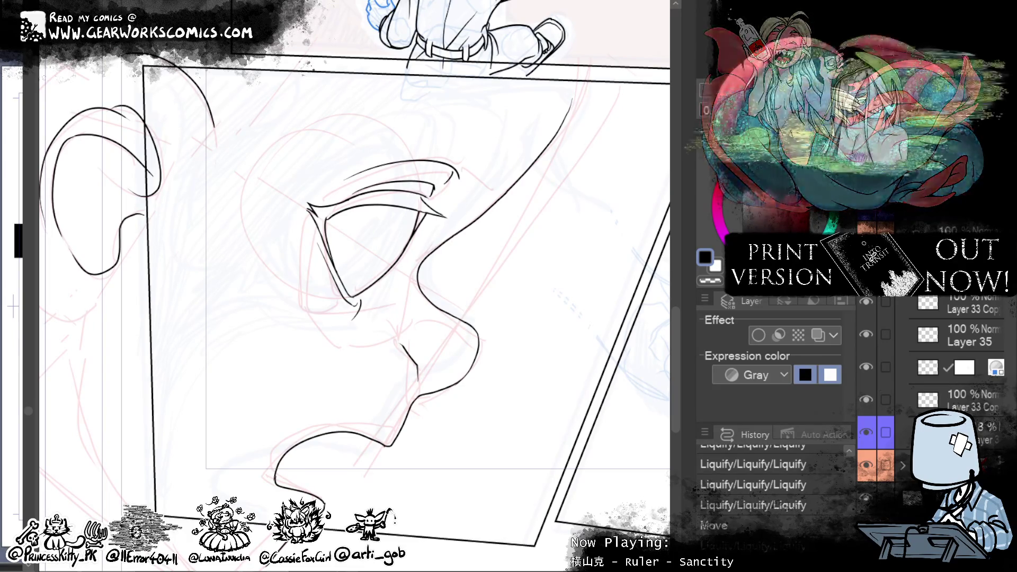
left_click_drag(609, 284, 570, 387)
left_click_drag(339, 235, 476, 253)
left_click_drag(404, 226, 471, 293)
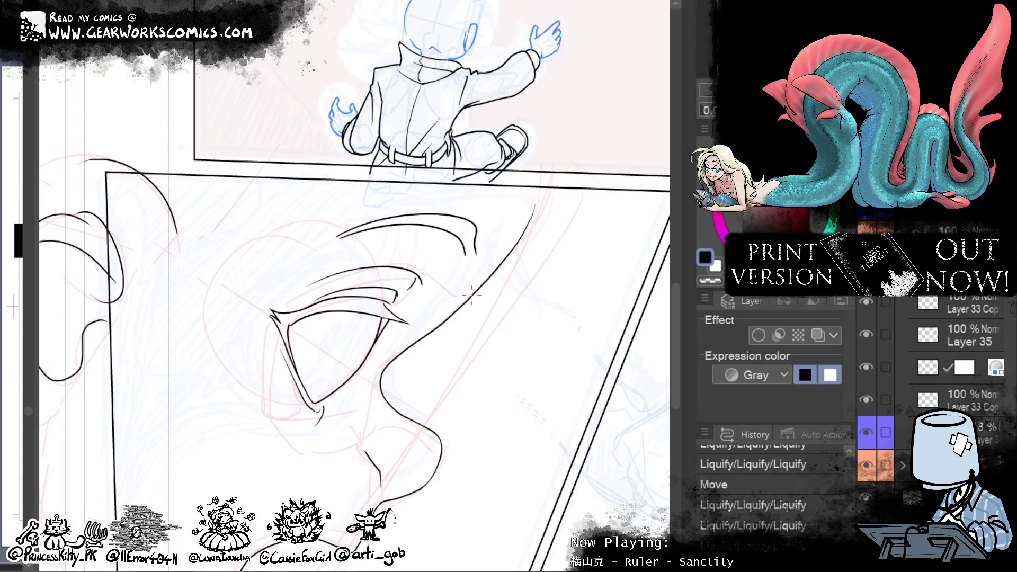
mouse_move(486, 211)
left_mouse_down()
mouse_move(649, 158)
mouse_move(635, 145)
left_mouse_up()
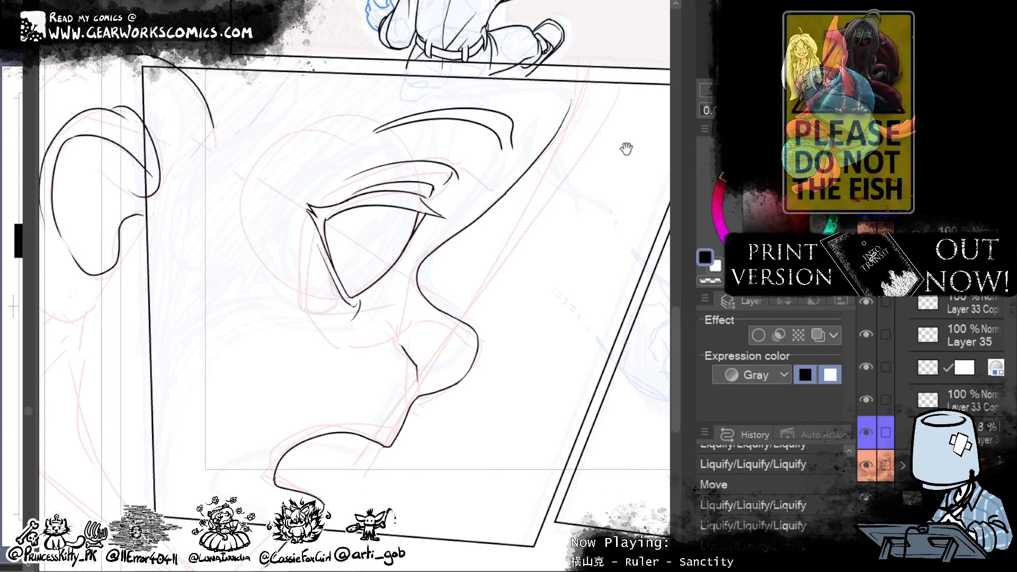
mouse_move(449, 227)
left_mouse_down()
mouse_move(424, 211)
mouse_move(478, 261)
left_mouse_up()
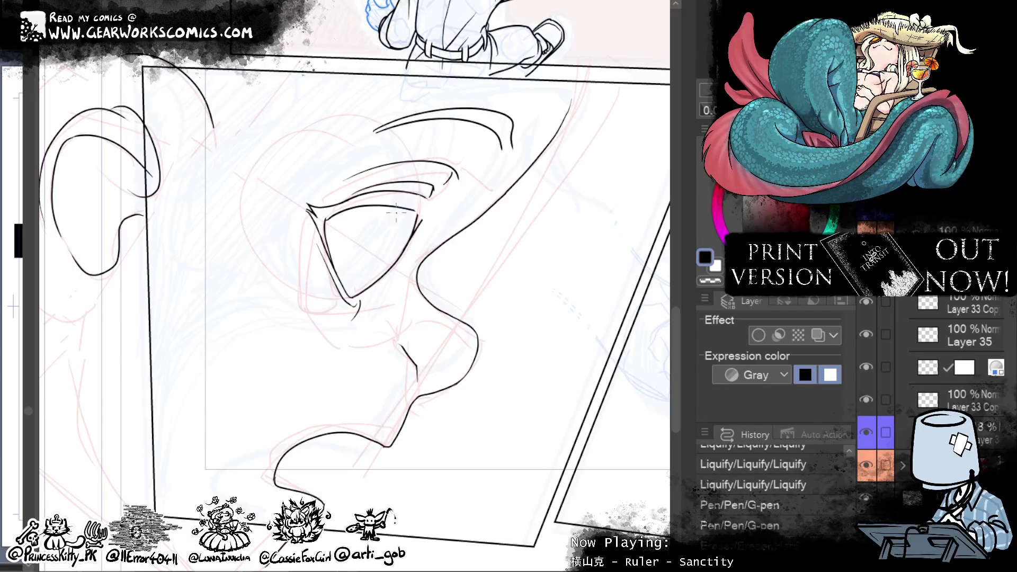
Step: Try reworking the lines at the eye's outer corner, undoing both attempts
mouse_move(417, 209)
left_mouse_down()
mouse_move(447, 211)
mouse_move(424, 211)
mouse_move(444, 228)
left_mouse_up()
key("ctrl+z")
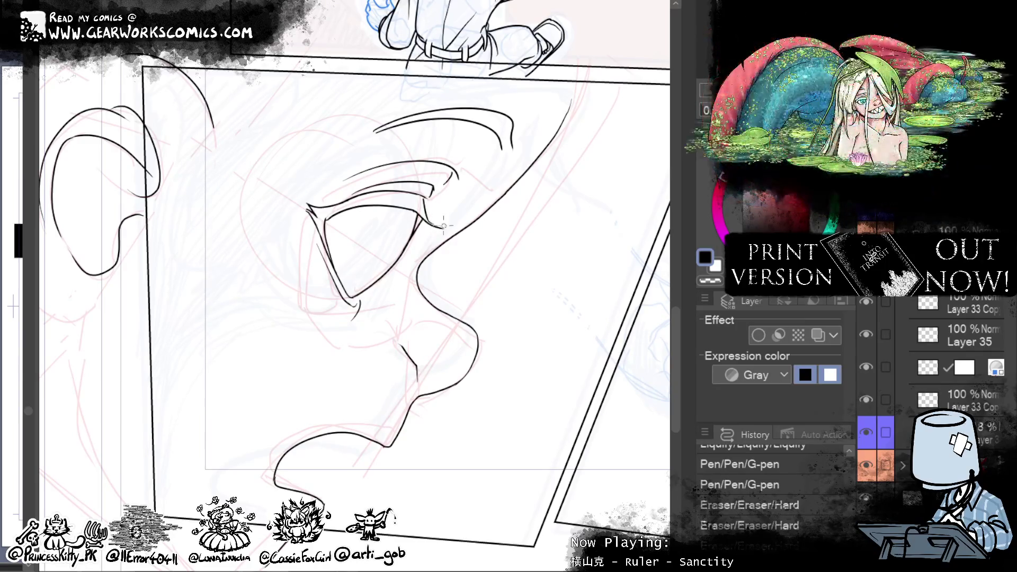
left_click_drag(424, 211, 445, 229)
key("ctrl+z")
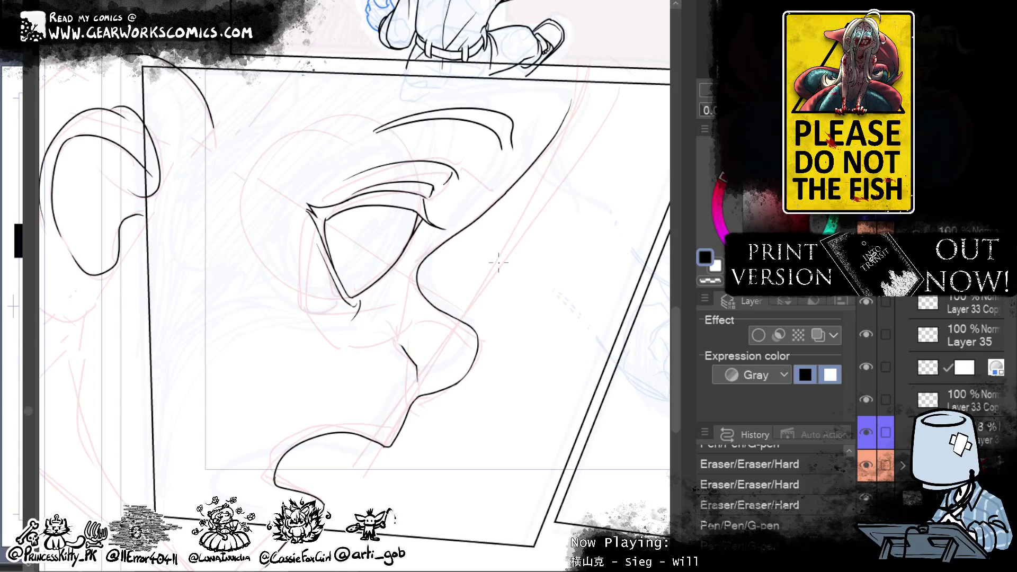
Step: Erase small stray ink marks near the eye and brow, then undo and redo a test lip stroke
left_click_drag(676, 335, 544, 477)
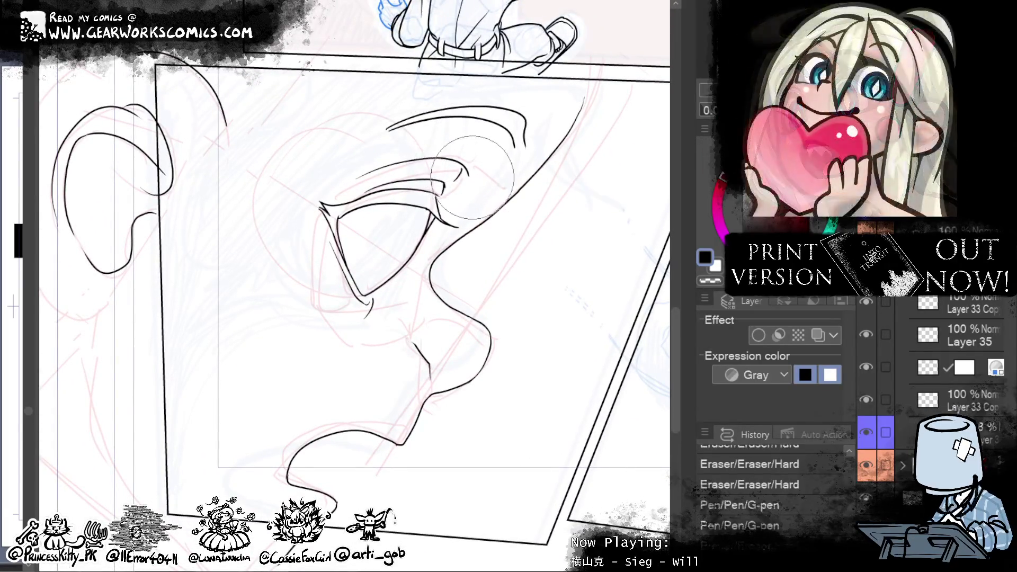
left_click_drag(441, 188, 445, 212)
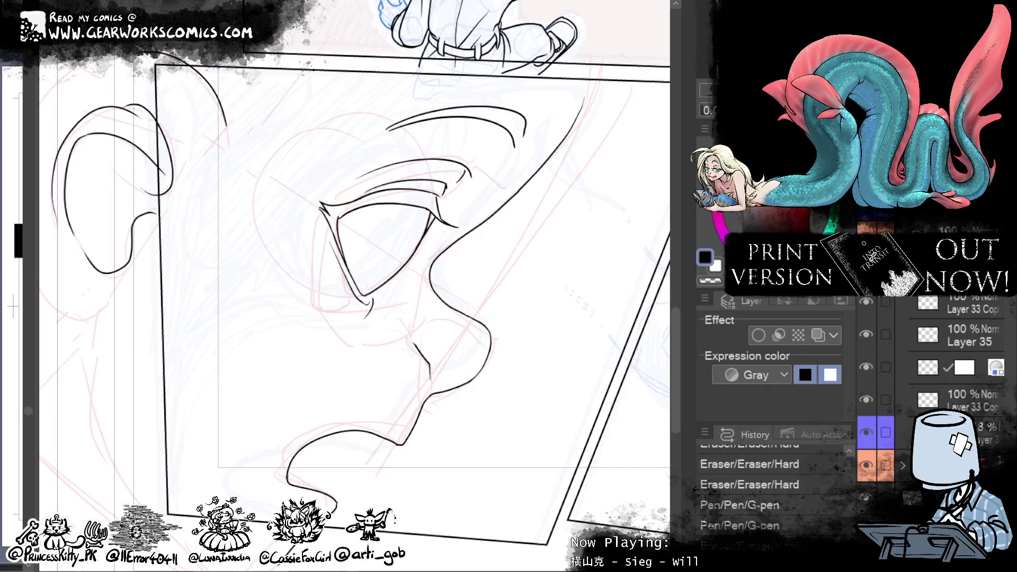
left_click(524, 123)
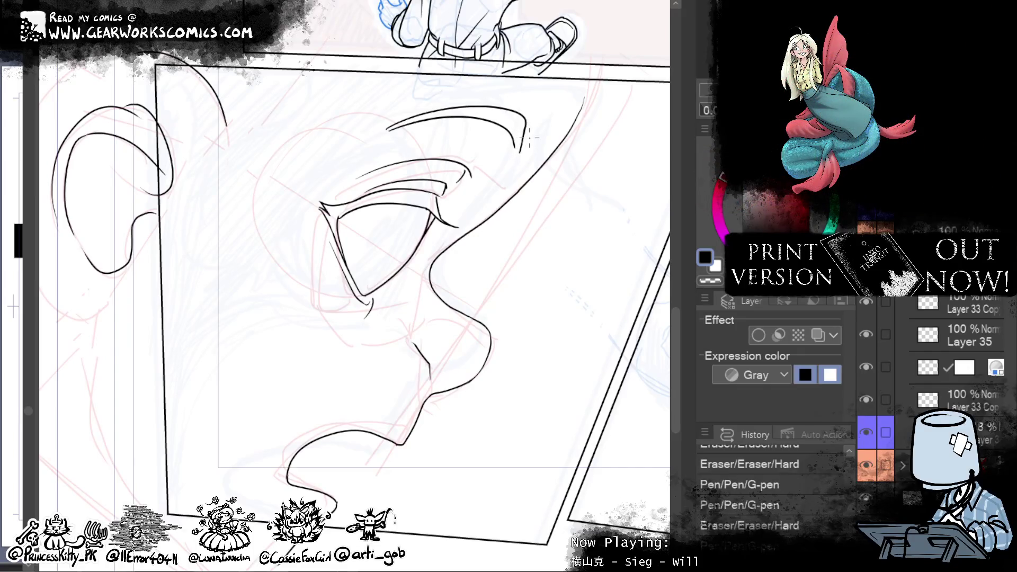
left_click(518, 157)
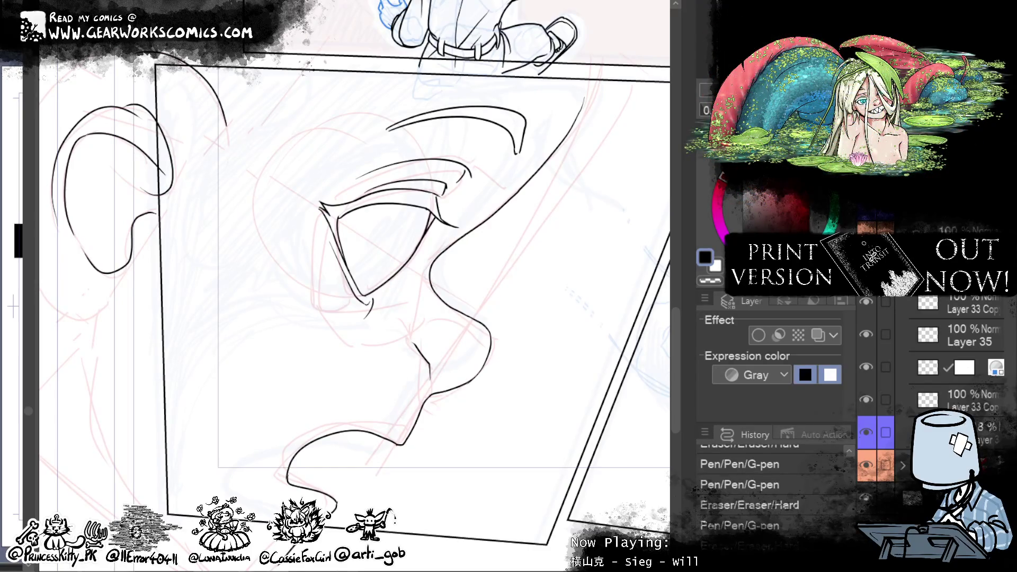
mouse_move(588, 379)
left_mouse_down()
mouse_move(586, 394)
mouse_move(630, 390)
left_mouse_up()
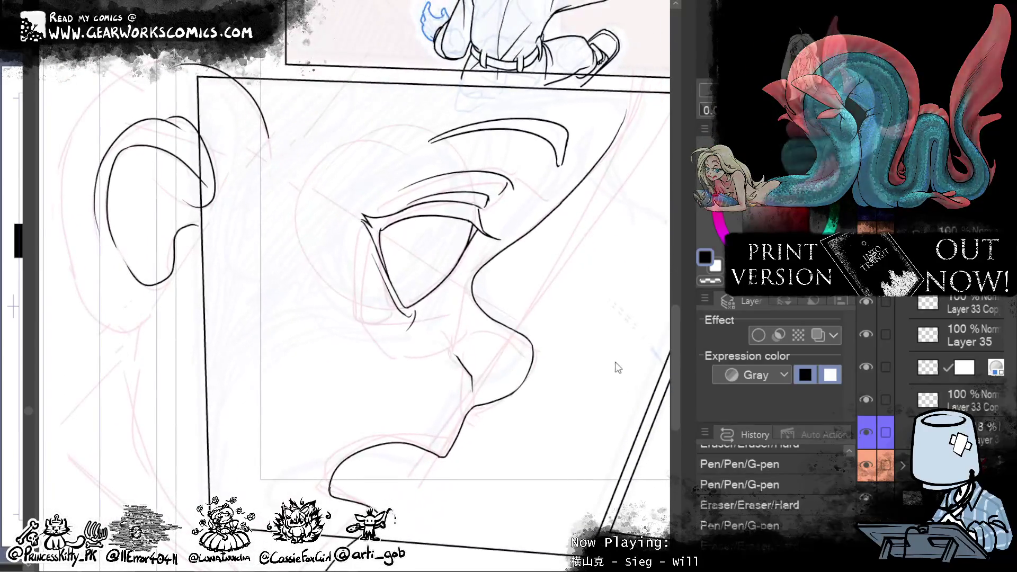
left_click_drag(604, 349, 522, 371)
key("ctrl+z")
key("ctrl+z")
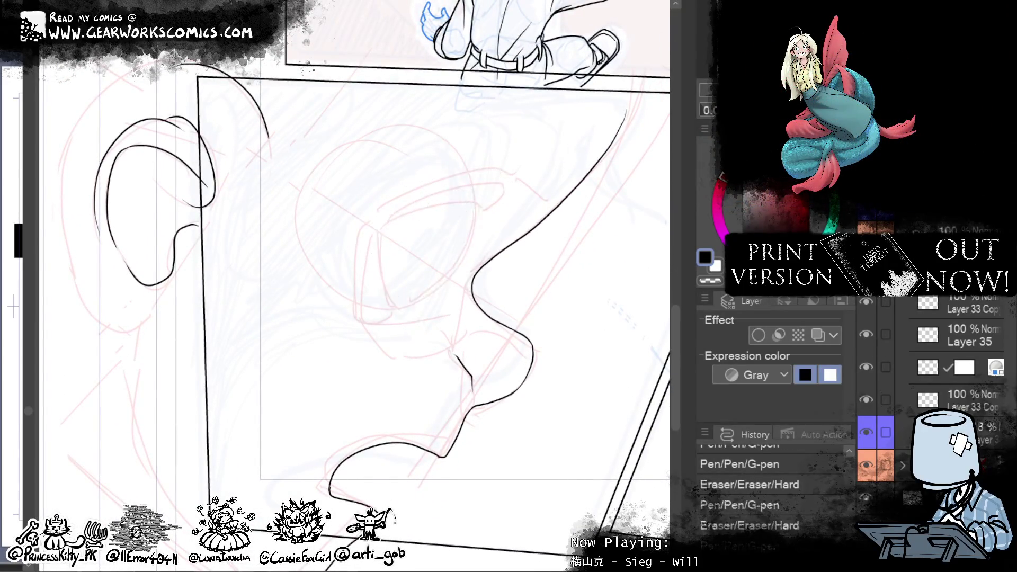
key("ctrl+y")
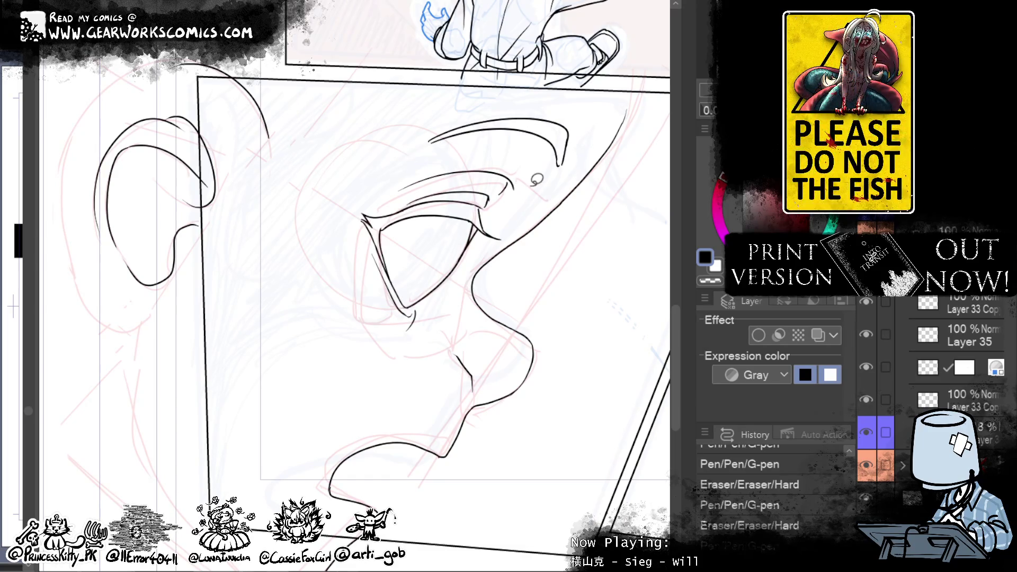
Step: Lasso the eye and eyebrow and shrink them, moving them up and to the right
left_click_drag(418, 343, 418, 344)
key("ctrl+t")
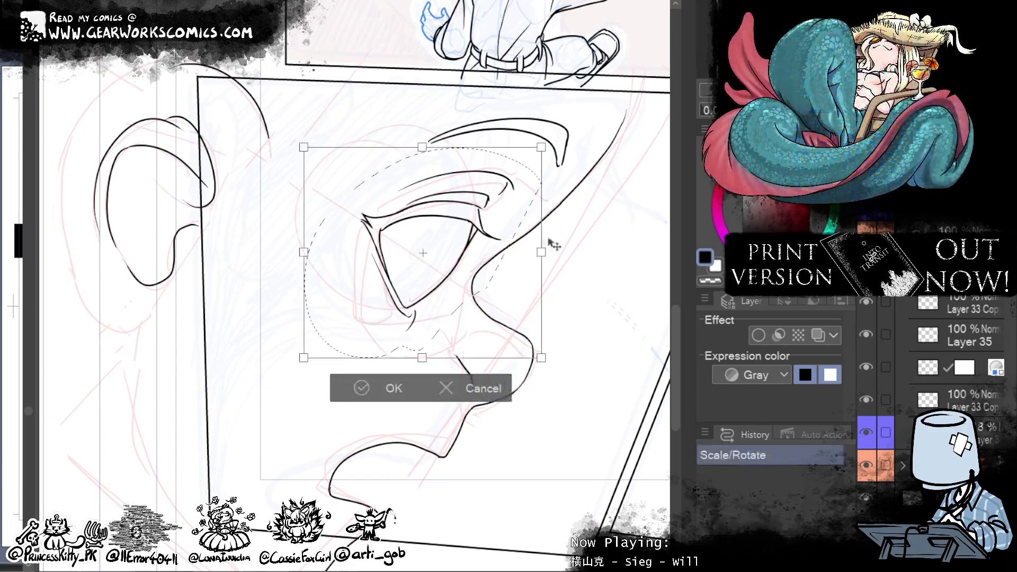
left_click_drag(541, 151, 519, 183)
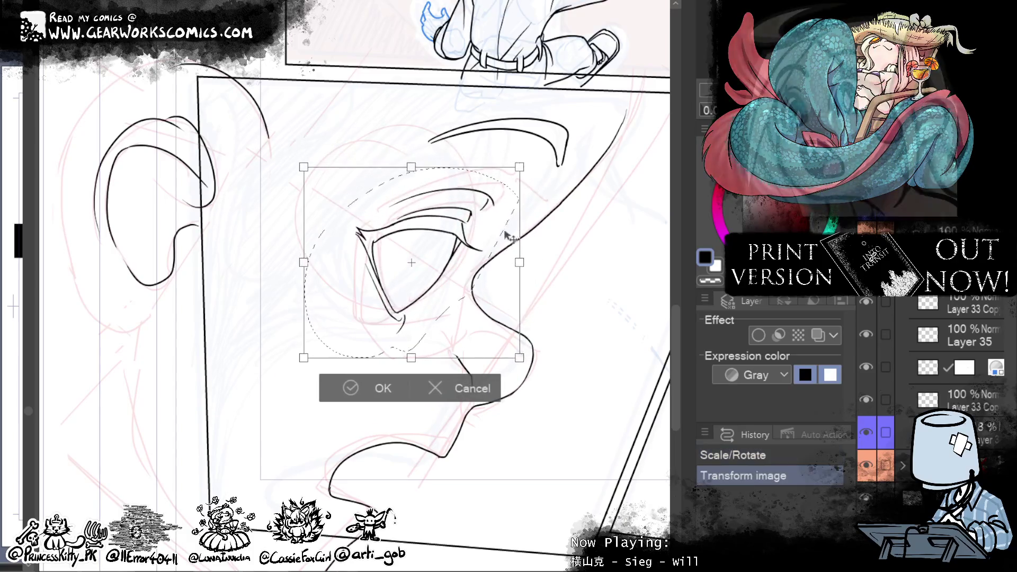
left_click_drag(511, 234, 526, 218)
left_click(391, 359)
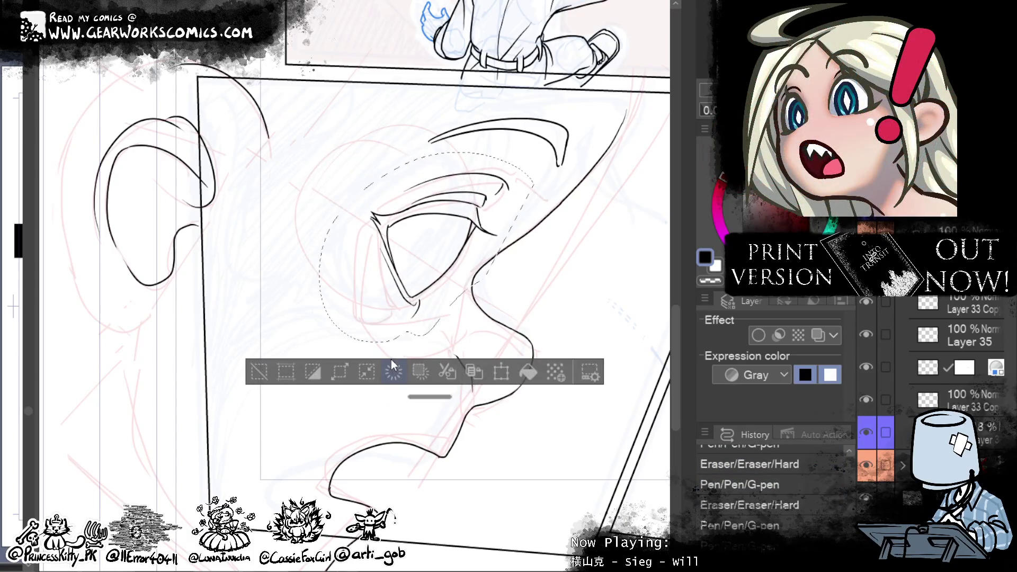
key("ctrl+minus")
Step: Reselect the eye and apply a scale-and-move transform to it
mouse_move(392, 219)
left_mouse_down()
mouse_move(370, 311)
mouse_move(405, 299)
left_mouse_up()
left_click(465, 342)
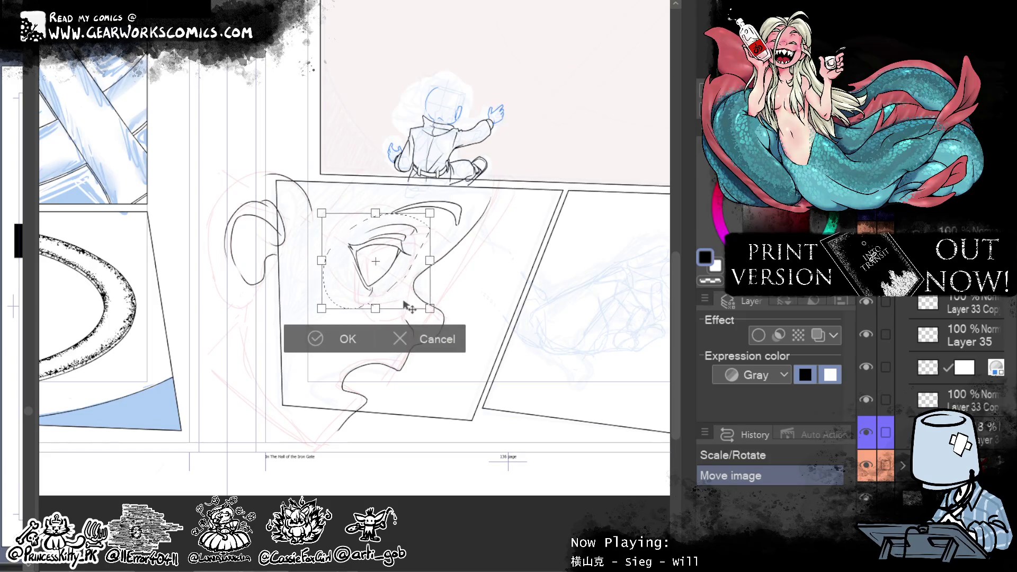
key("Return")
key("ctrl+d")
Step: Lasso the eyebrow strokes and move them up and to the right
left_click_drag(622, 420, 611, 478)
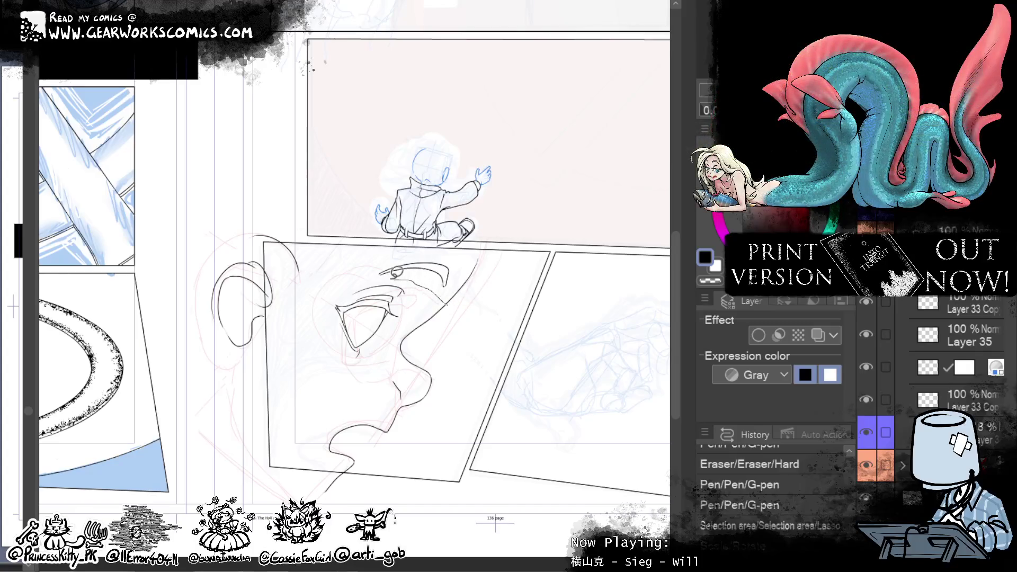
left_click_drag(504, 276, 366, 280)
left_click(494, 334)
mouse_move(489, 281)
left_mouse_down()
mouse_move(511, 281)
mouse_move(485, 308)
left_mouse_up()
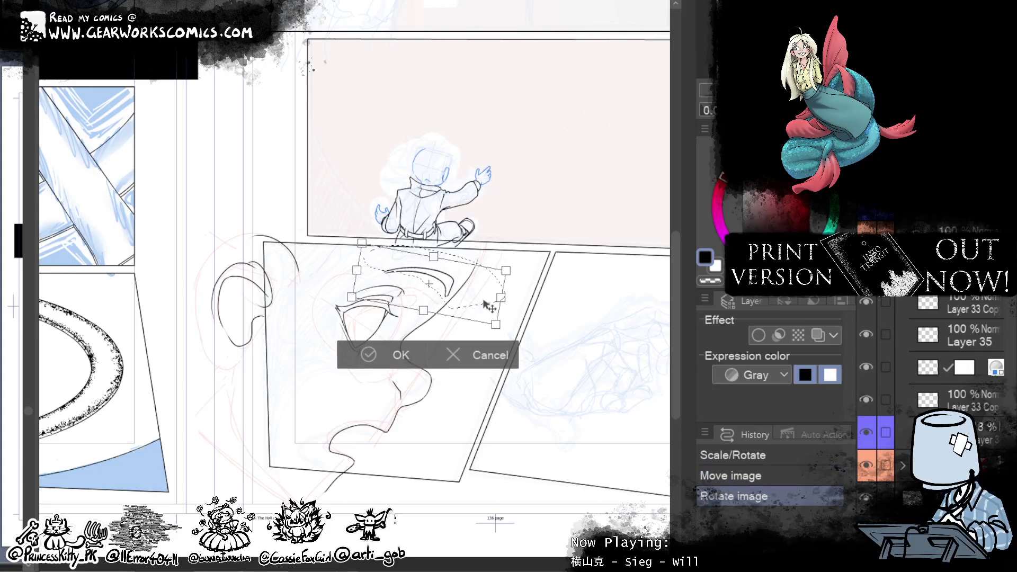
left_click_drag(485, 308, 487, 306)
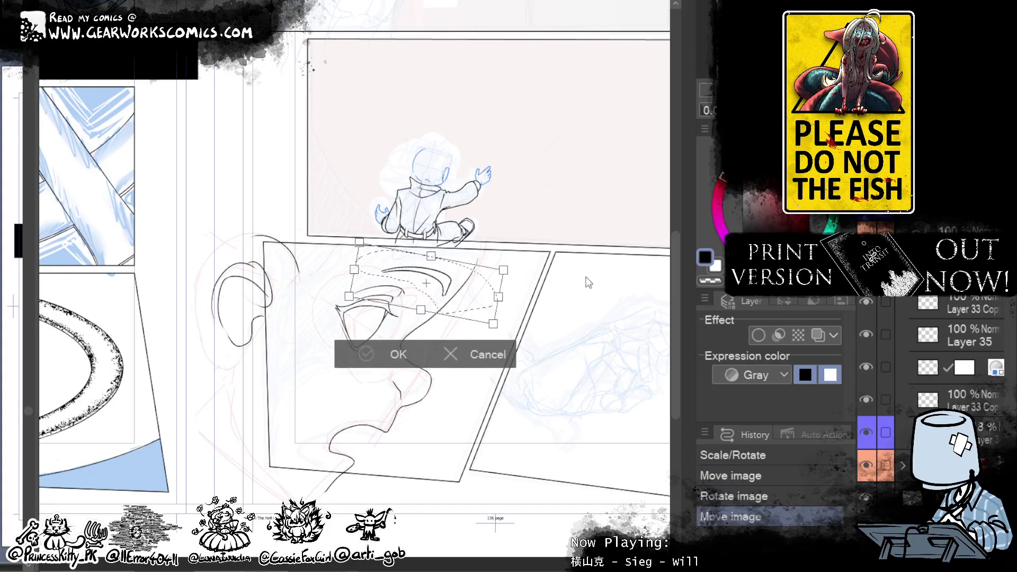
key("Return")
key("ctrl+d")
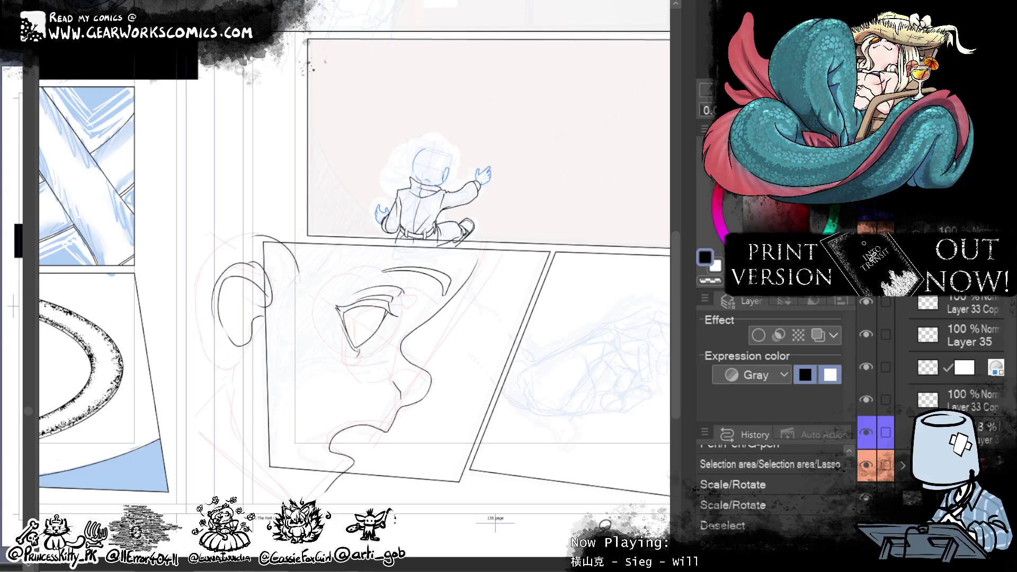
Step: Lasso the eye and rotate it slightly
left_click_drag(344, 286, 317, 328)
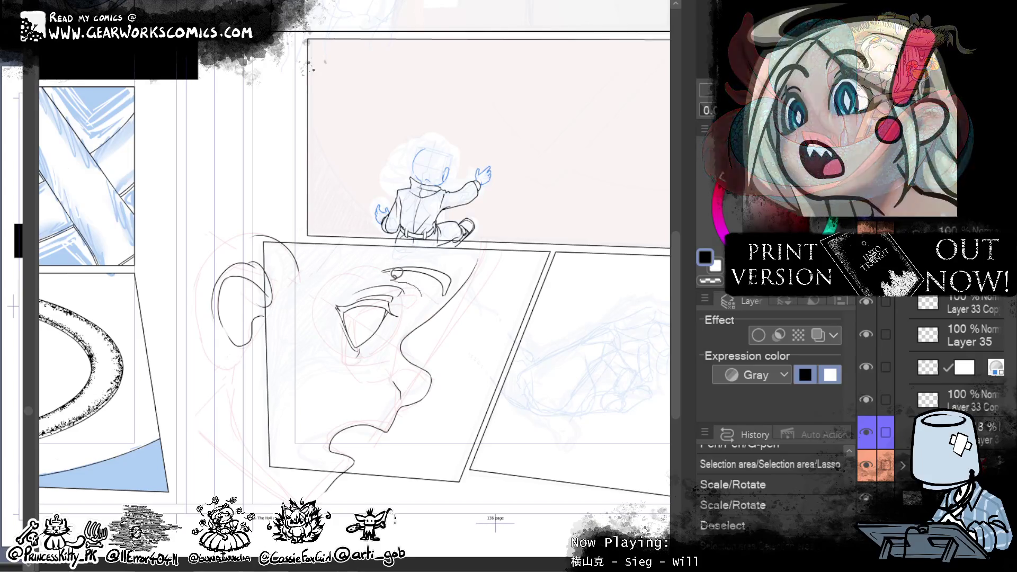
left_click(442, 412)
left_click_drag(470, 335, 481, 367)
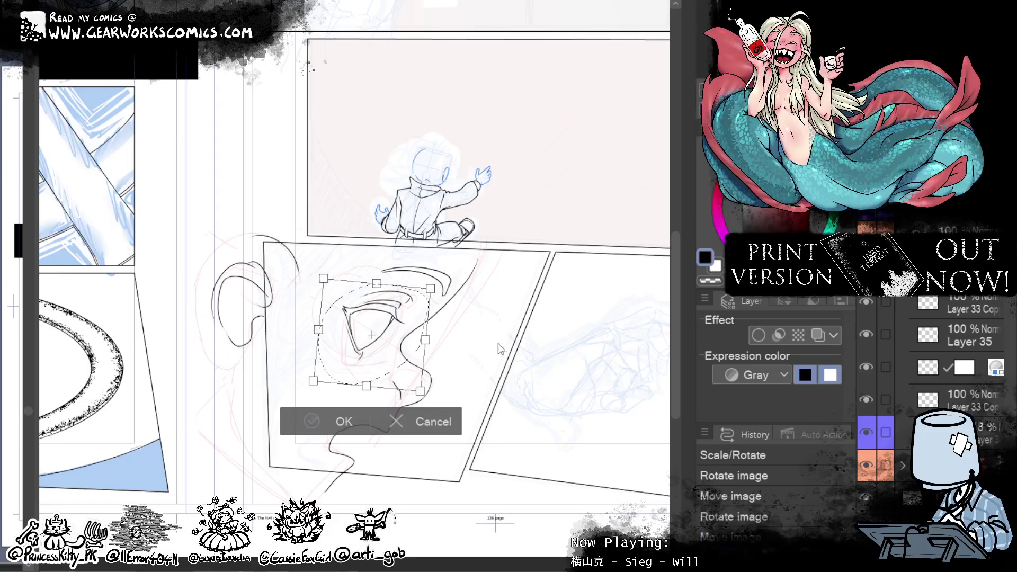
key("Return")
key("ctrl+d")
Step: Reselect the eye, move it into place and rotate it further, then turn the view to the panel's tilt
key("ctrl+z")
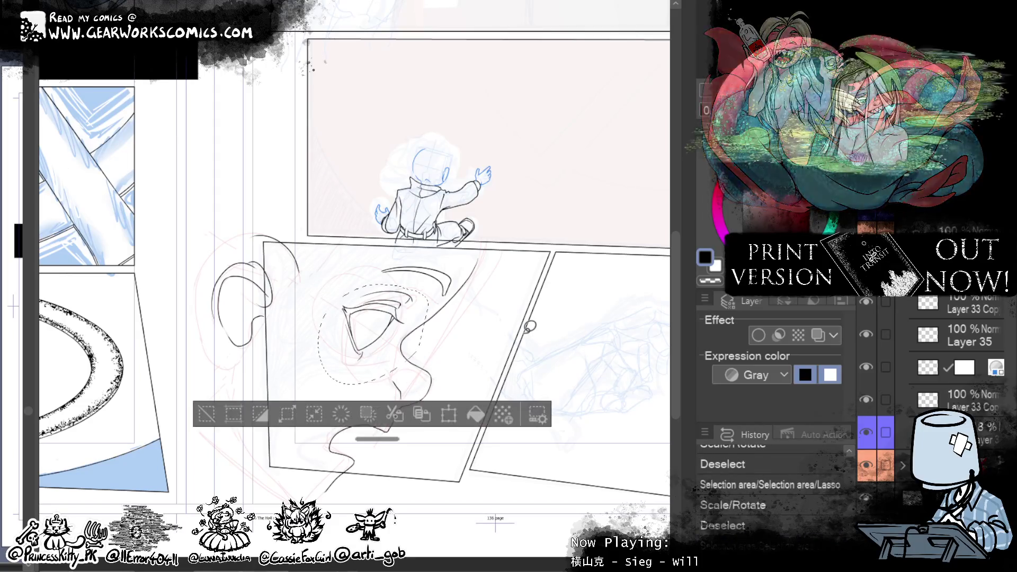
key("ctrl+t")
left_click_drag(404, 374, 409, 381)
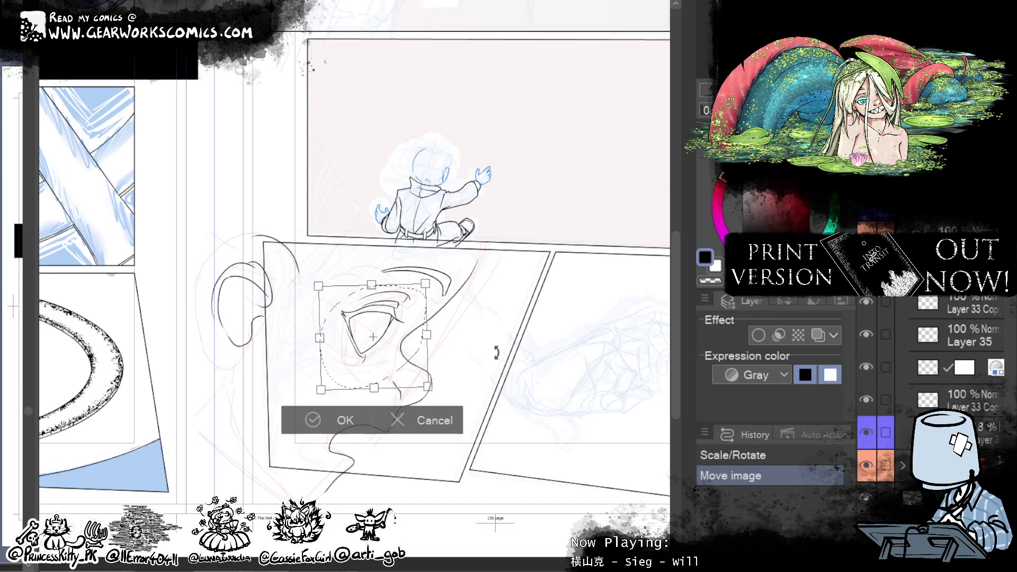
left_click_drag(494, 352, 486, 355)
key("Return")
key("ctrl+d")
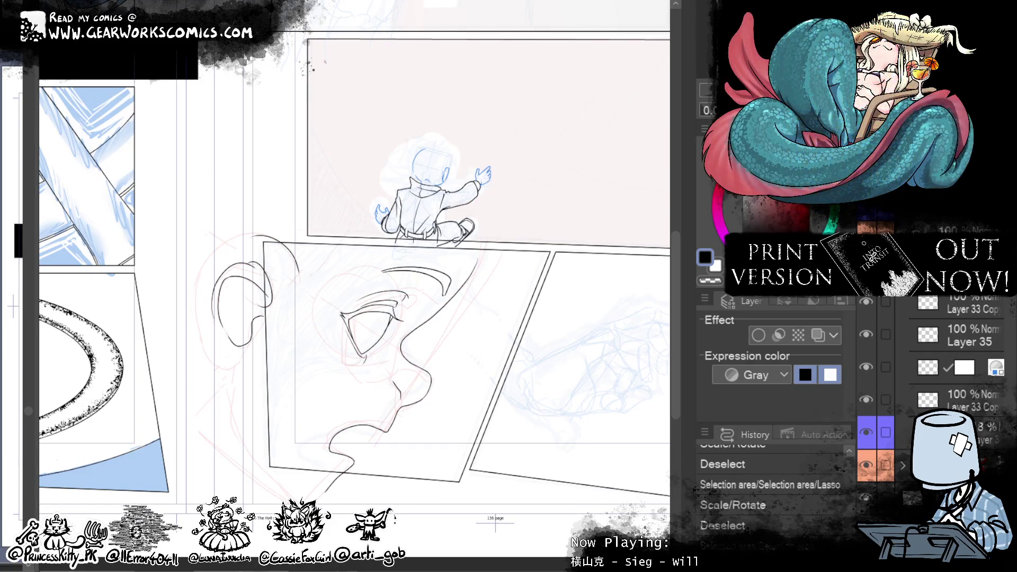
left_click(902, 465)
key("ctrl+y")
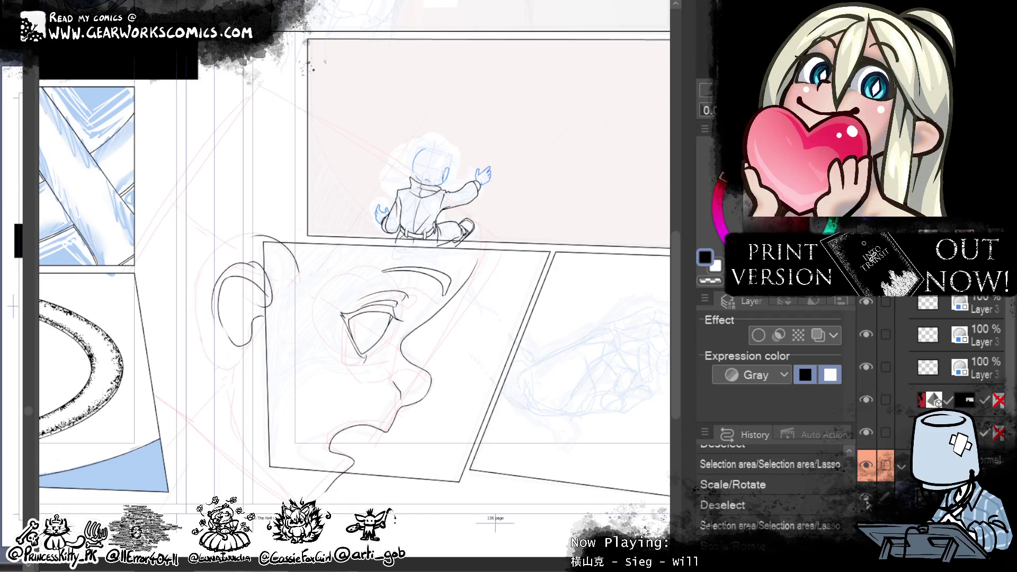
left_click_drag(568, 498, 637, 286)
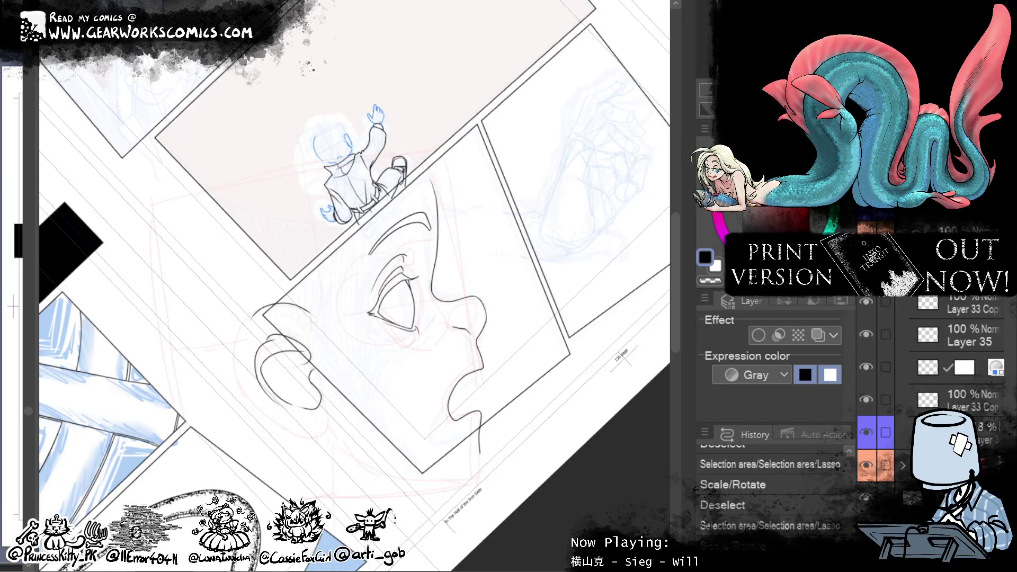
Step: Rotate the eye slightly with Ctrl+T, then lasso it again and rotate it a bit more
key("ctrl+t")
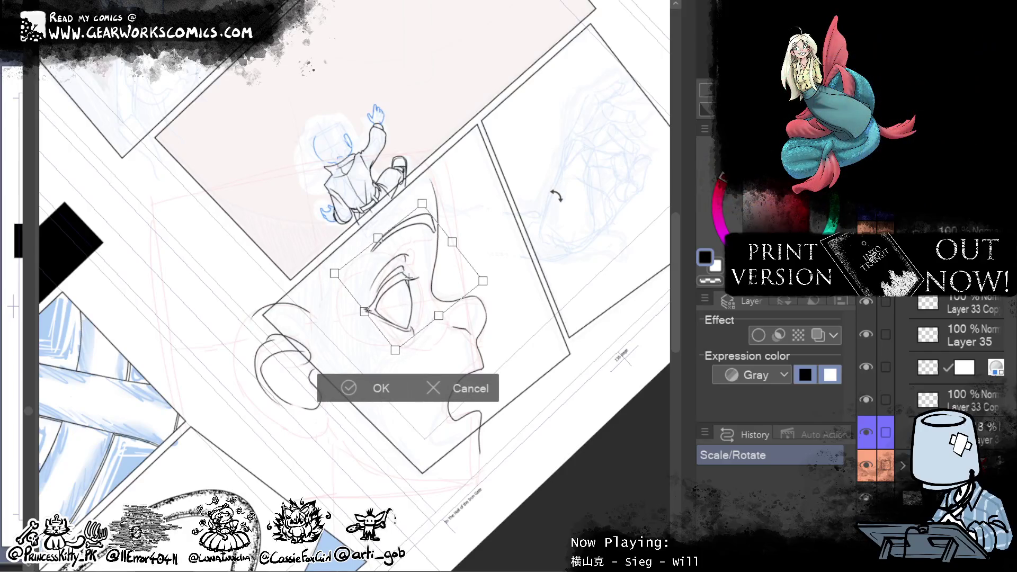
left_click_drag(556, 196, 555, 194)
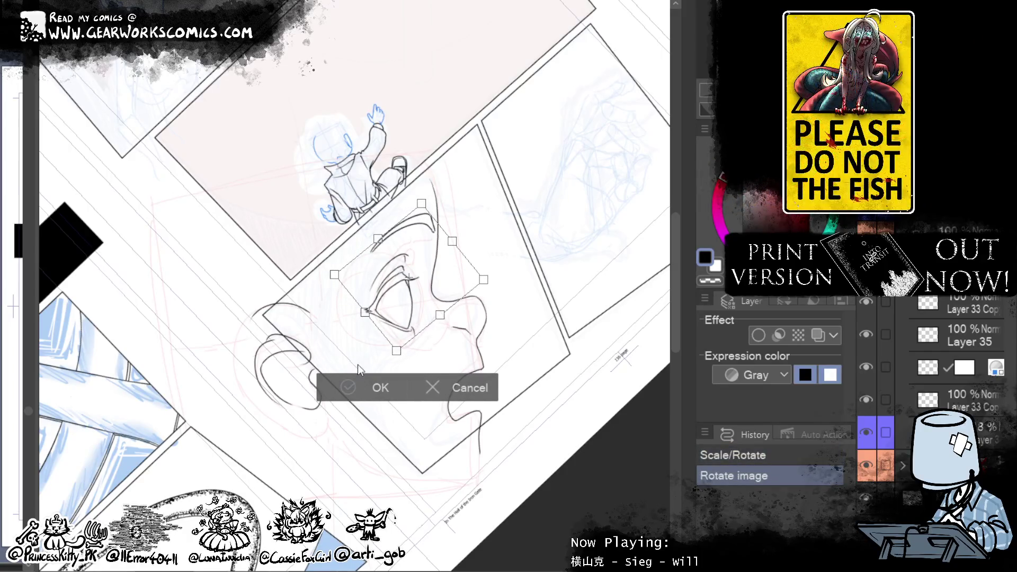
key("Return")
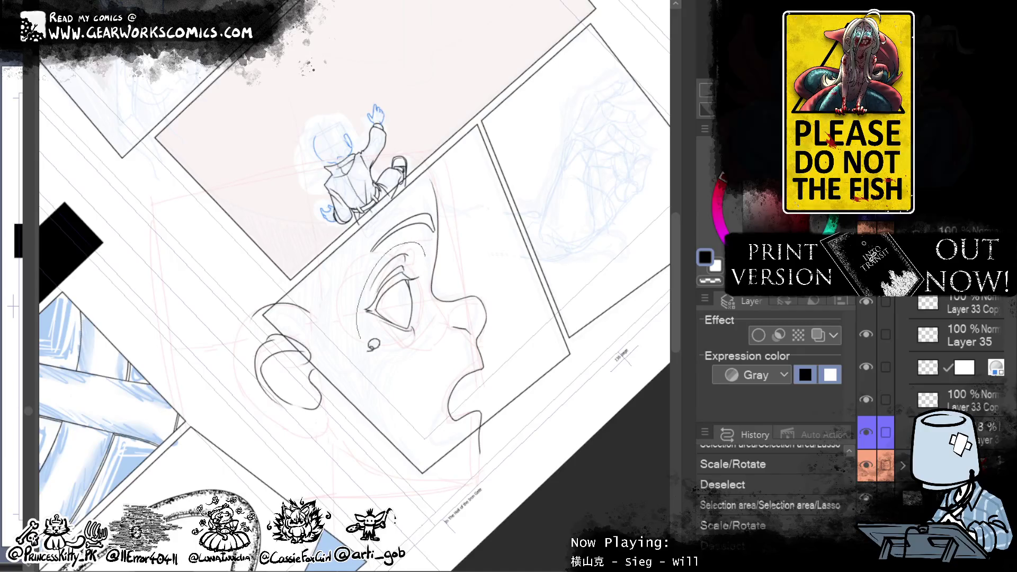
left_click_drag(416, 233, 405, 236)
key("ctrl+t")
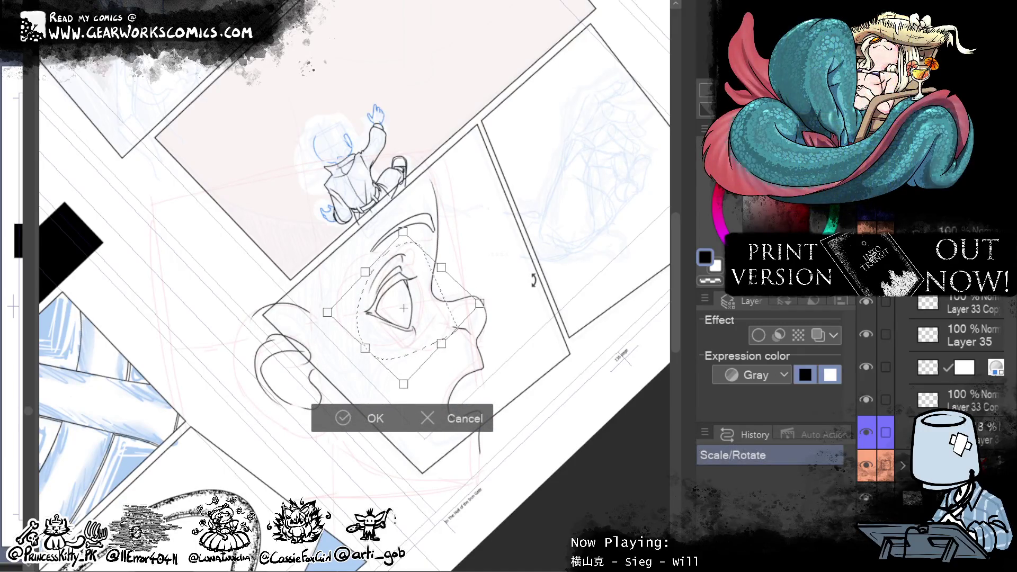
left_click_drag(533, 280, 529, 275)
key("Return")
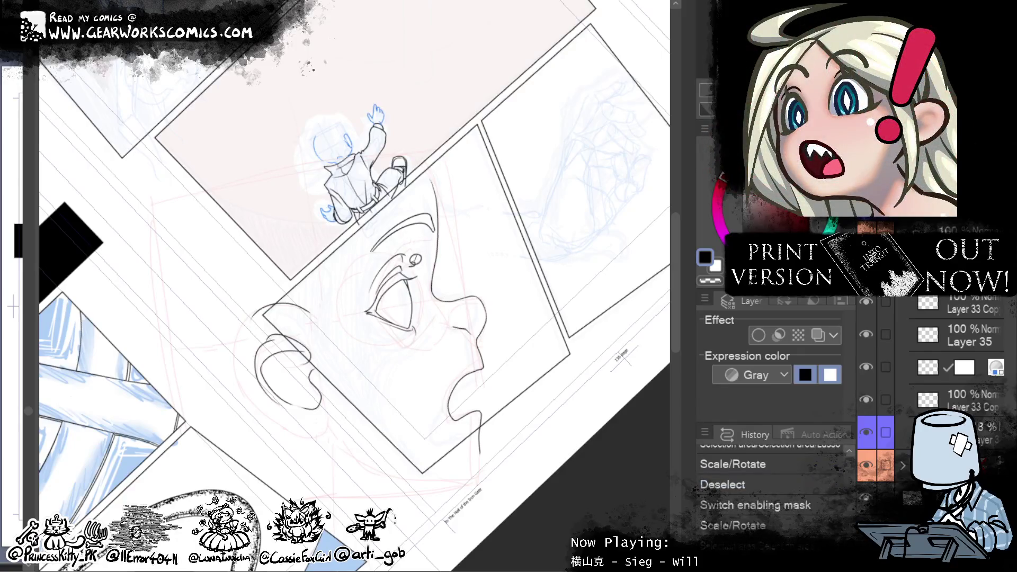
Step: Rework the eye's rotation, shifting it slightly right before applying and clearing the selection
key("ctrl+z")
key("ctrl+z")
key("ctrl+z")
key("ctrl+z")
left_click_drag(514, 232, 511, 234)
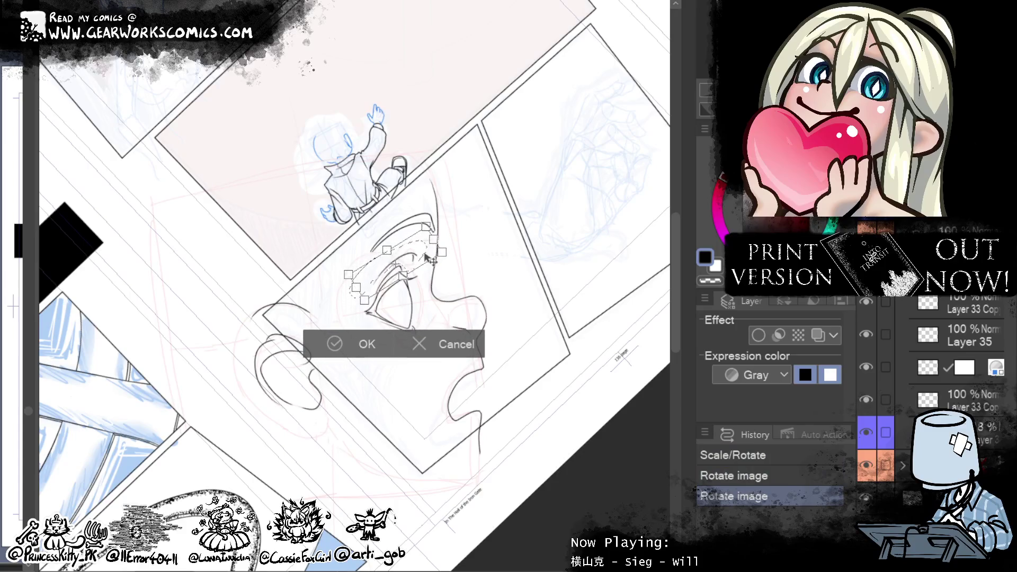
left_click_drag(421, 258, 430, 254)
key("Return")
key("ctrl+d")
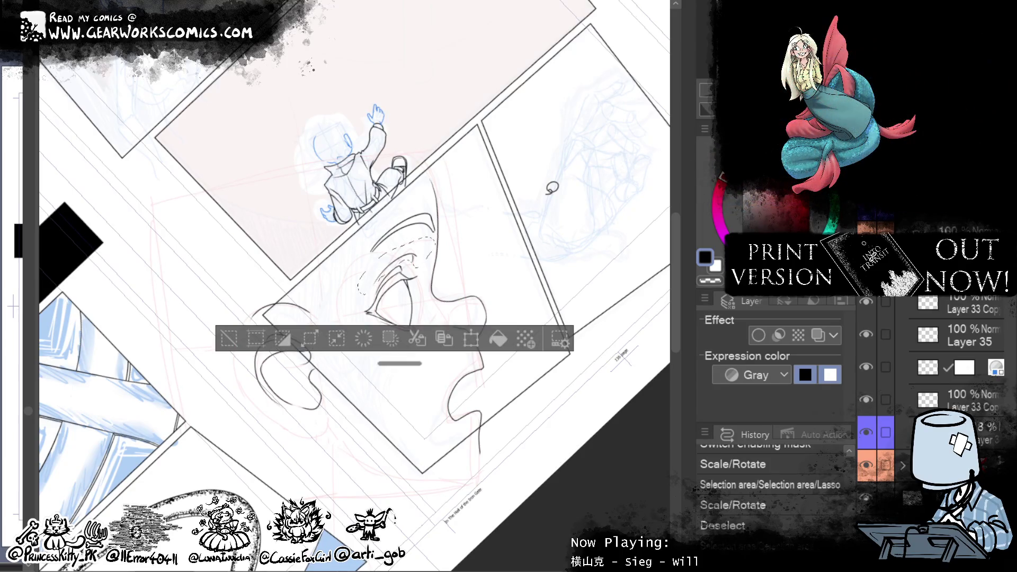
key("ctrl+z")
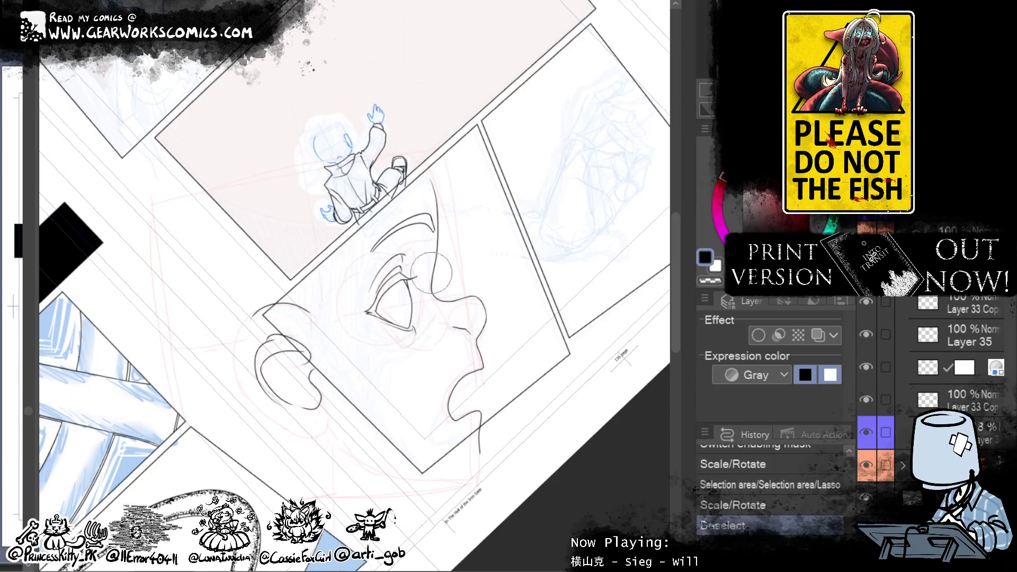
Step: Liquify the eye lines into a new shape and push them slightly left
left_click_drag(355, 286, 416, 260)
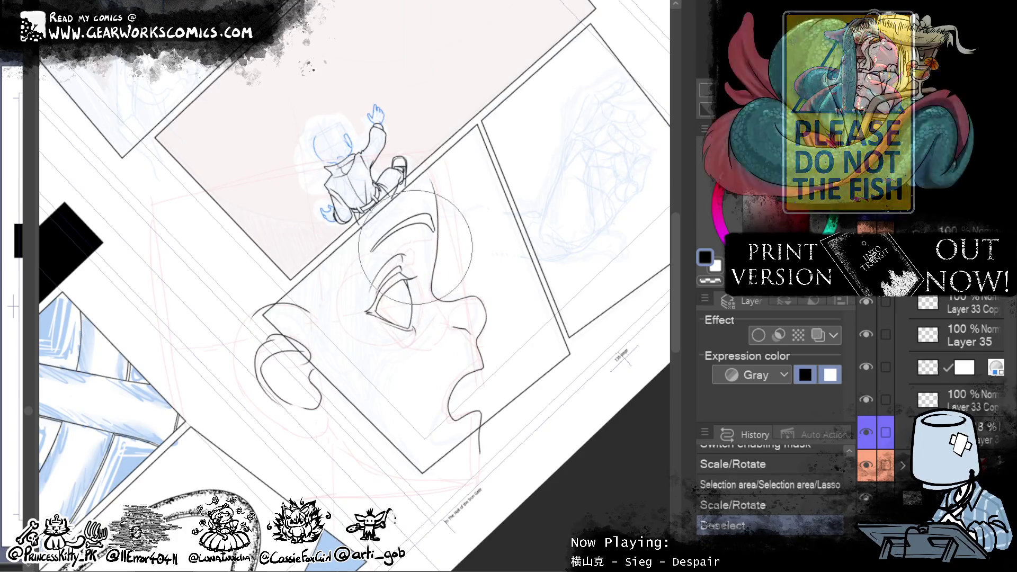
left_click_drag(416, 260, 434, 297)
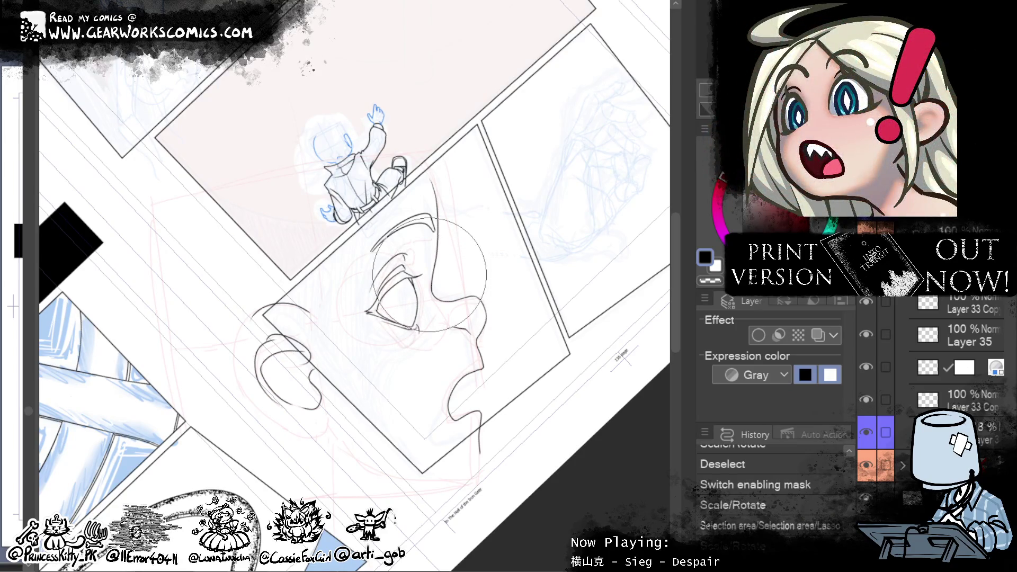
left_click_drag(365, 233, 381, 280)
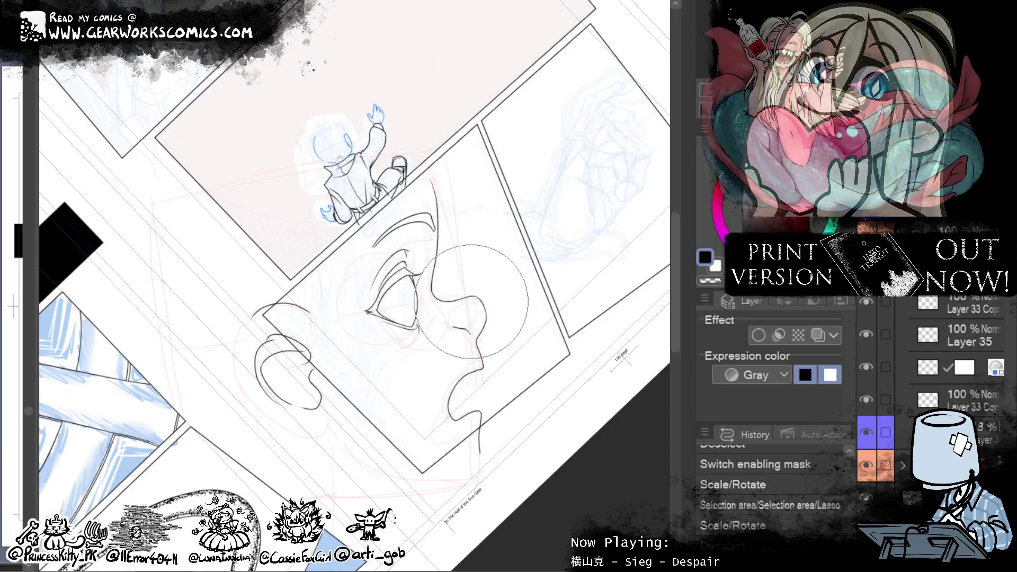
left_click_drag(471, 301, 480, 297)
mouse_move(563, 182)
left_mouse_down()
mouse_move(661, 163)
mouse_move(671, 176)
left_mouse_up()
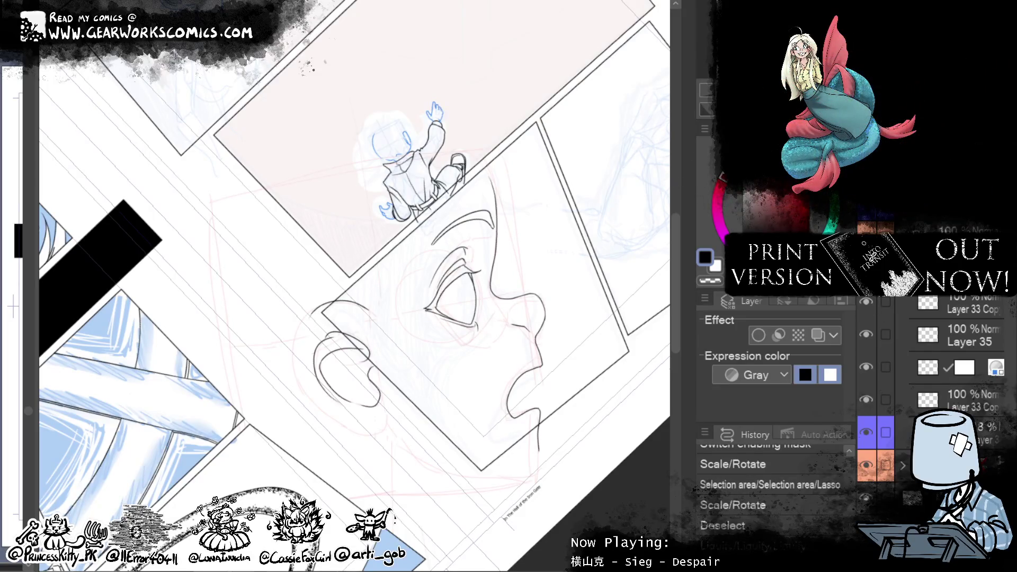
left_click_drag(598, 491, 586, 488)
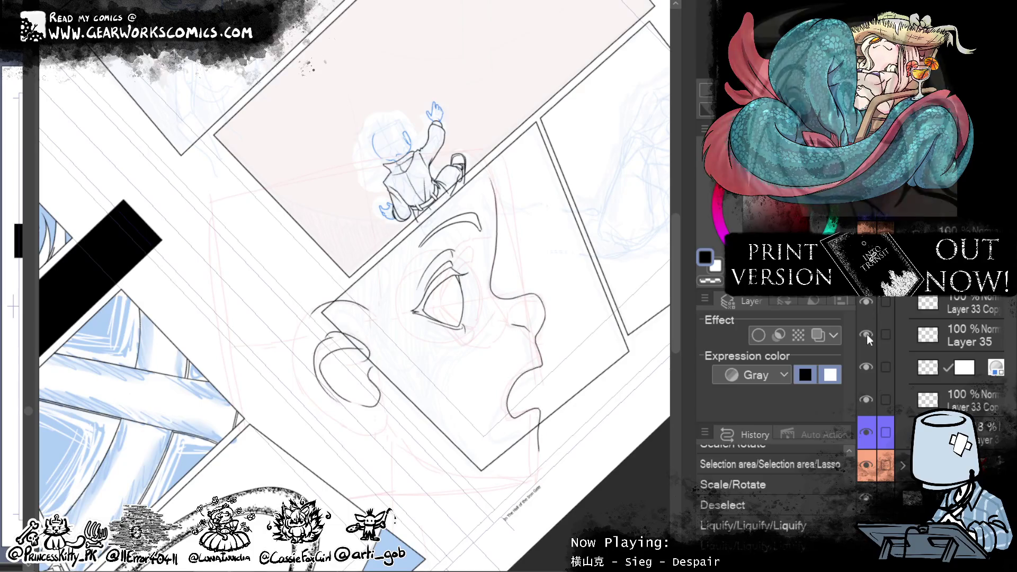
Step: On Layer 35, warp the face lineart and rotate the face lines slightly
left_click(957, 332)
left_click_drag(592, 457, 572, 510)
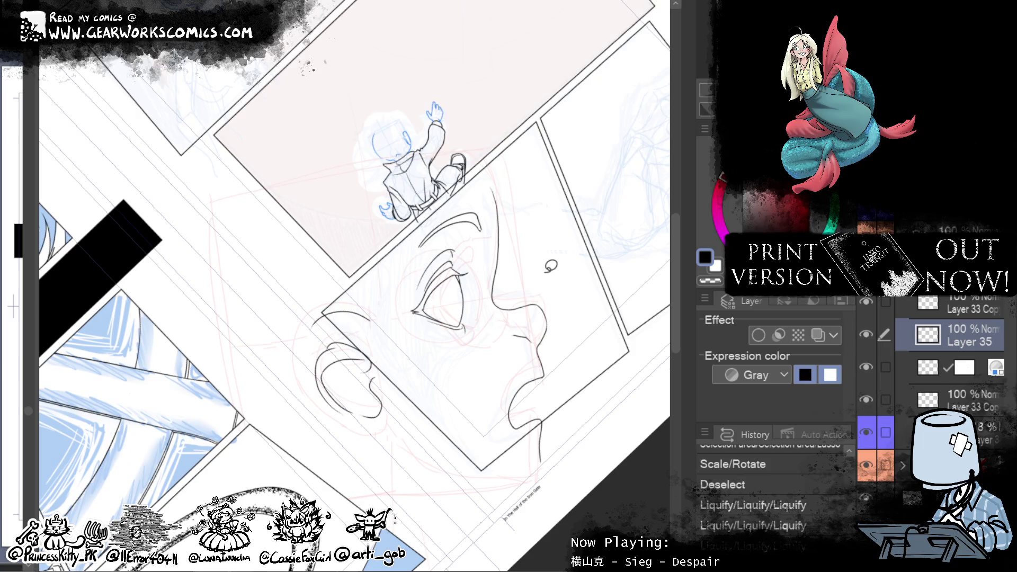
key("ctrl+t")
left_click_drag(617, 270, 631, 287)
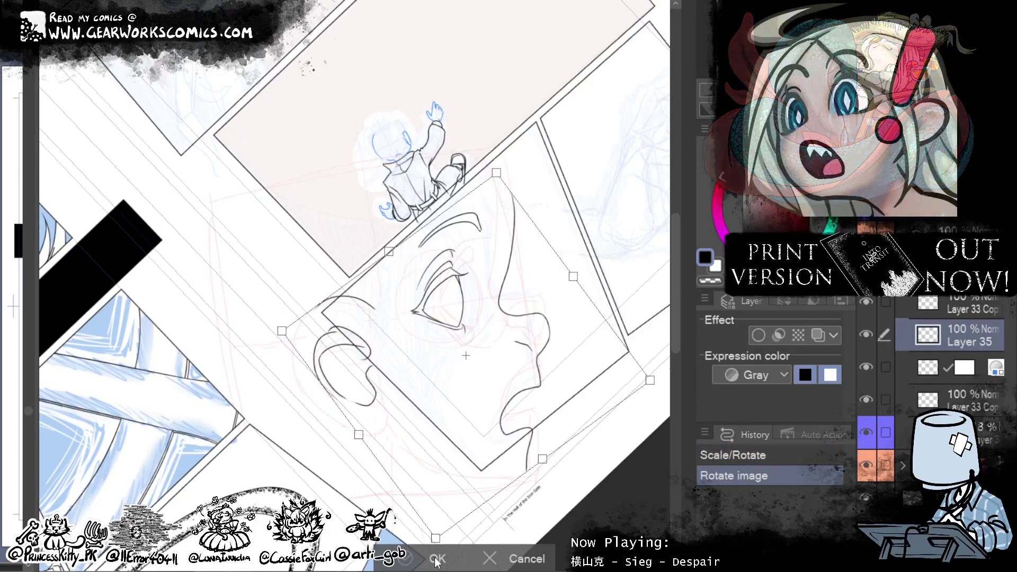
key("Return")
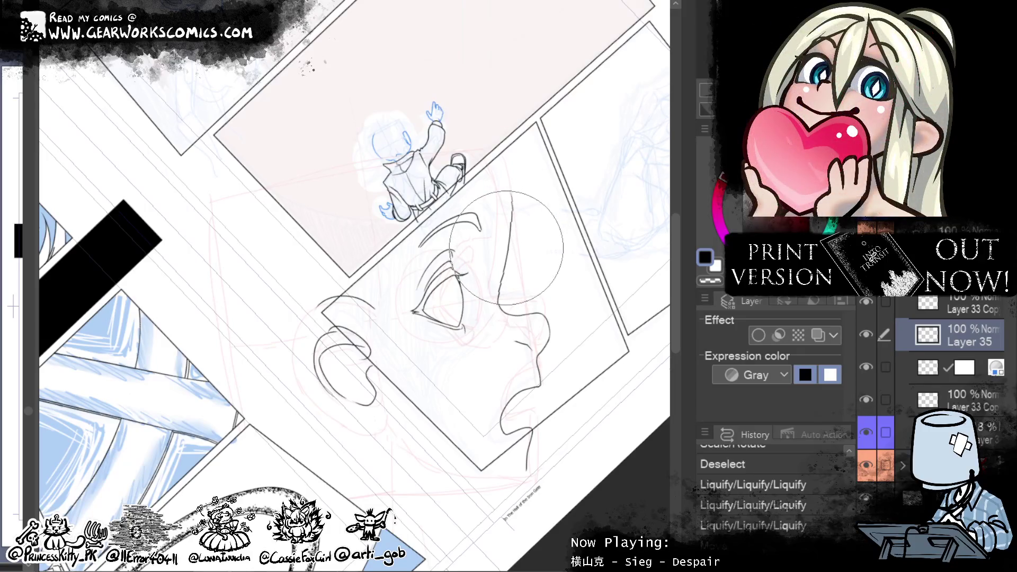
Step: Push the head contour, forehead and lines around the eye with Liquify
left_click_drag(506, 248, 523, 166)
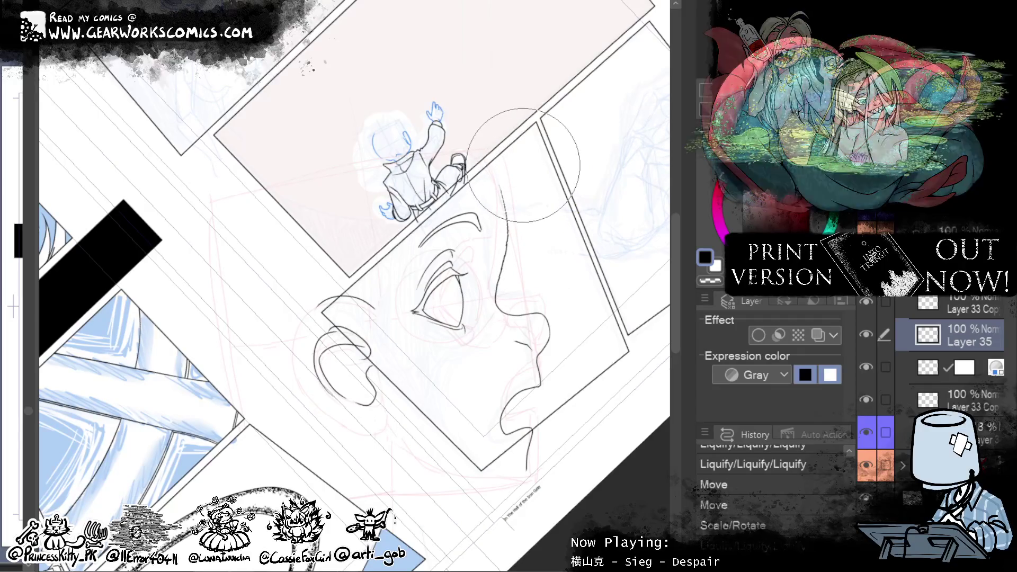
mouse_move(524, 165)
left_mouse_down()
mouse_move(513, 249)
mouse_move(494, 261)
mouse_move(519, 199)
left_mouse_up()
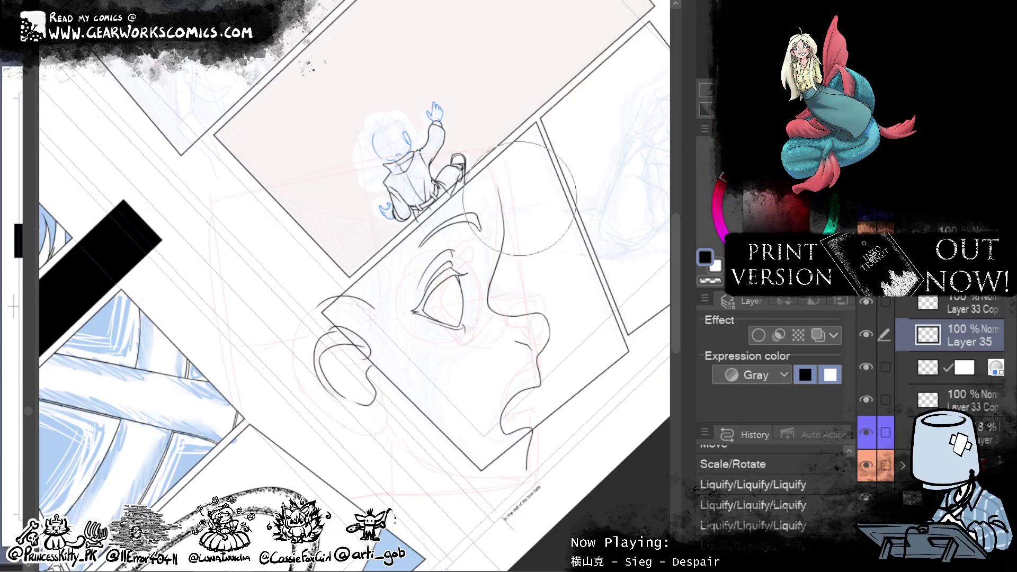
left_click_drag(519, 199, 500, 233)
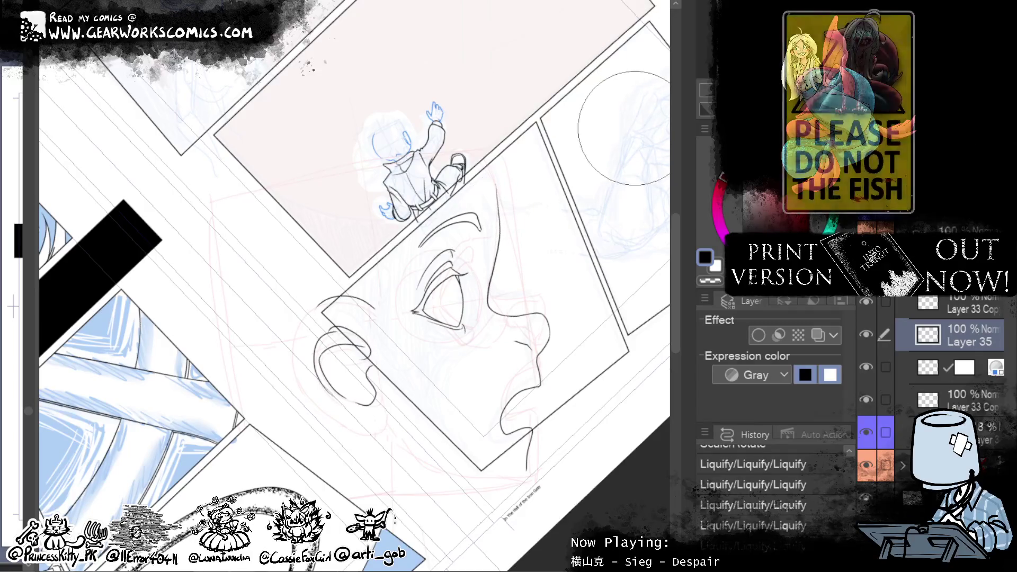
left_click_drag(475, 286, 456, 300)
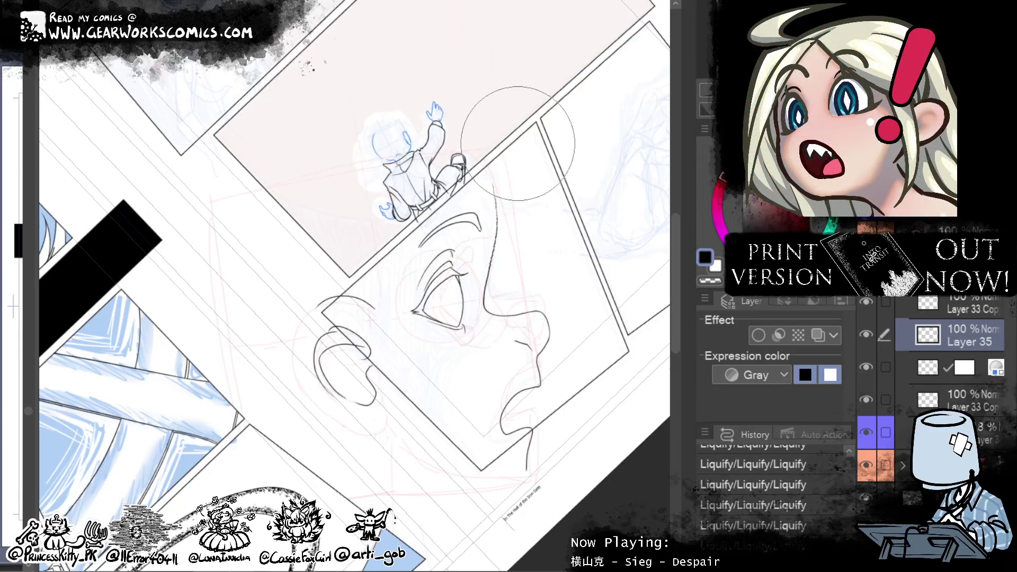
left_click_drag(607, 495, 564, 525)
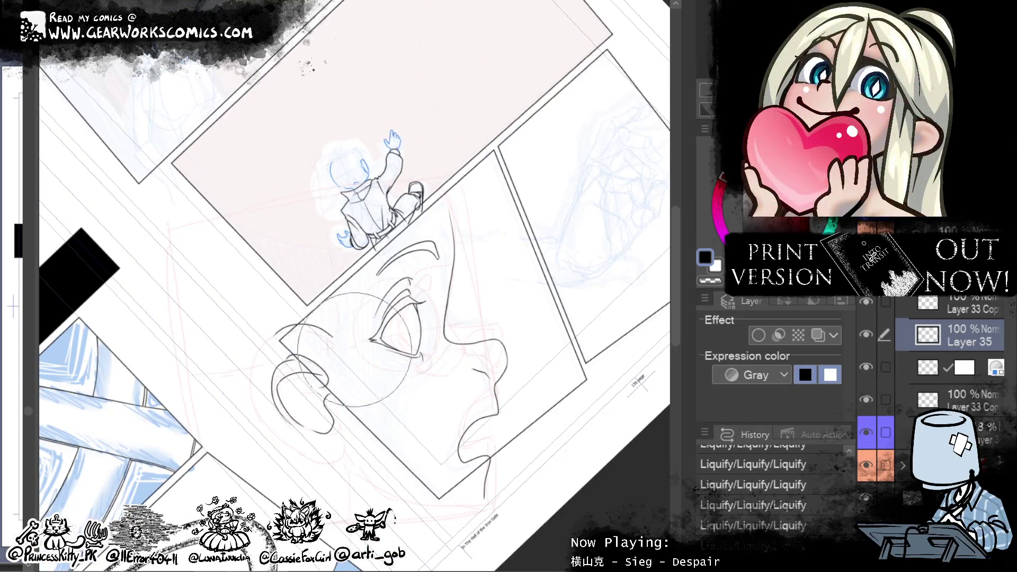
Step: Undo the latest eyebrow, eyelid, ear, nose and mouth edits on Layer 35
left_click_drag(354, 350, 434, 340)
left_click_drag(613, 313, 591, 329)
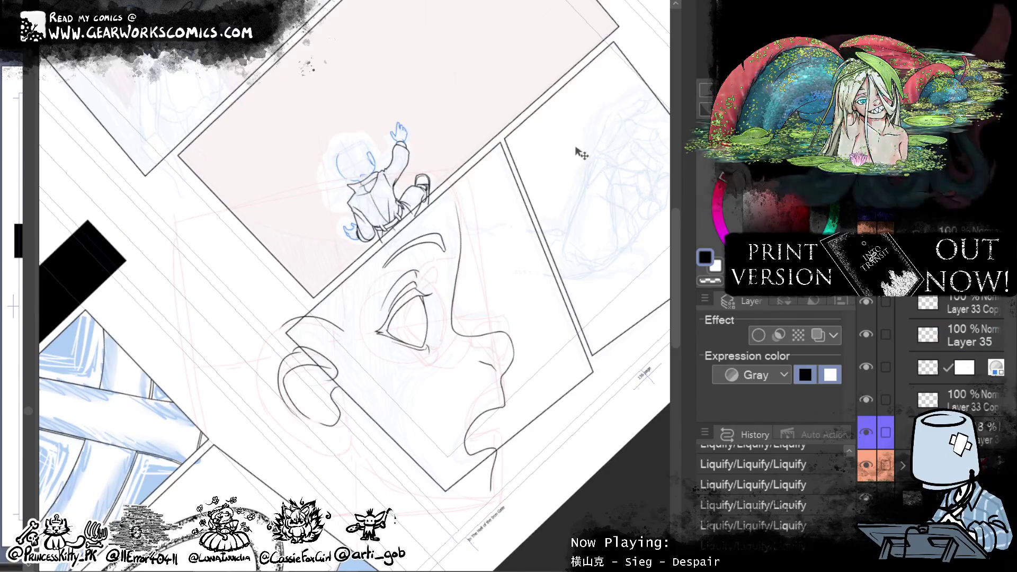
key("ctrl+z")
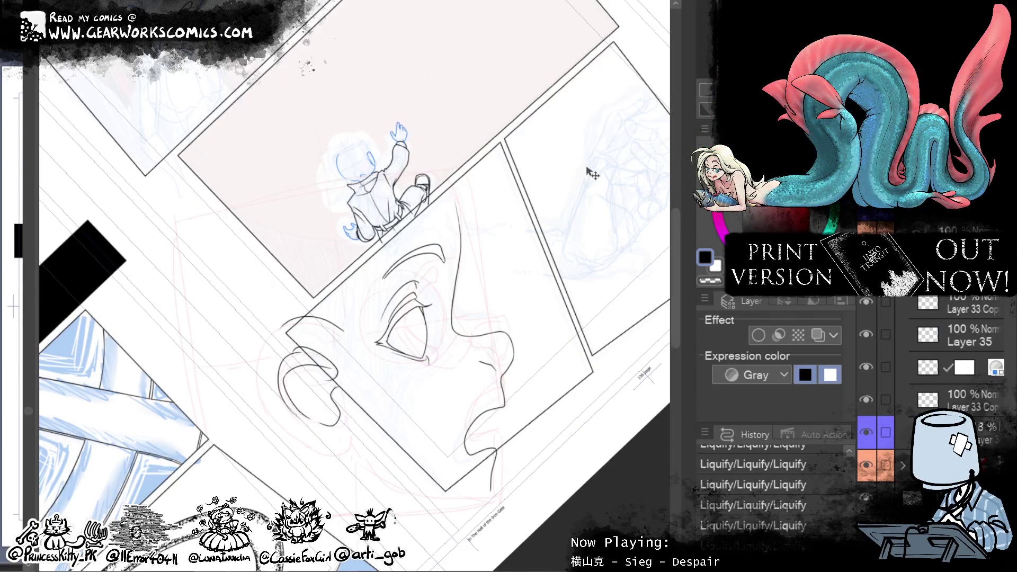
left_click(869, 312)
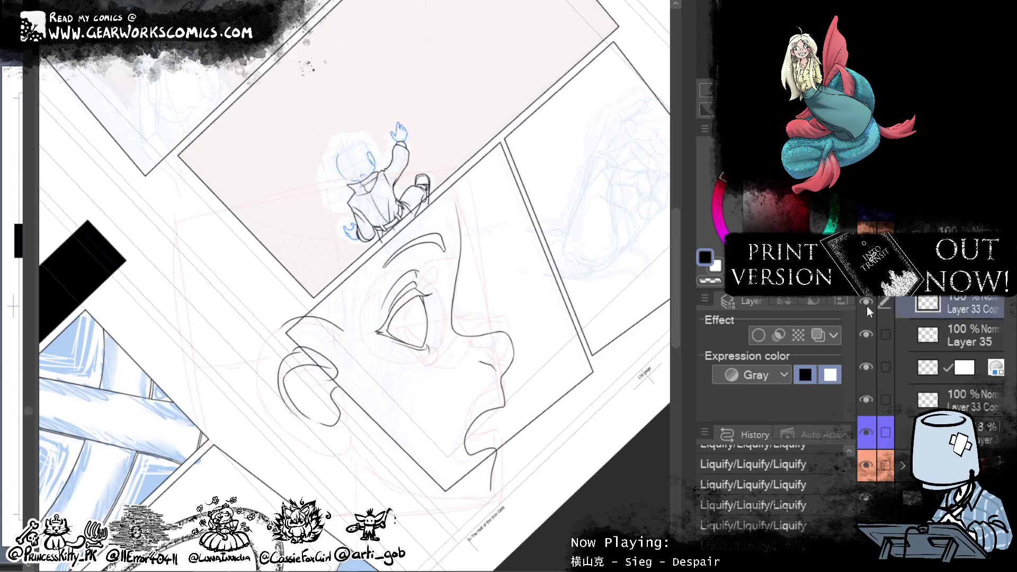
left_click(940, 336)
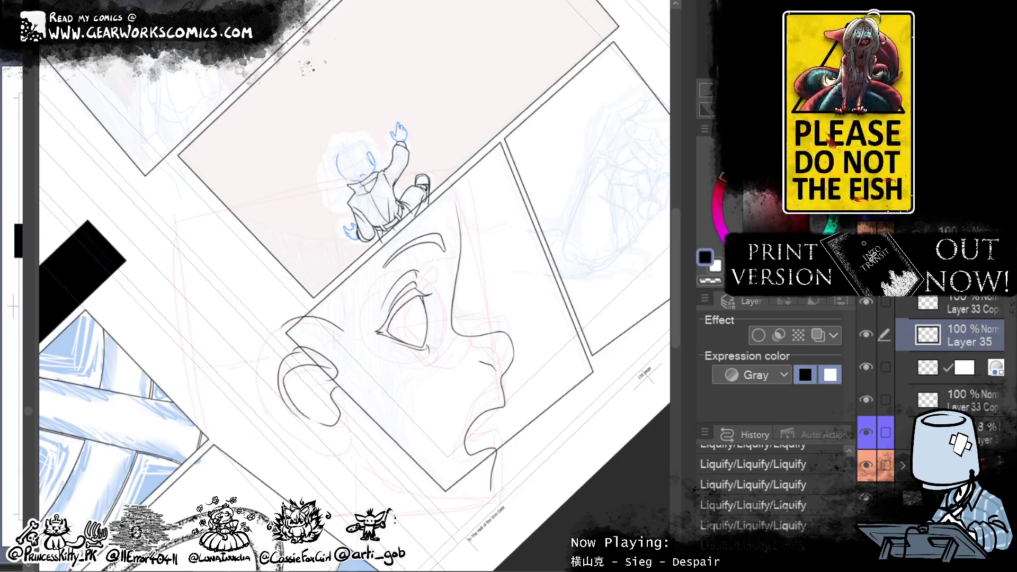
key("ctrl+z")
key("ctrl+z")
key("ctrl+z")
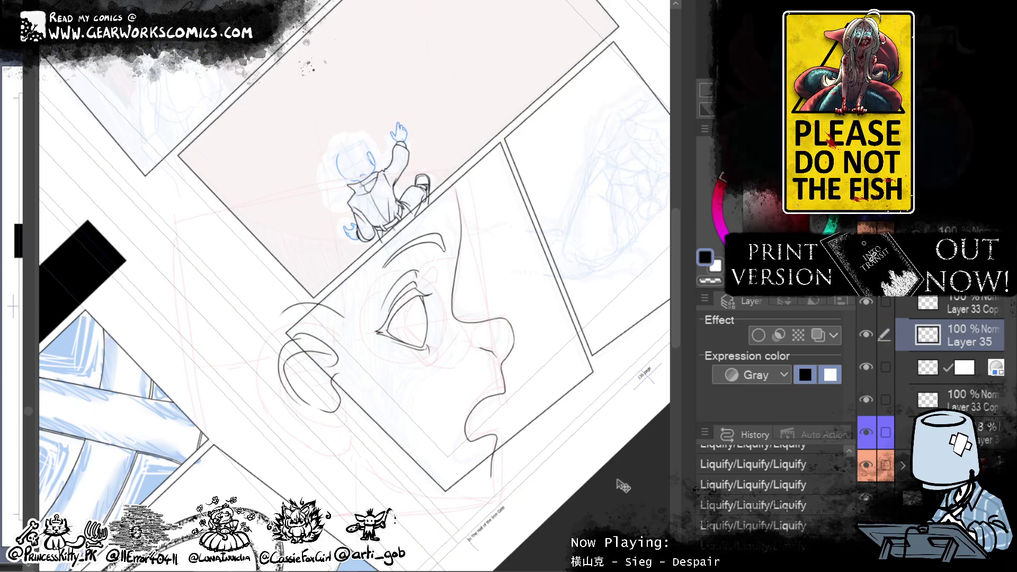
key("ctrl+z")
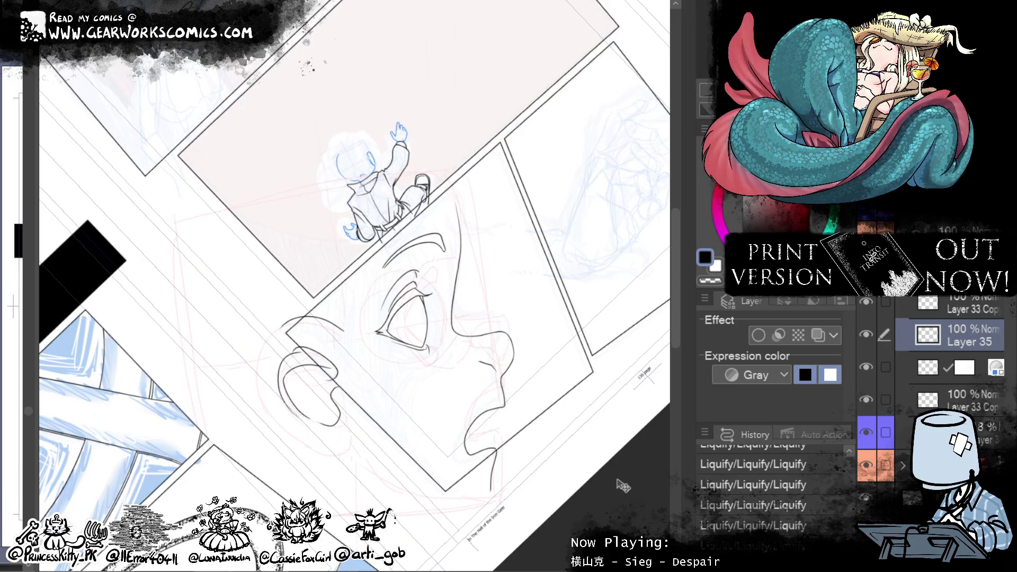
Step: Lasso the nose and mouth, paste them as Layer 35 Copy, and nudge the copy up-left
left_click_drag(474, 199, 493, 155)
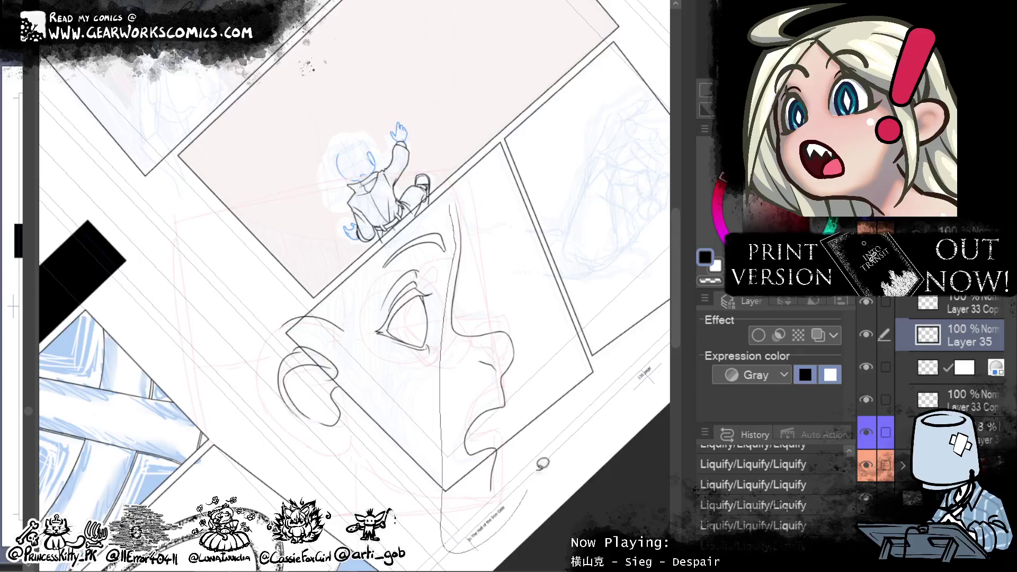
key("ctrl+c")
key("ctrl+v")
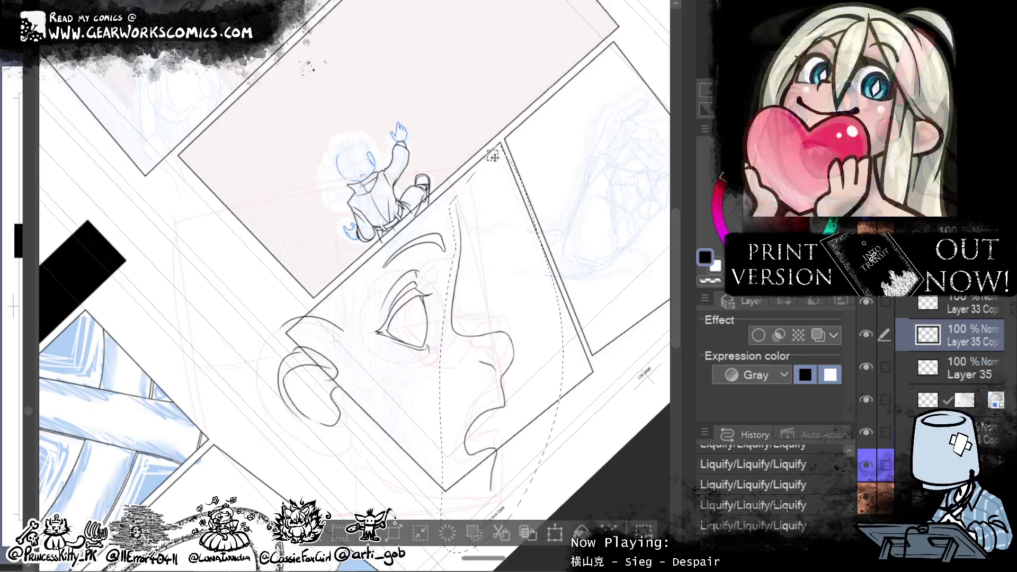
left_click_drag(620, 465, 617, 461)
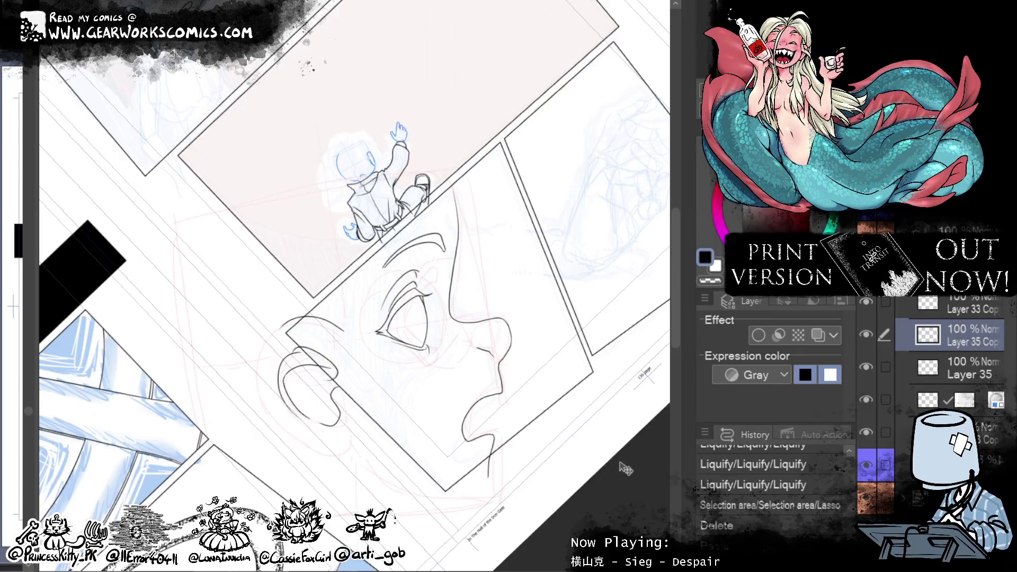
left_click_drag(617, 475, 614, 472)
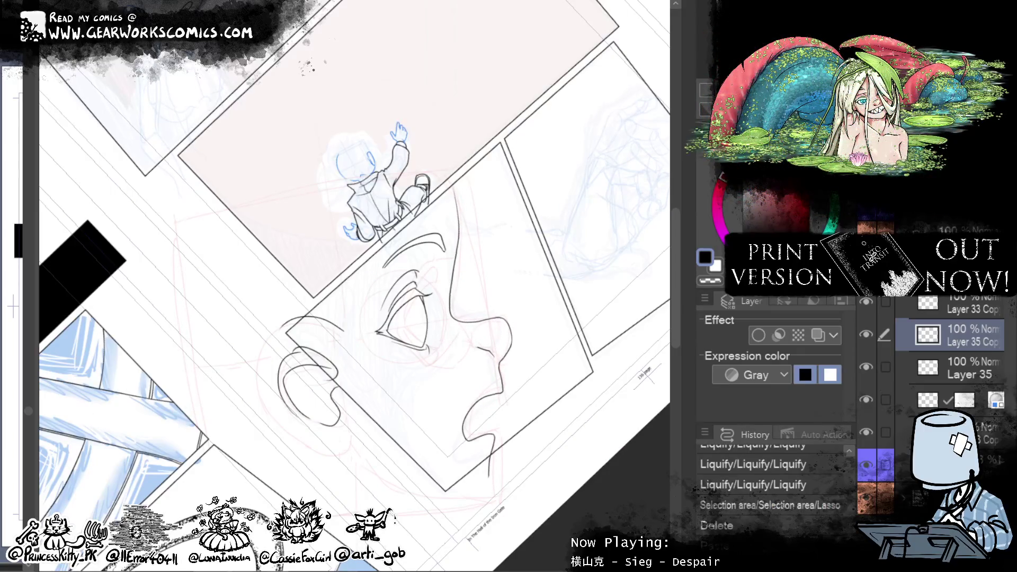
key("ctrl+0")
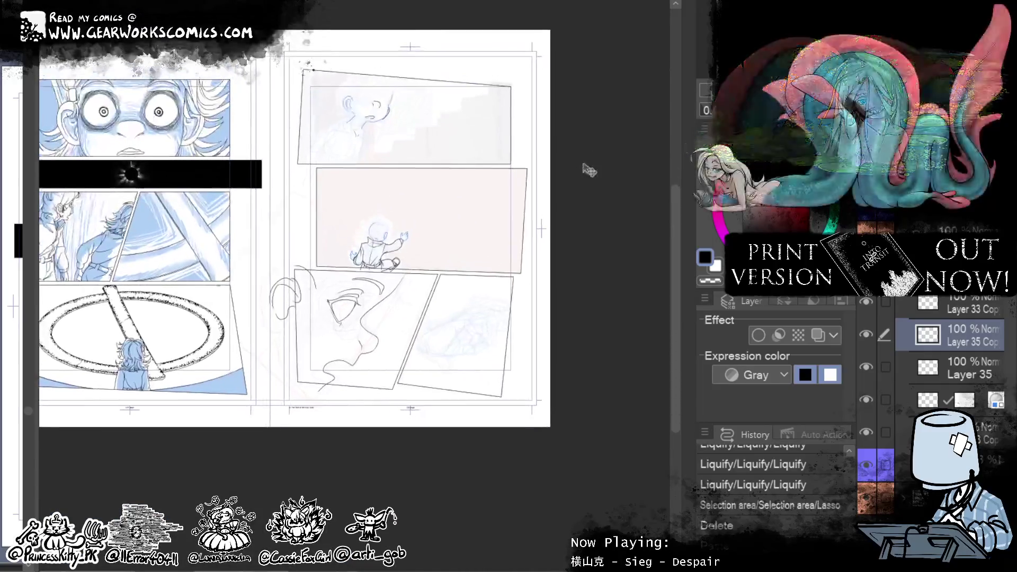
Step: Zoom in on the right page, fit the two-page spread, then zoom back toward its panels
key("ctrl+plus")
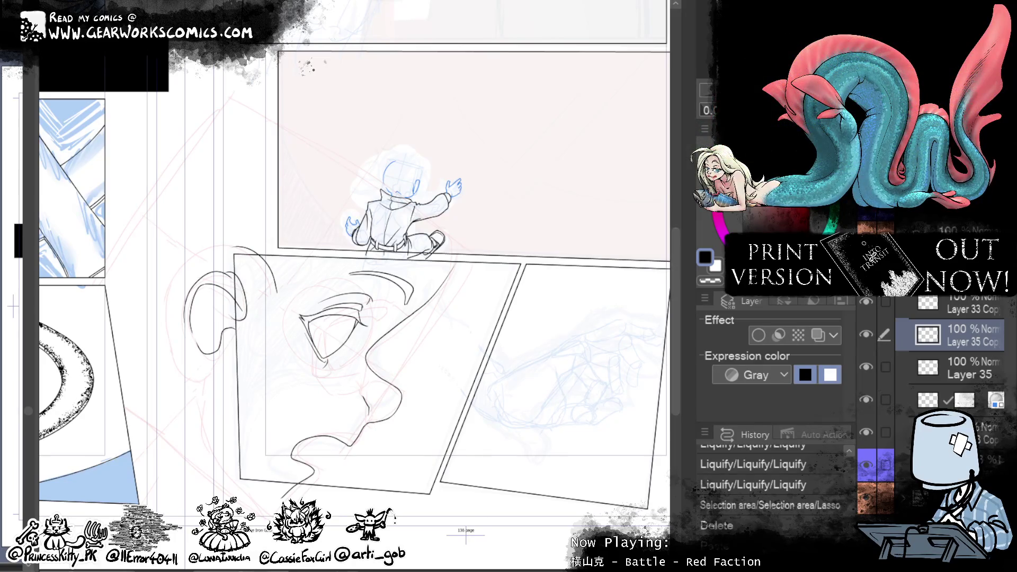
key("ctrl+0")
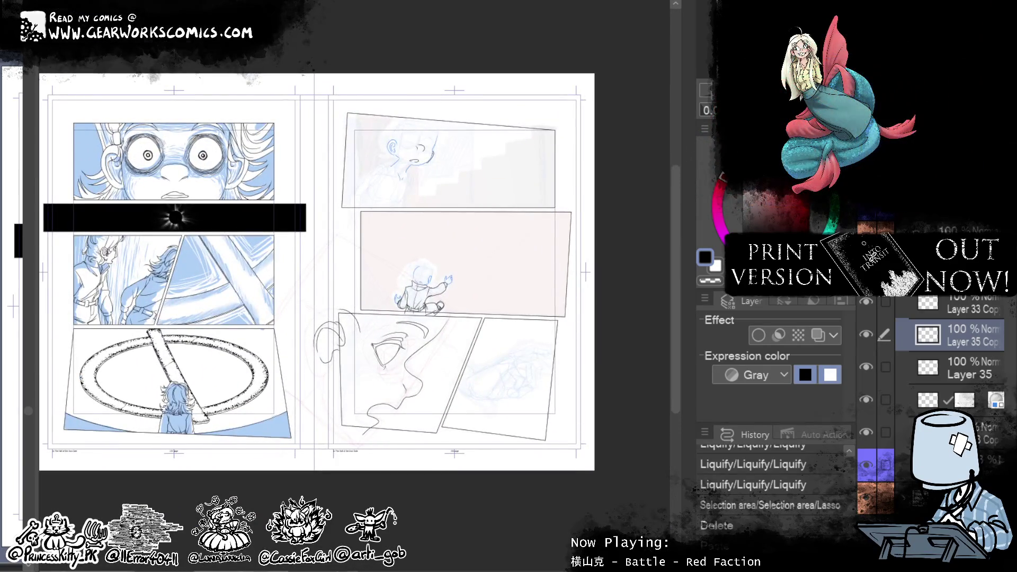
scroll(431, 411, "up", 3)
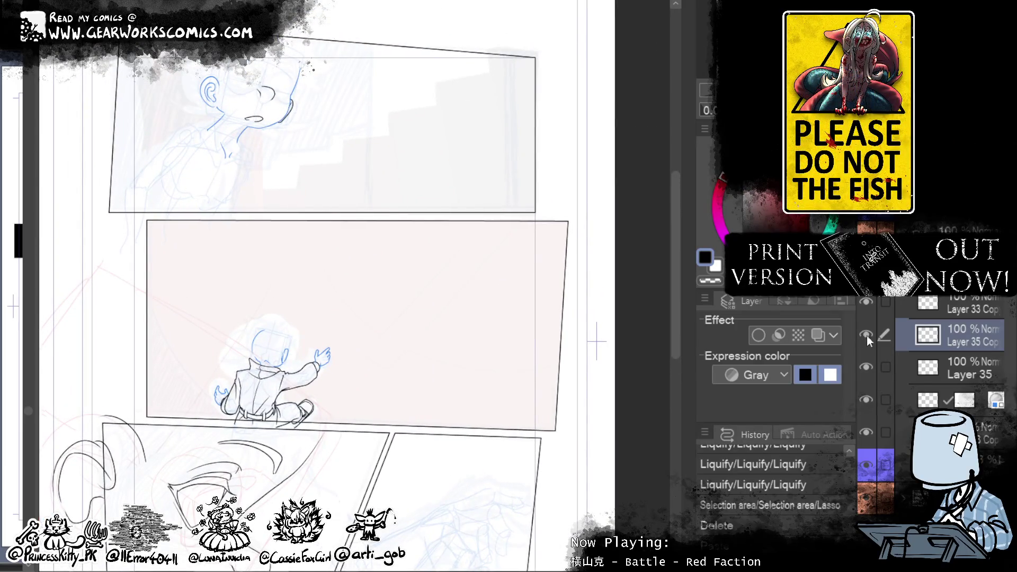
Step: Bring the lower hand panel into view on Layer 35 and clear the selection
left_click_drag(538, 381, 540, 174)
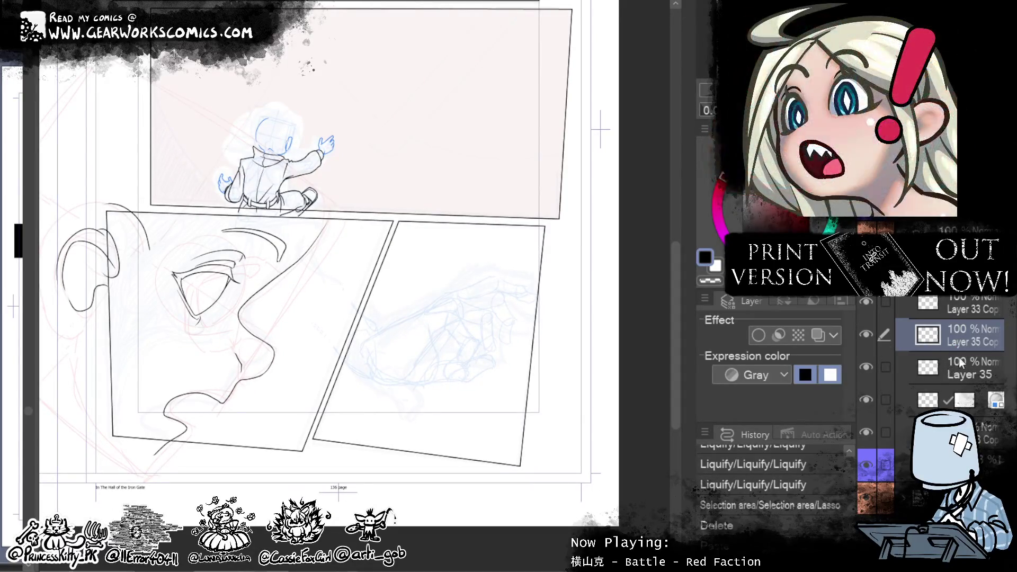
left_click(964, 364)
scroll(441, 291, "up", 4)
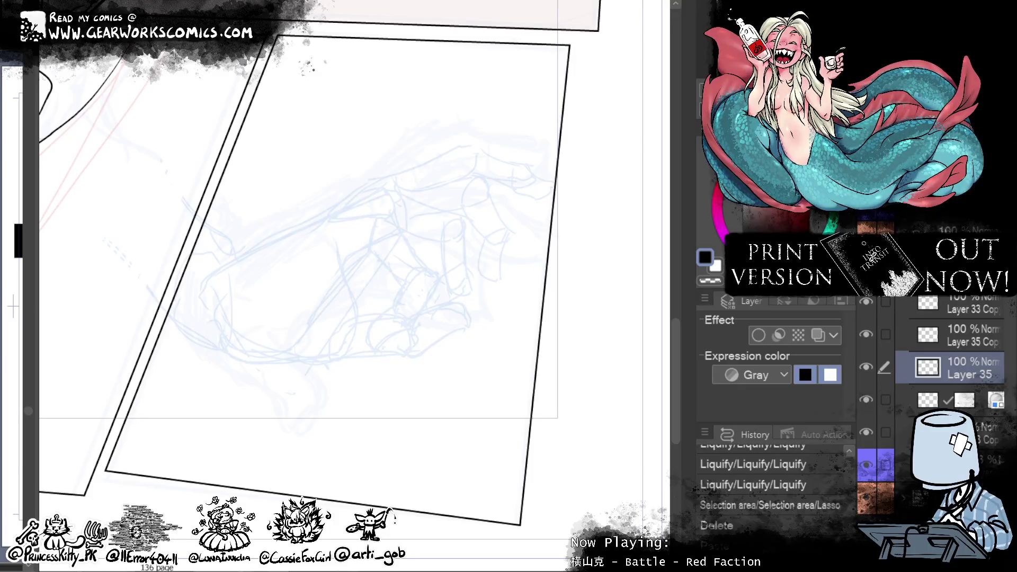
key("ctrl+d")
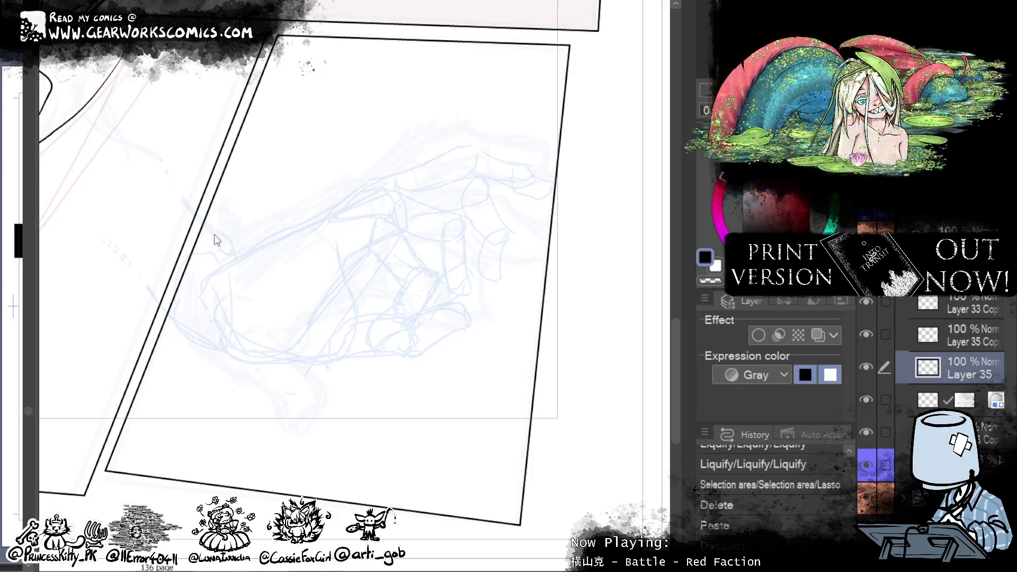
Step: Ink the long upper outline of the hand, redrawing it until it sits right
left_click_drag(216, 227, 247, 251)
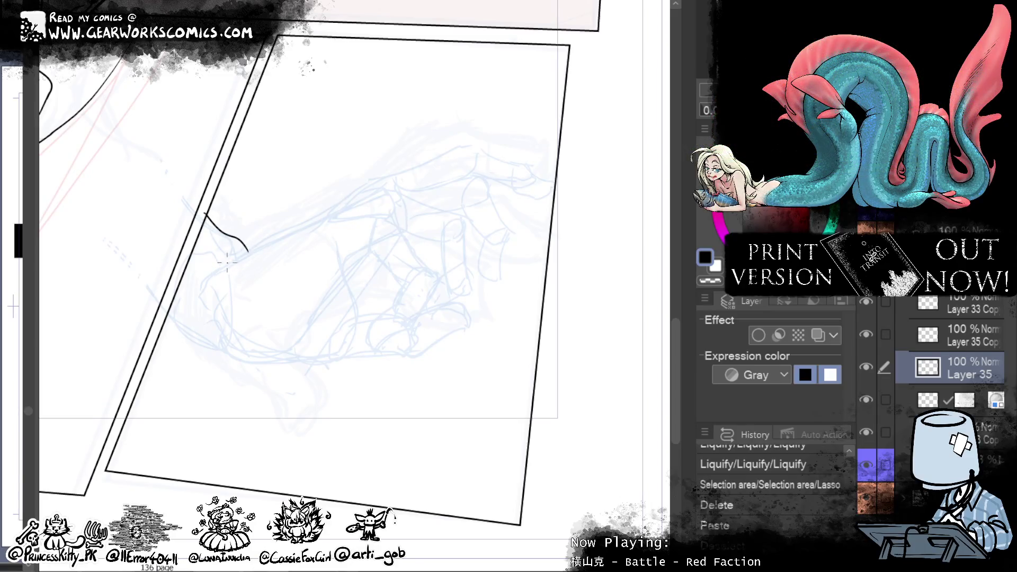
left_click_drag(249, 253, 364, 191)
key("ctrl+z")
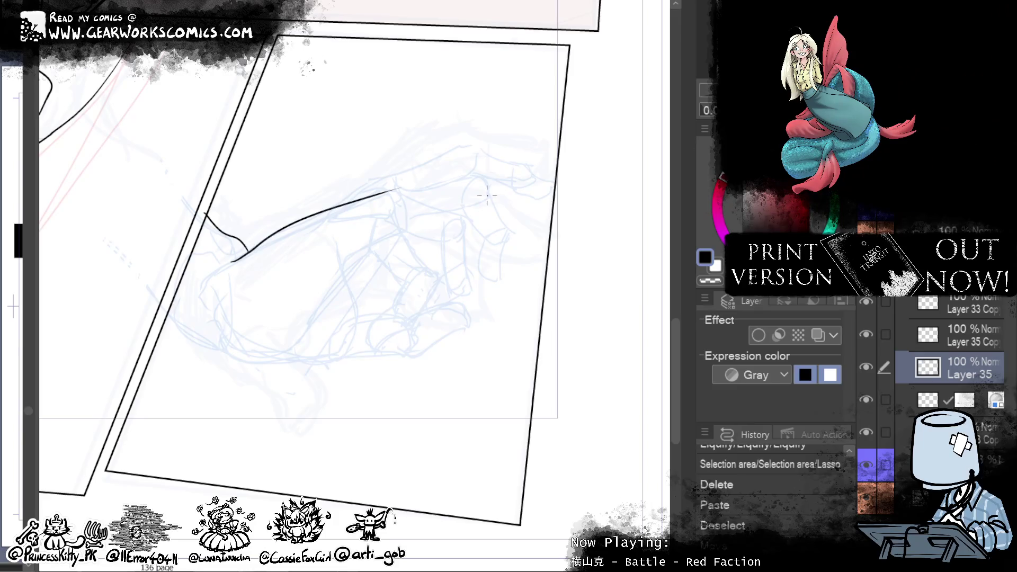
key("ctrl+z")
left_click_drag(231, 262, 399, 166)
key("ctrl+z")
key("ctrl+z")
left_click_drag(235, 258, 375, 176)
key("ctrl+z")
left_click_drag(233, 264, 374, 178)
key("ctrl+z")
left_click_drag(231, 262, 373, 181)
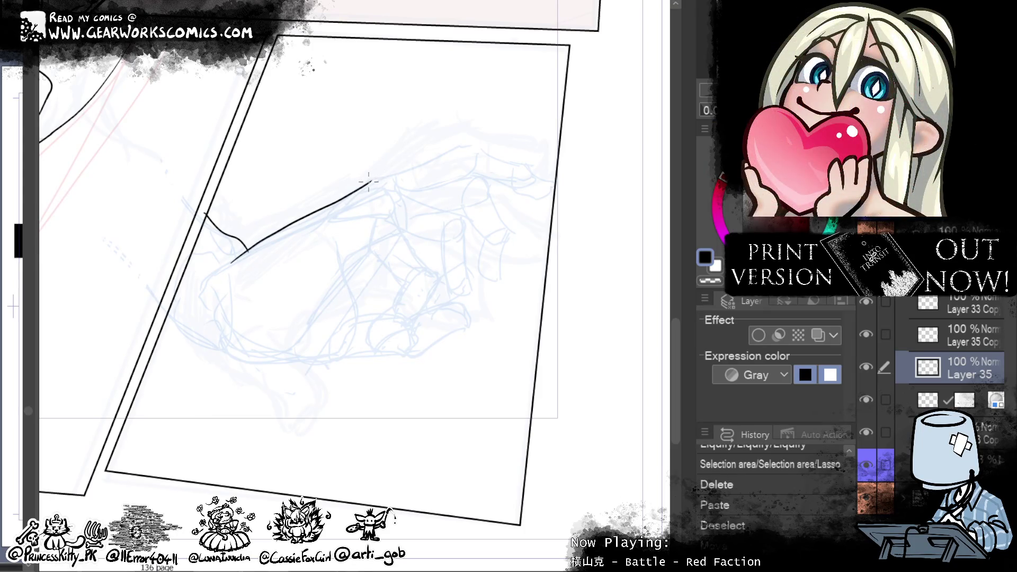
Step: Extend the outline toward the fingertips and panel edge, erasing and reshaping its overshooting tip
left_click_drag(369, 182, 454, 150)
key("ctrl+z")
left_click_drag(394, 175, 486, 143)
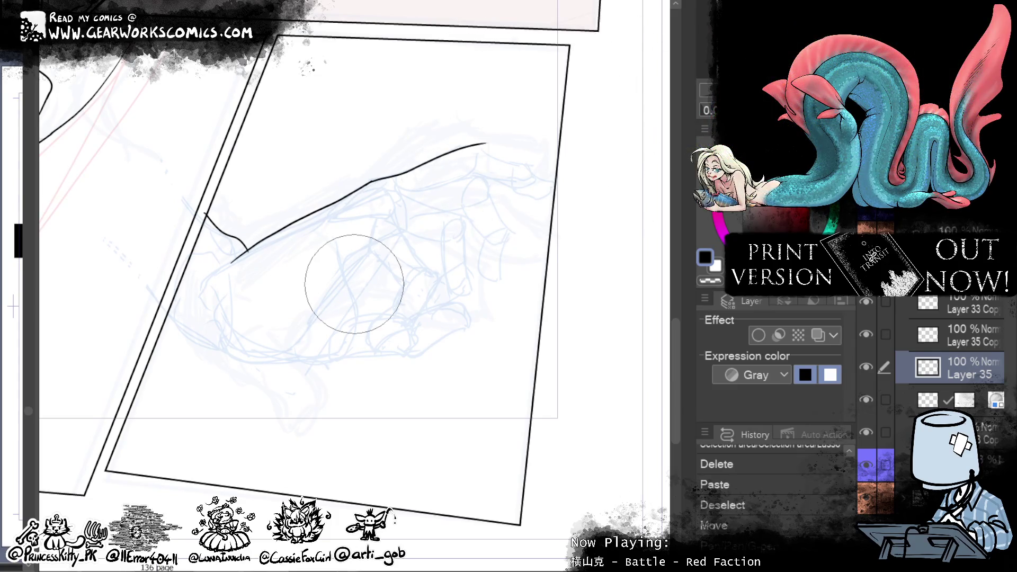
left_click_drag(464, 149, 486, 142)
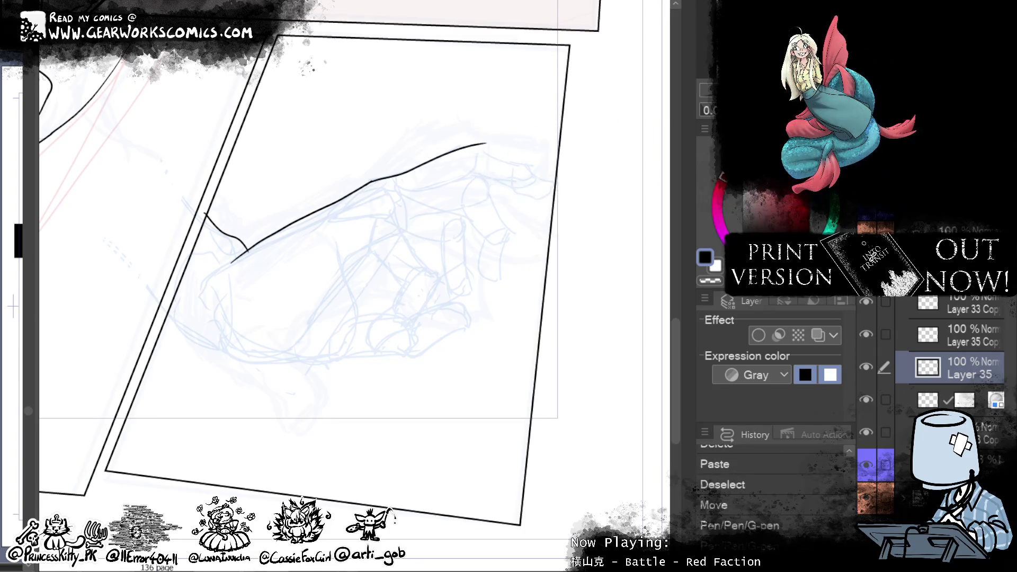
left_click(523, 147)
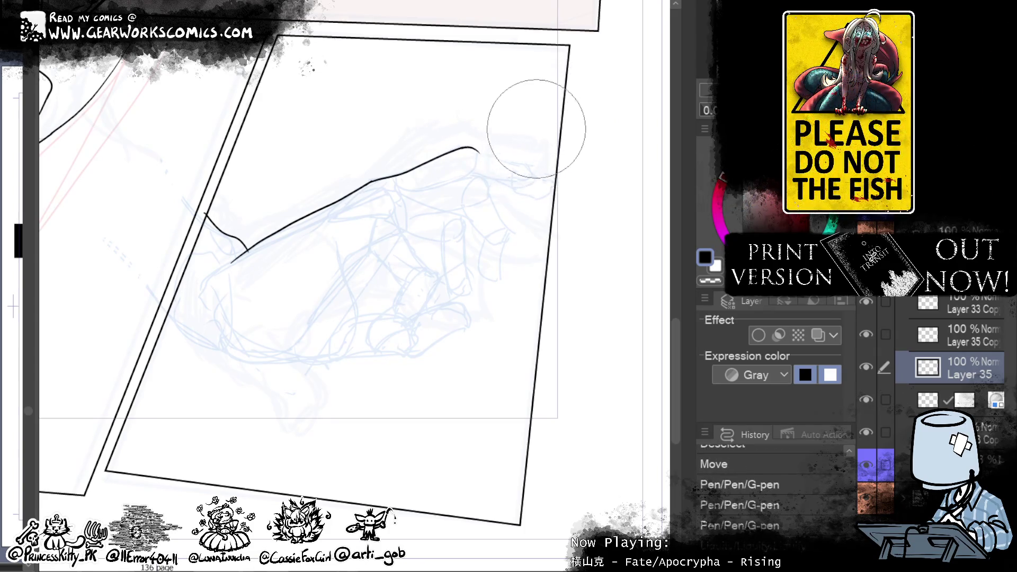
left_click_drag(510, 193, 595, 180)
mouse_move(477, 86)
left_mouse_down()
mouse_move(455, 102)
mouse_move(494, 79)
mouse_move(537, 103)
left_mouse_up()
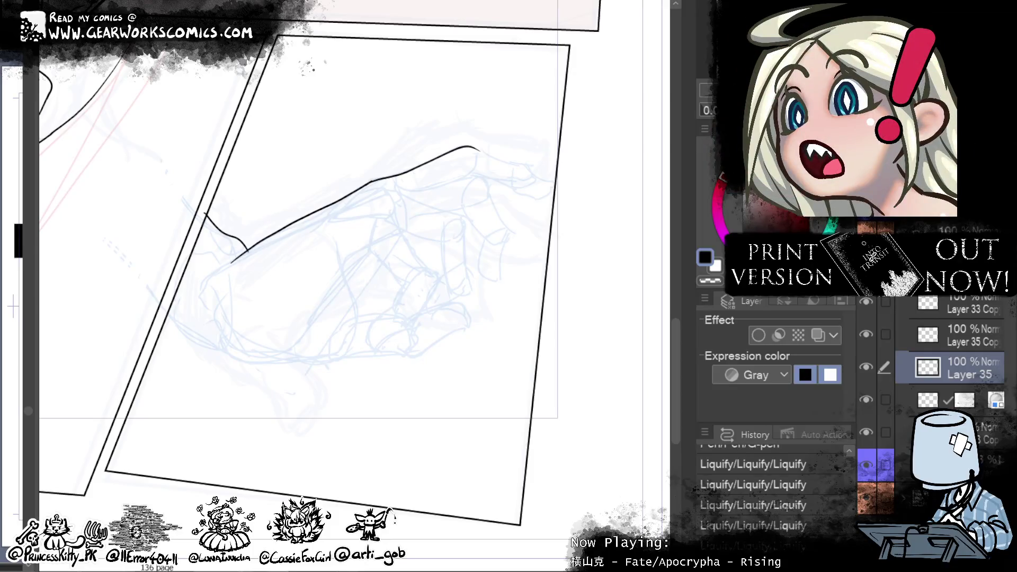
left_click_drag(479, 152, 520, 166)
key("ctrl+z")
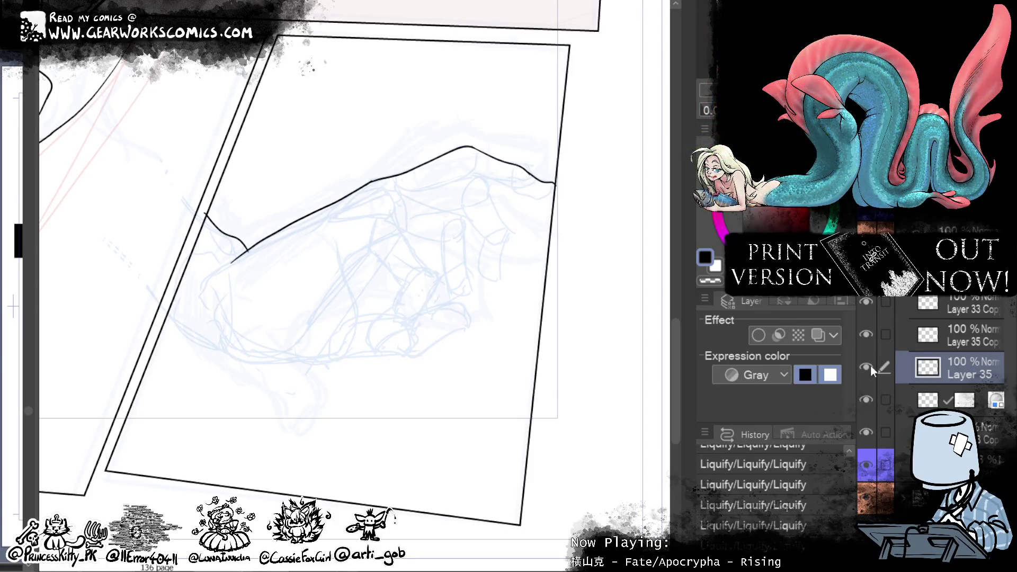
left_click_drag(509, 367, 537, 409)
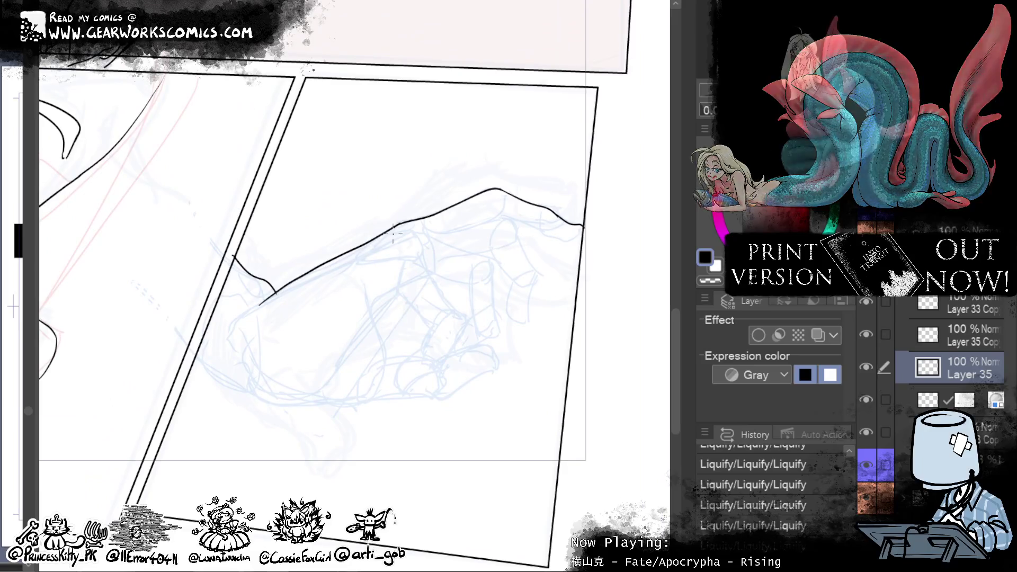
Step: Ink an inner line along the hand's top and a curve down the fingers, then lasso them
left_click_drag(365, 257, 413, 228)
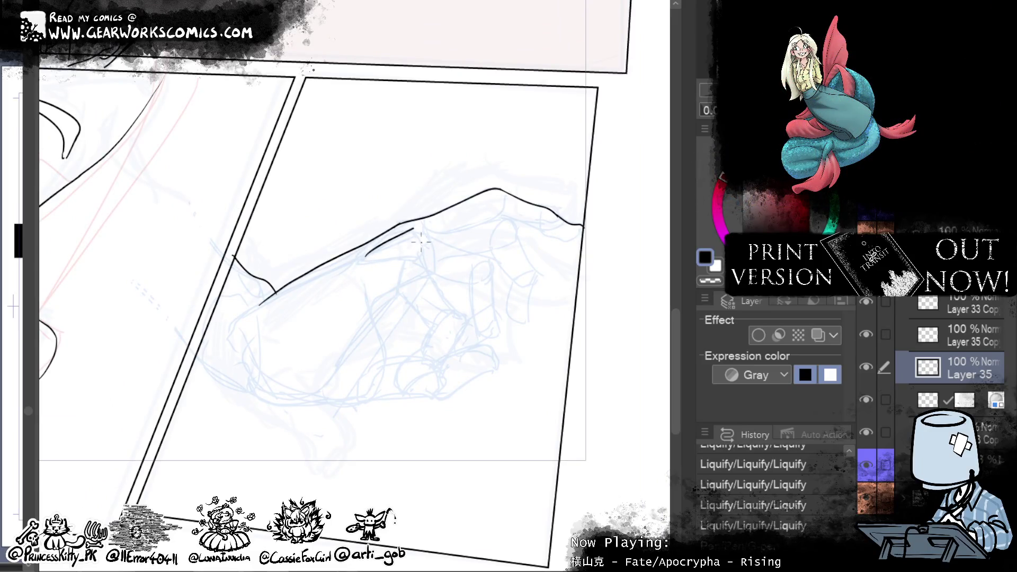
mouse_move(413, 229)
left_mouse_down()
mouse_move(518, 217)
mouse_move(536, 283)
left_mouse_up()
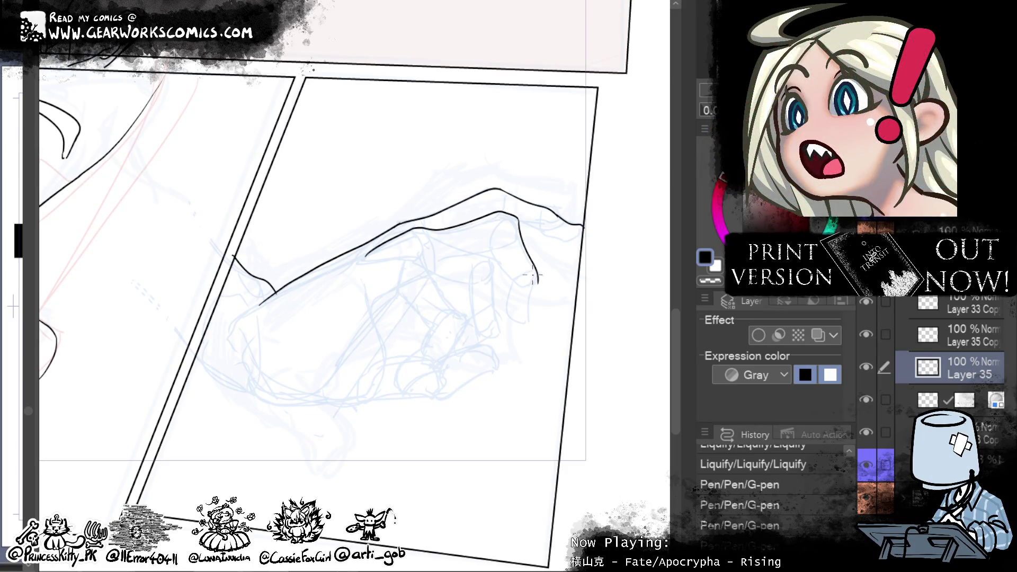
left_click_drag(537, 281, 528, 317)
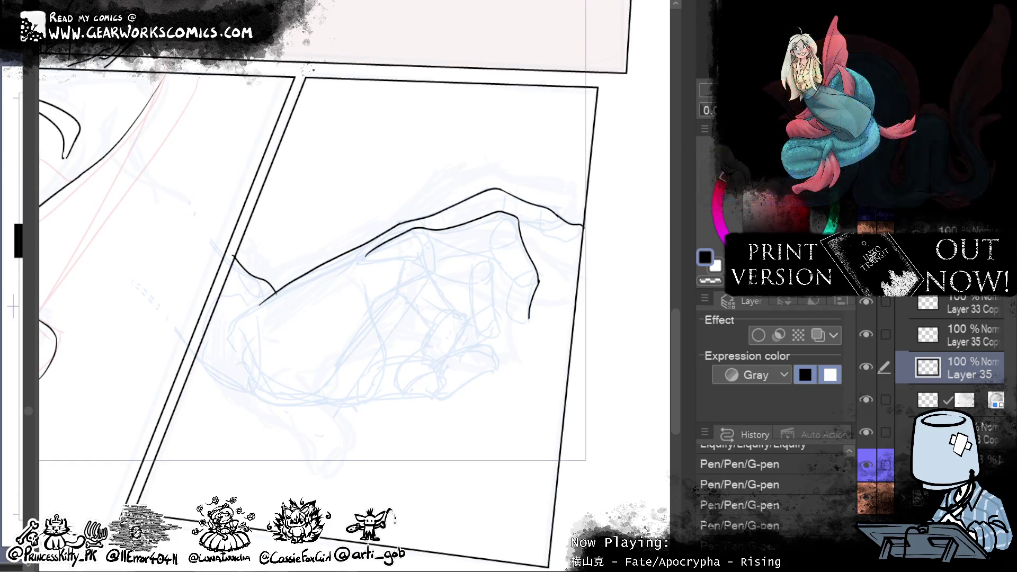
mouse_move(534, 217)
left_mouse_down()
mouse_move(442, 341)
mouse_move(566, 321)
left_mouse_up()
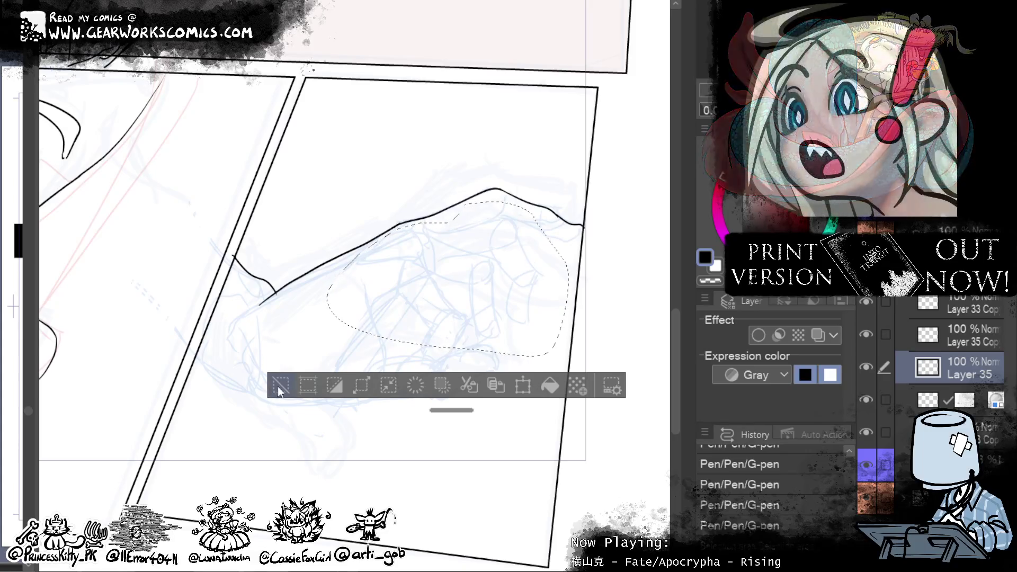
Step: Paste the selected inner lines as Layer 35 Copy and shift it slightly up
key("ctrl+c")
key("ctrl+v")
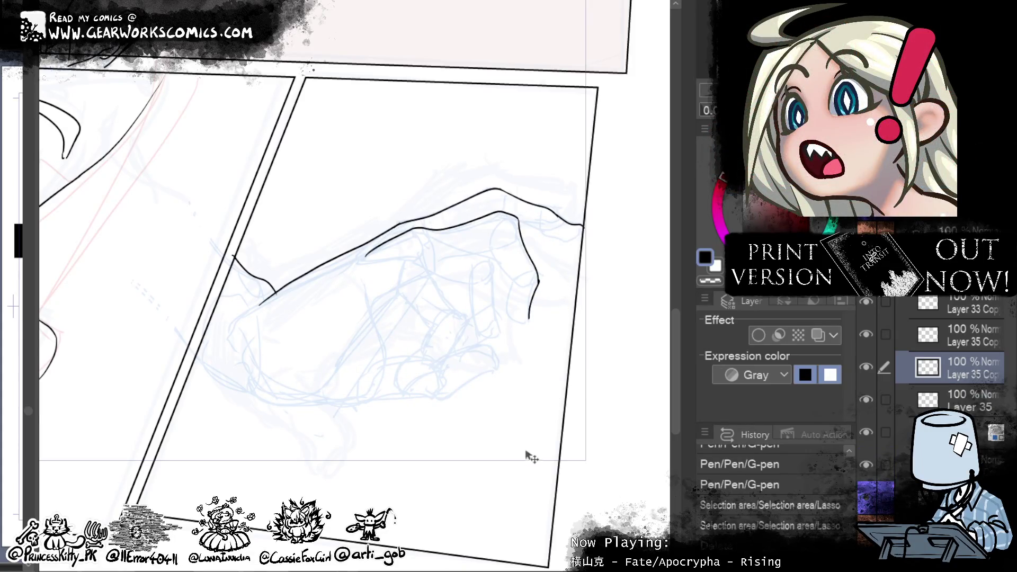
left_click_drag(527, 455, 525, 449)
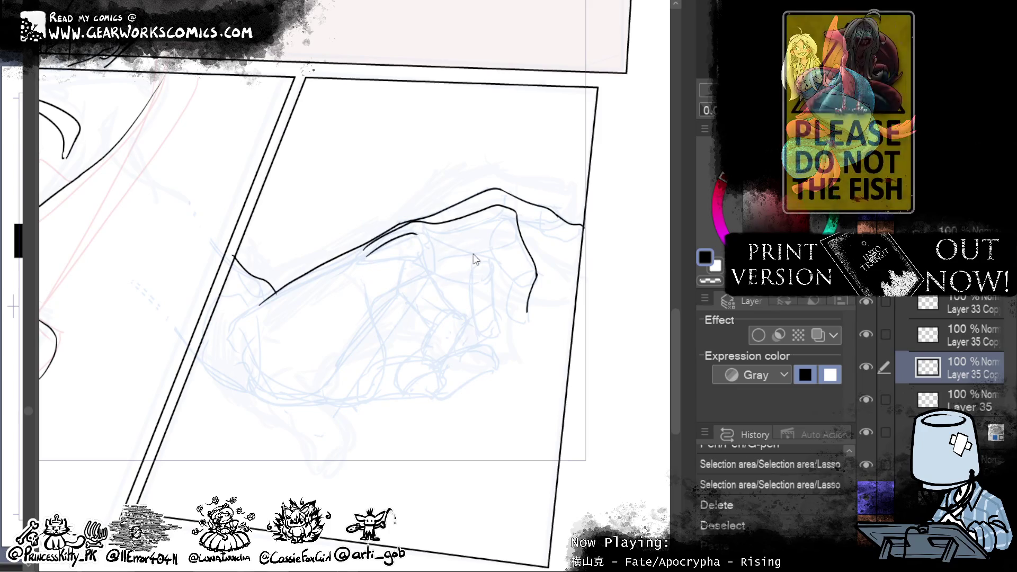
Step: Ink a line across the back of the hand, retrying the stroke several times
mouse_move(434, 231)
left_mouse_down()
mouse_move(374, 252)
mouse_move(421, 225)
left_mouse_up()
key("ctrl+z")
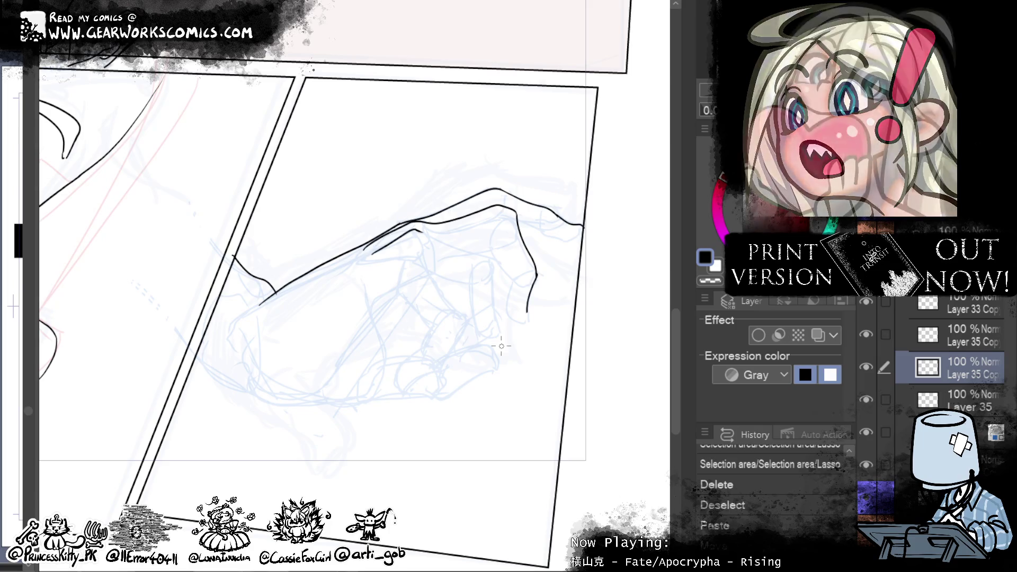
left_click(424, 233)
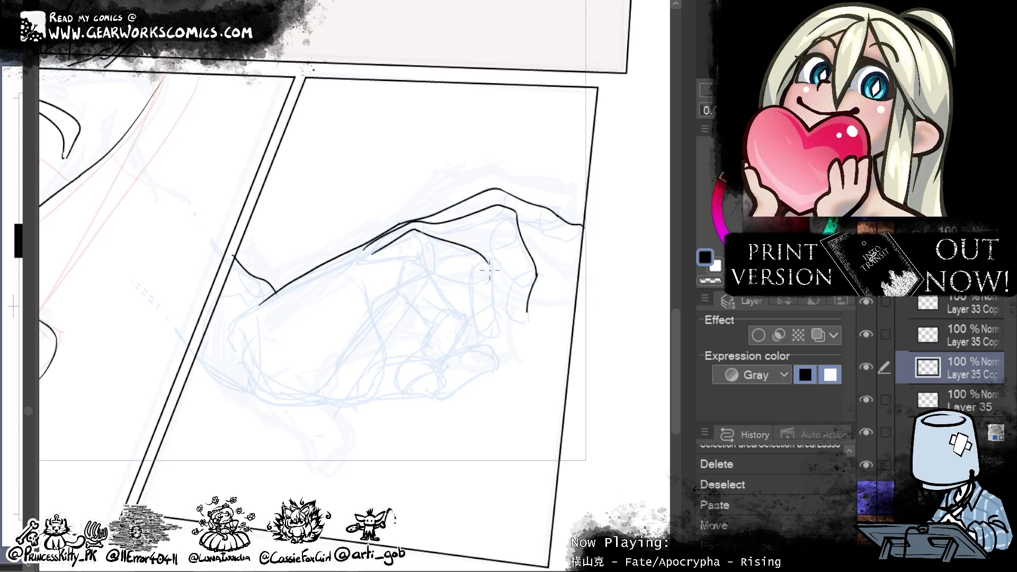
left_click_drag(430, 236, 492, 270)
key("ctrl+z")
left_click_drag(416, 230, 498, 258)
key("ctrl+z")
mouse_move(415, 229)
left_mouse_down()
mouse_move(486, 262)
mouse_move(488, 280)
left_mouse_up()
key("ctrl+z")
key("ctrl+z")
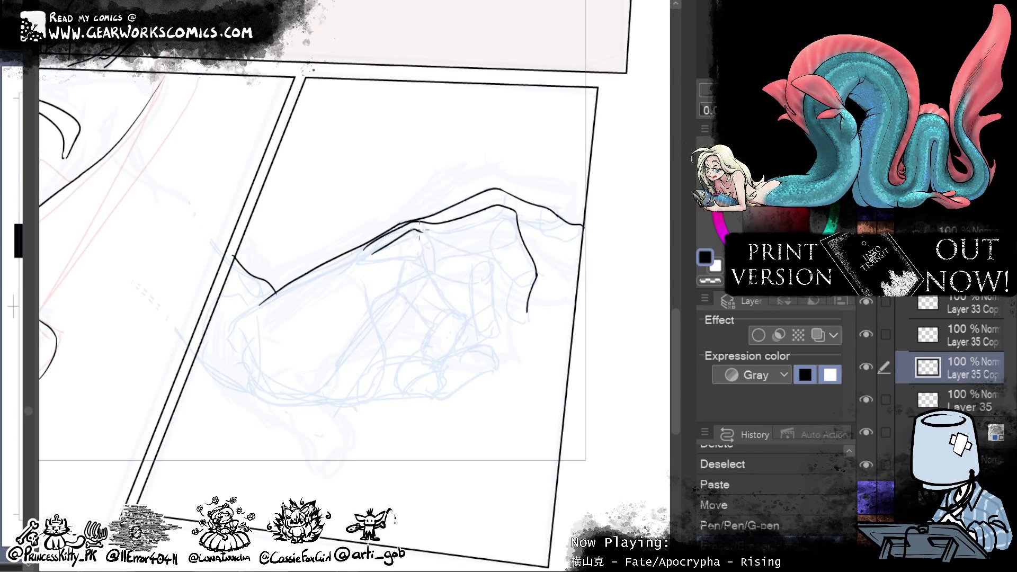
left_click_drag(416, 231, 485, 261)
key("ctrl+z")
left_click_drag(416, 230, 484, 259)
key("ctrl+z")
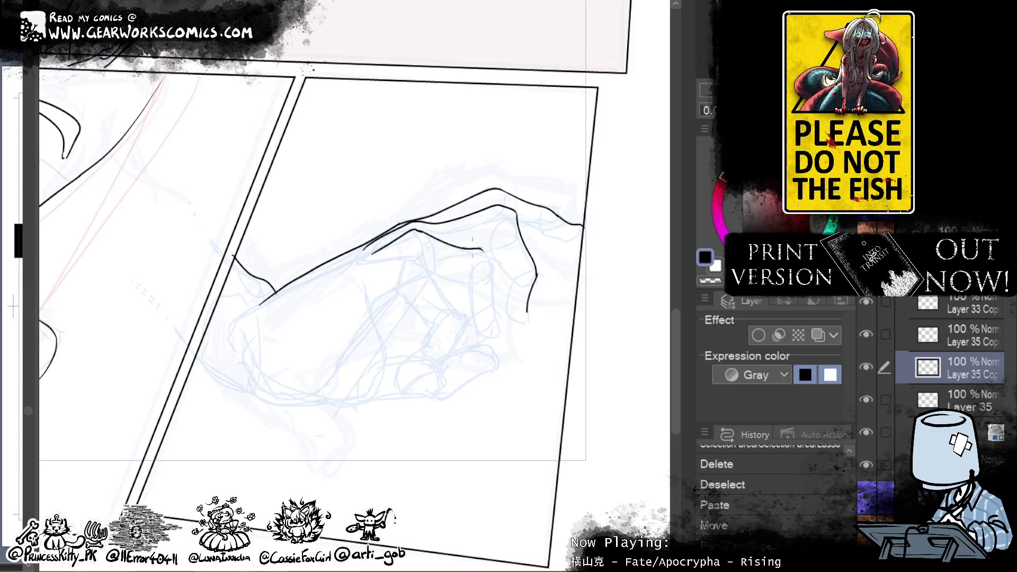